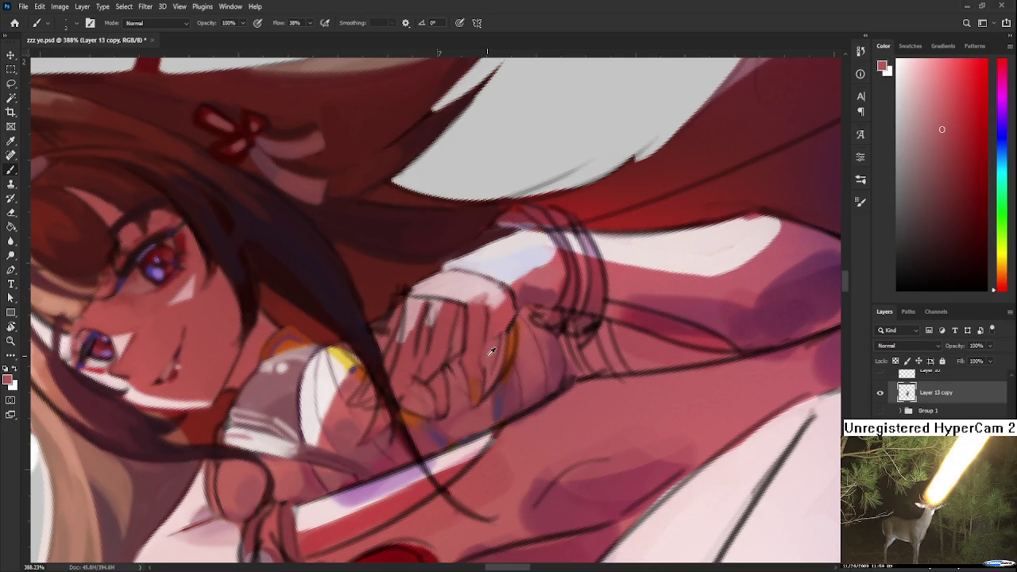
Sample a skin tone from the clasped hand and adjust the view of the hands
{"action": "left_click", "coordinate": [474, 359], "text": "alt"}
{"action": "left_click_drag", "start_coordinate": [493, 357], "coordinate": [484, 359]}
{"action": "scroll", "coordinate": [501, 367], "scroll_direction": "down", "scroll_amount": 3}
{"action": "scroll", "coordinate": [496, 361], "scroll_direction": "down", "scroll_amount": 2}
{"action": "scroll", "coordinate": [492, 356], "scroll_direction": "down", "scroll_amount": 2}
{"action": "scroll", "coordinate": [490, 351], "scroll_direction": "up", "scroll_amount": 5}
{"action": "scroll", "coordinate": [490, 351], "scroll_direction": "up", "scroll_amount": 2}
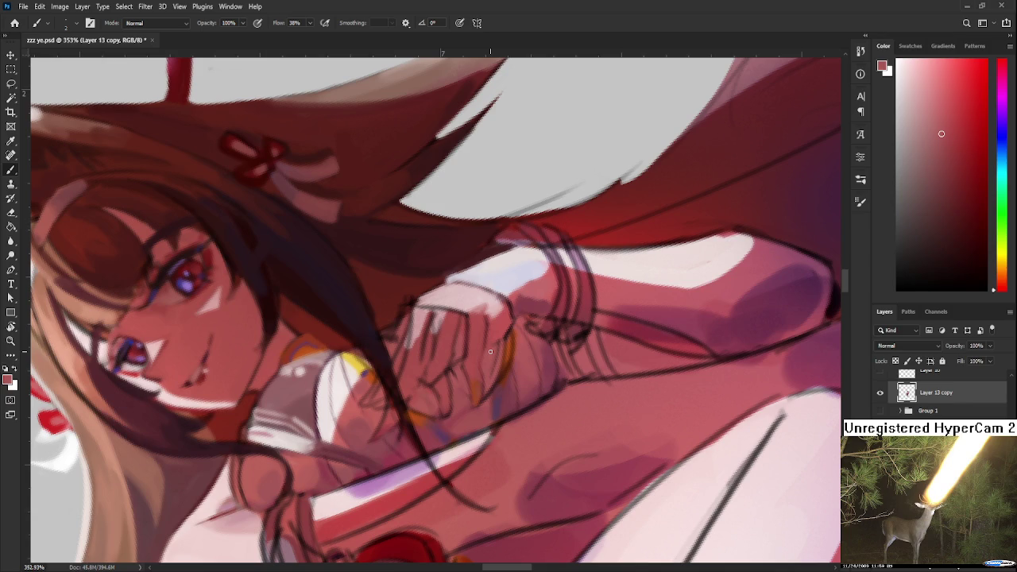
{"action": "left_click_drag", "start_coordinate": [490, 351], "coordinate": [482, 372]}
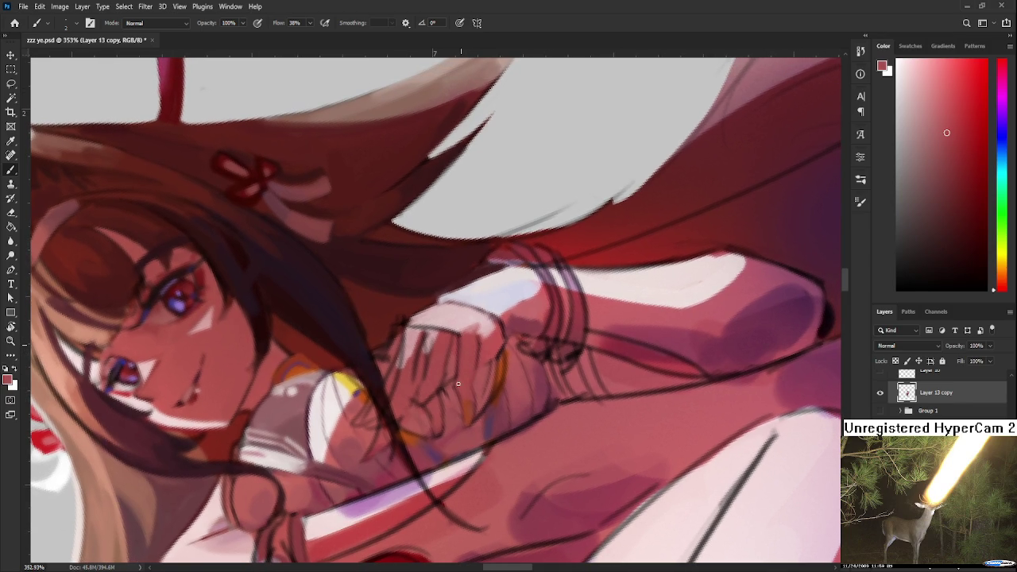
Pick up light pink highlights and red tones from the hand
{"action": "left_click", "coordinate": [464, 343], "text": "alt"}
{"action": "left_click", "coordinate": [453, 337], "text": "alt"}
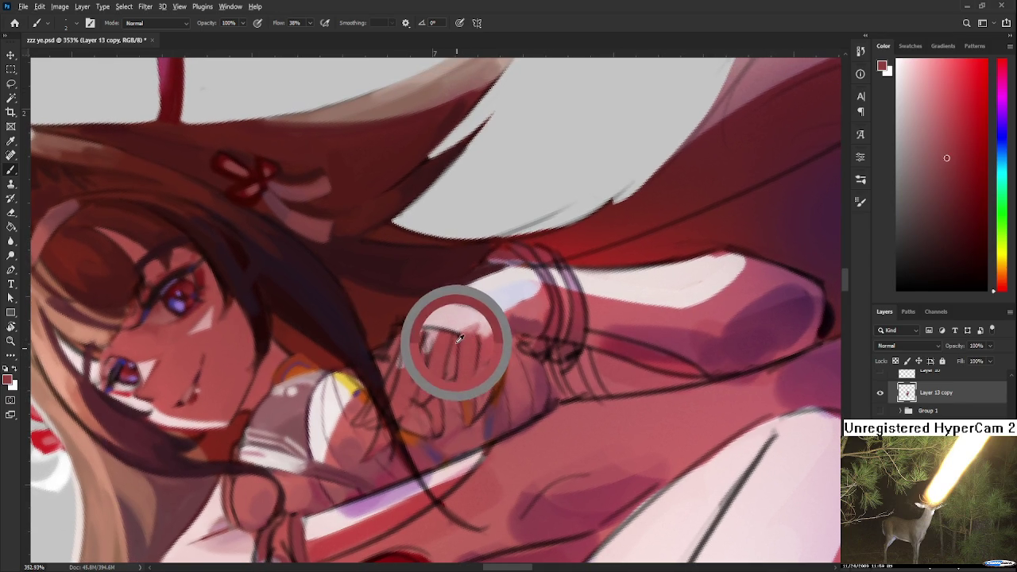
{"action": "left_click", "coordinate": [456, 323], "text": "alt"}
{"action": "left_click", "coordinate": [445, 334], "text": "alt"}
{"action": "left_click", "coordinate": [453, 325], "text": "alt"}
Eyedrop pale and skin tones near the fingers to touch up the knuckles
{"action": "left_click_drag", "start_coordinate": [483, 325], "coordinate": [518, 343]}
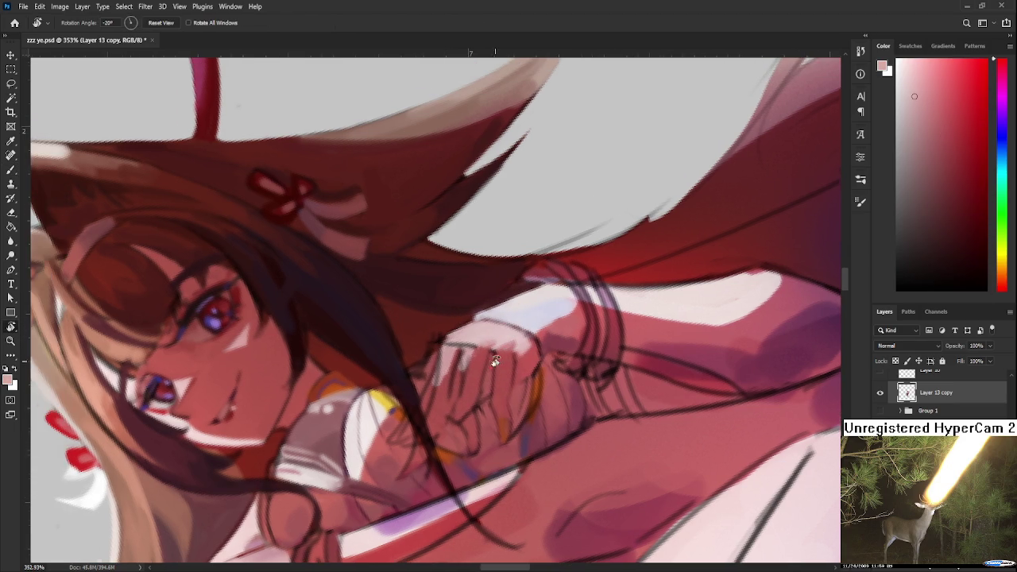
{"action": "left_click", "coordinate": [471, 337], "text": "alt"}
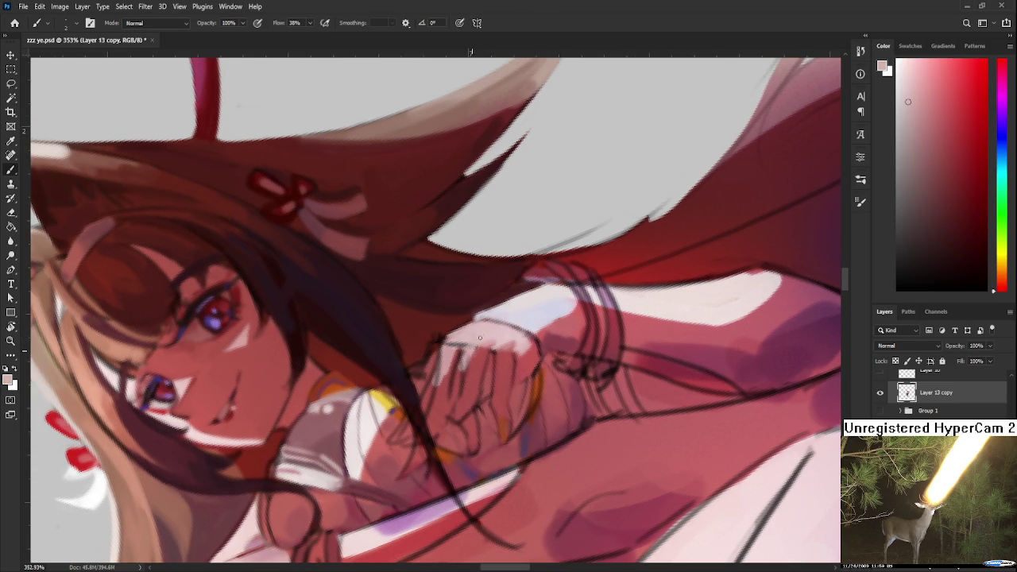
{"action": "left_click", "coordinate": [451, 335], "text": "alt"}
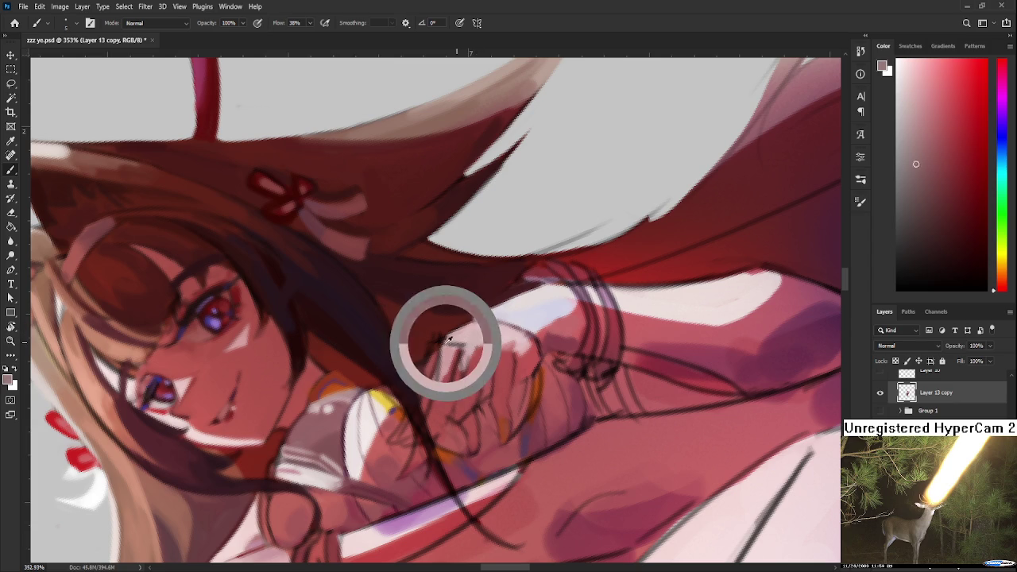
{"action": "left_click", "coordinate": [477, 326], "text": "alt"}
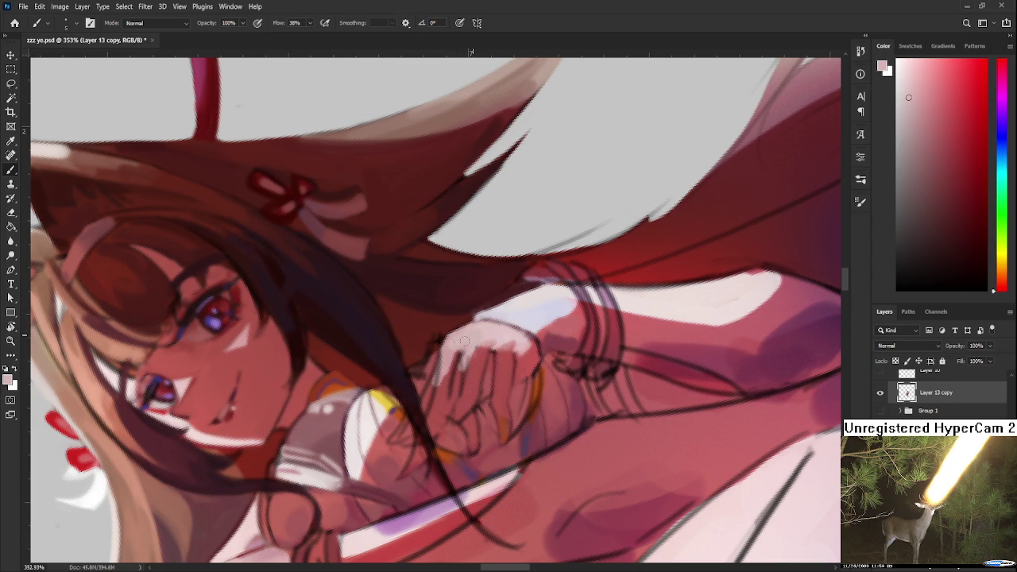
{"action": "scroll", "coordinate": [502, 331], "scroll_direction": "down", "scroll_amount": 5}
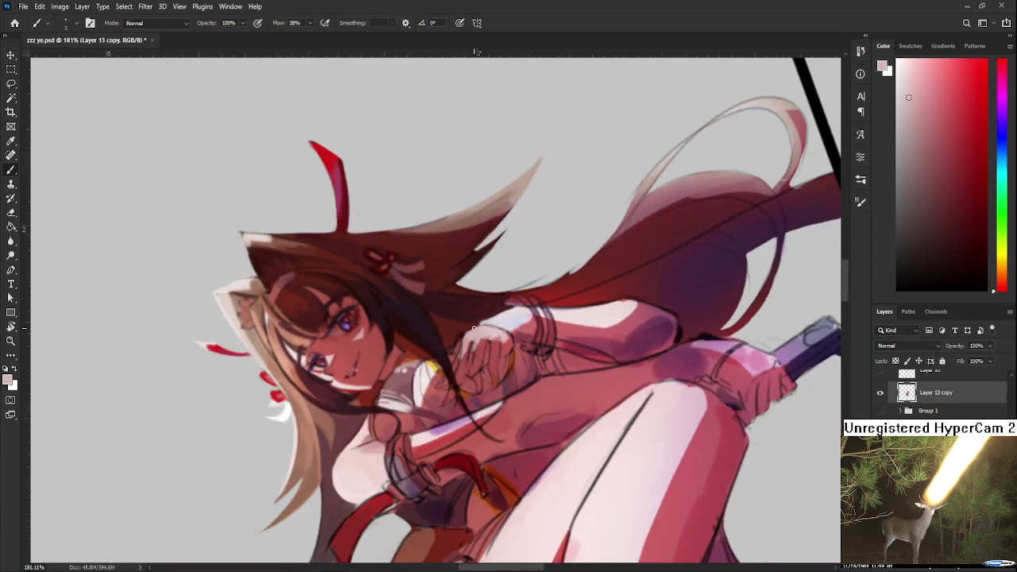
Rotate the canvas to view the whole figure, then turn it back upright
{"action": "key", "text": "r"}
{"action": "left_click_drag", "start_coordinate": [502, 332], "coordinate": [431, 449]}
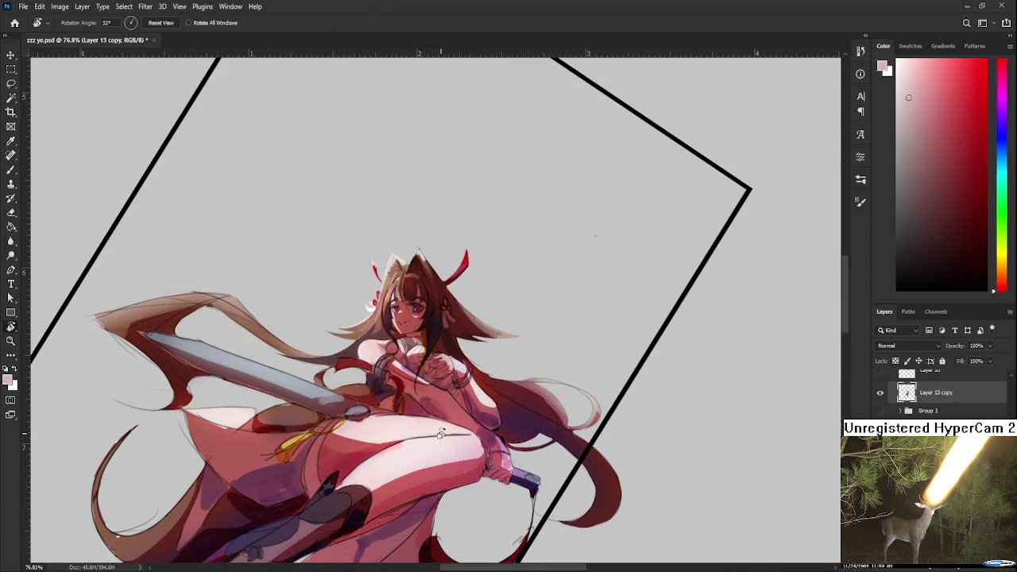
{"action": "scroll", "coordinate": [443, 359], "scroll_direction": "up", "scroll_amount": 2}
{"action": "scroll", "coordinate": [443, 359], "scroll_direction": "up", "scroll_amount": 2}
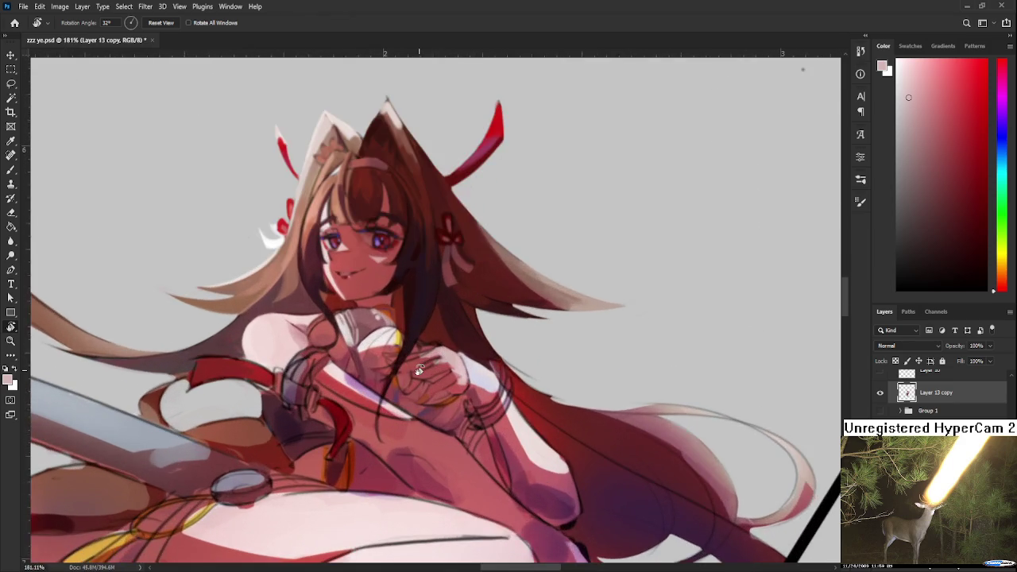
{"action": "scroll", "coordinate": [445, 373], "scroll_direction": "up", "scroll_amount": 2}
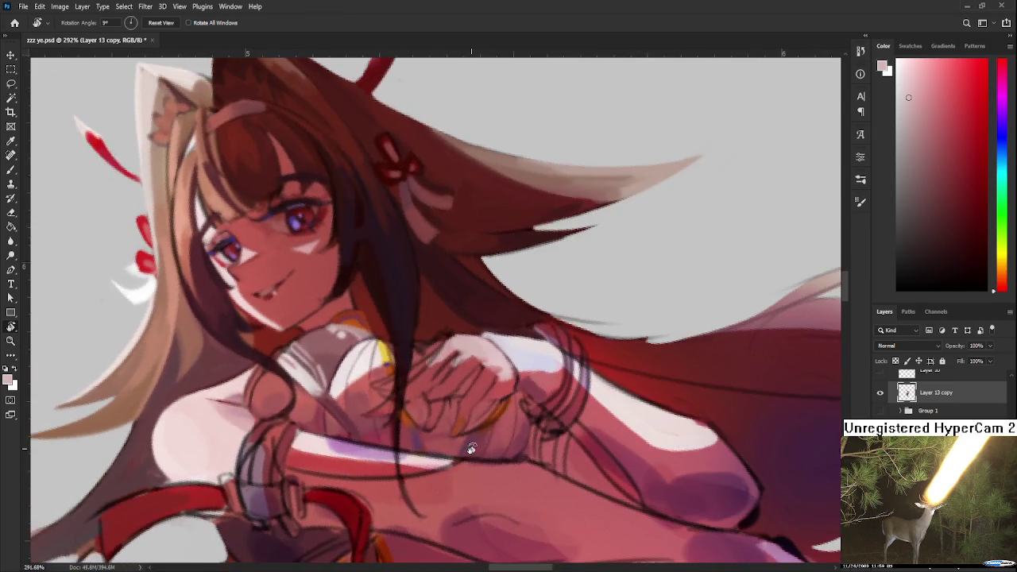
{"action": "left_click_drag", "start_coordinate": [451, 396], "coordinate": [433, 443]}
{"action": "key", "text": "b"}
Darken the hair strand crossing the hands with a deep maroon
{"action": "left_click", "coordinate": [430, 446], "text": "alt"}
{"action": "left_click", "coordinate": [968, 222]}
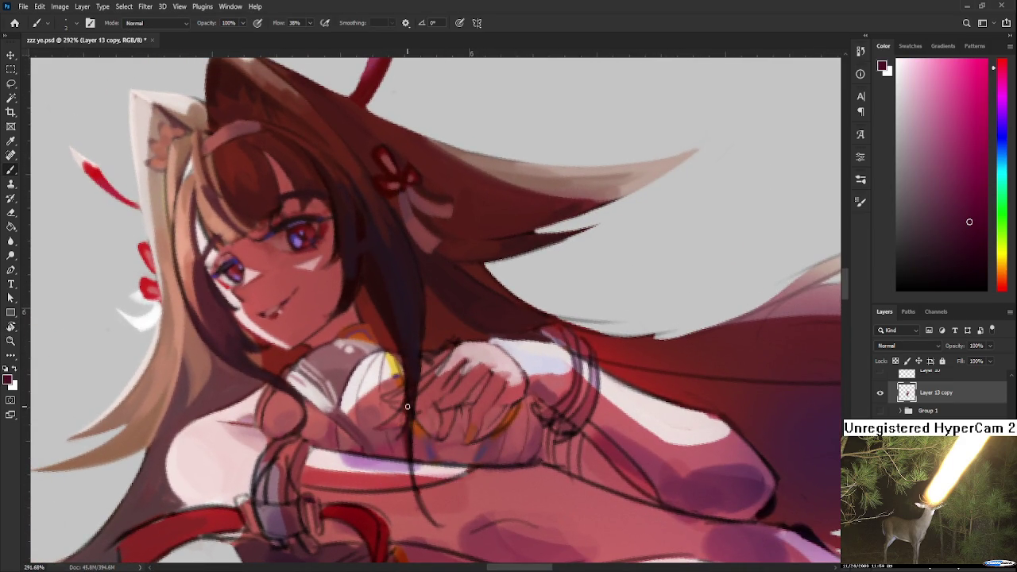
{"action": "left_click_drag", "start_coordinate": [393, 379], "coordinate": [398, 393]}
{"action": "left_click_drag", "start_coordinate": [488, 456], "coordinate": [491, 404]}
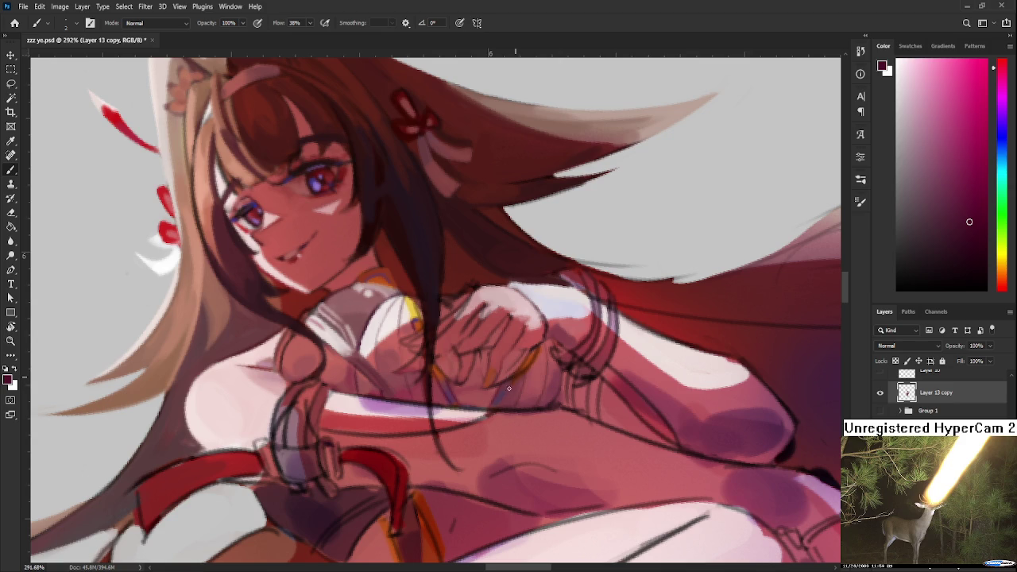
Tilt the view about 4 degrees and sample muted, darker and lighter reds from the skin
{"action": "key", "text": "r"}
{"action": "mouse_move", "coordinate": [524, 386]}
{"action": "left_mouse_down"}
{"action": "mouse_move", "coordinate": [477, 409]}
{"action": "mouse_move", "coordinate": [500, 354]}
{"action": "left_mouse_up"}
{"action": "key", "text": "b"}
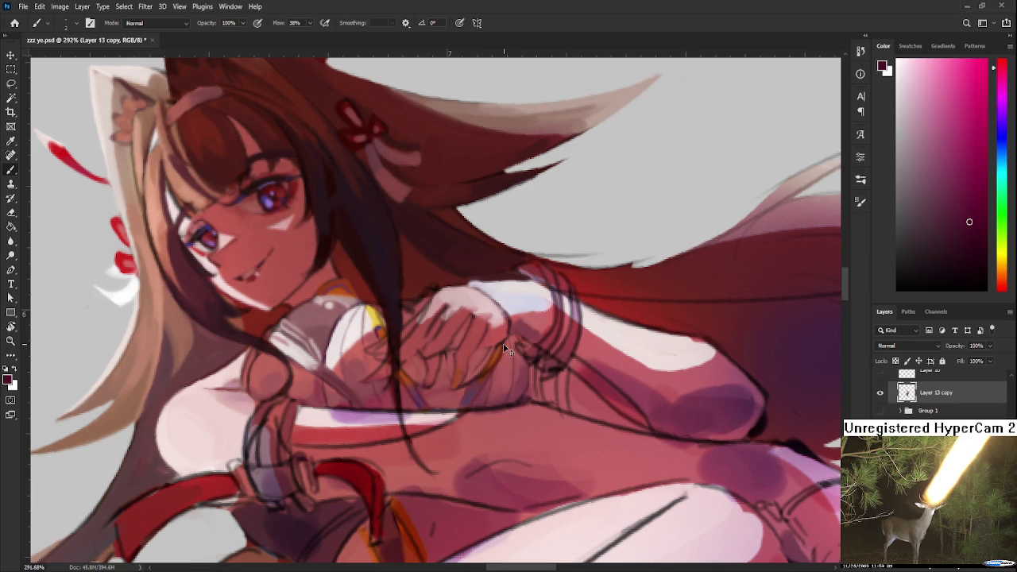
{"action": "left_click", "coordinate": [465, 395], "text": "alt"}
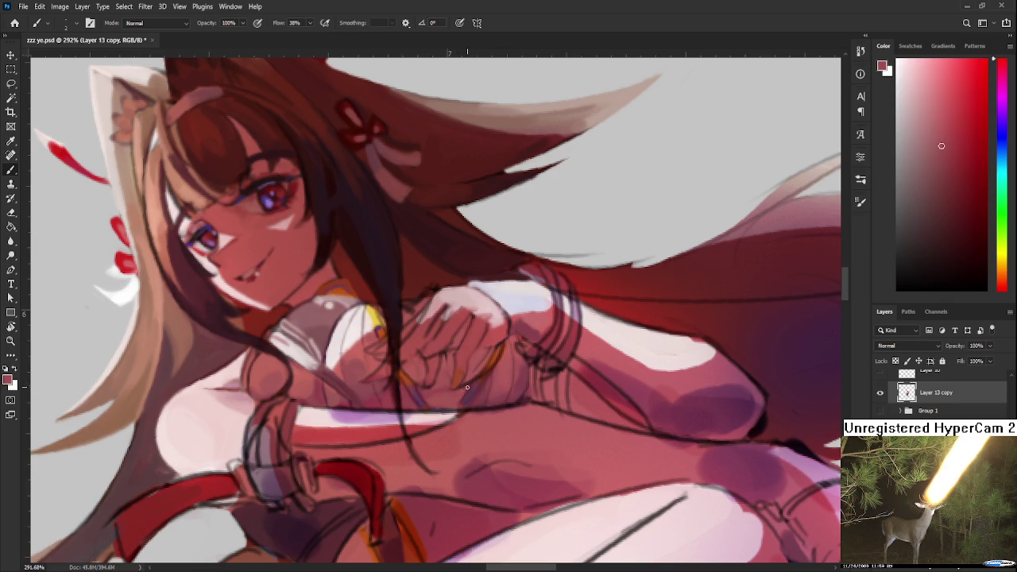
{"action": "left_click", "coordinate": [472, 390], "text": "alt"}
{"action": "left_click", "coordinate": [497, 375], "text": "alt"}
{"action": "left_click", "coordinate": [502, 394], "text": "alt"}
{"action": "left_click_drag", "start_coordinate": [502, 394], "coordinate": [512, 379]}
Sample shadow, mid and light skin tones around the fingers for shading
{"action": "left_click", "coordinate": [503, 382], "text": "alt"}
{"action": "left_click", "coordinate": [504, 382], "text": "alt"}
{"action": "left_click", "coordinate": [479, 396], "text": "alt"}
{"action": "left_click", "coordinate": [496, 371], "text": "alt"}
{"action": "left_click", "coordinate": [507, 357], "text": "alt"}
{"action": "left_click", "coordinate": [520, 357], "text": "alt"}
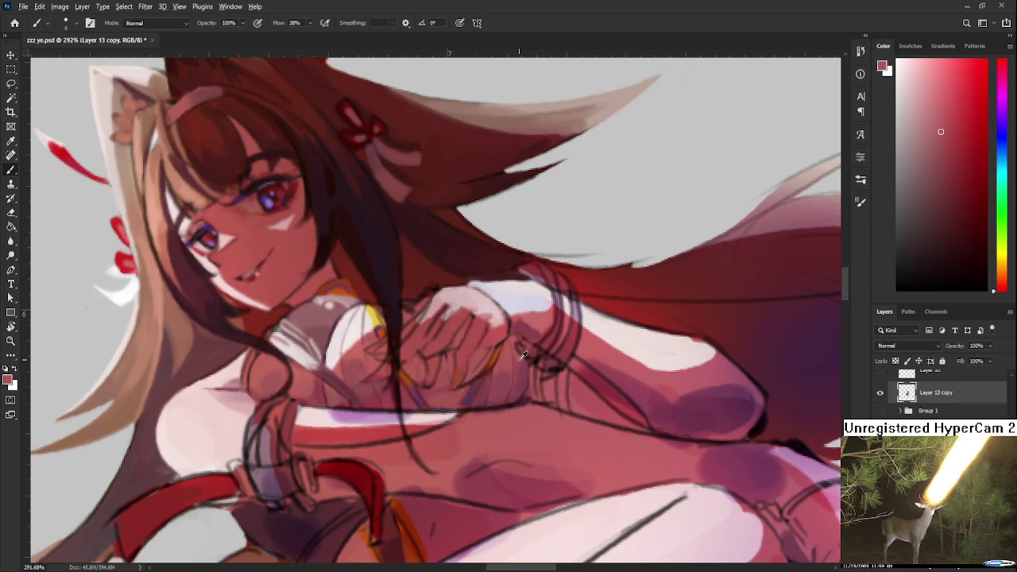
{"action": "left_click", "coordinate": [517, 357], "text": "alt"}
{"action": "scroll", "coordinate": [523, 348], "scroll_direction": "down", "scroll_amount": 3, "text": "alt"}
{"action": "scroll", "coordinate": [523, 349], "scroll_direction": "down", "scroll_amount": 3, "text": "alt"}
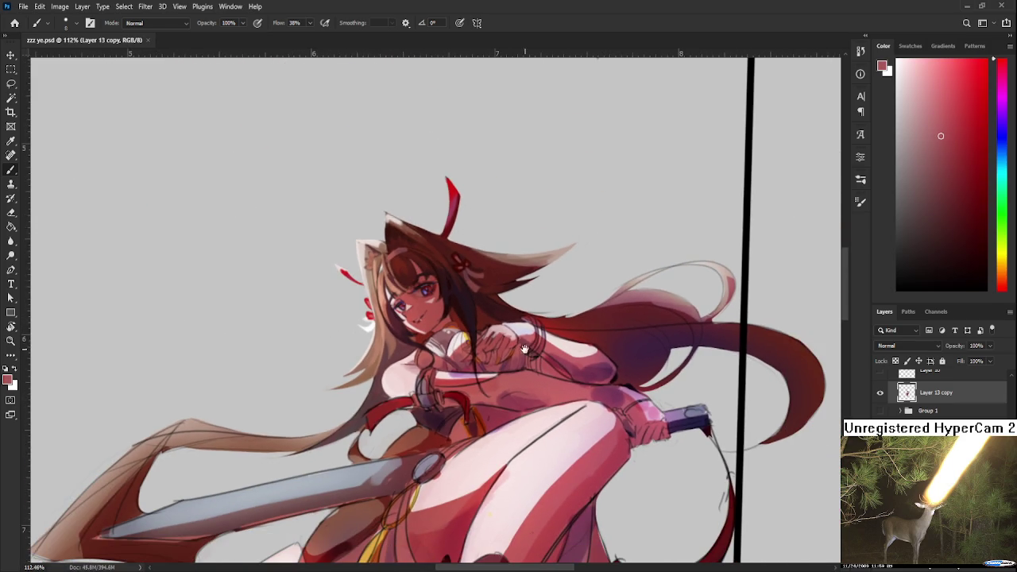
{"action": "scroll", "coordinate": [318, 349], "scroll_direction": "down", "scroll_amount": 1}
{"action": "scroll", "coordinate": [216, 349], "scroll_direction": "down", "scroll_amount": 1, "text": "alt"}
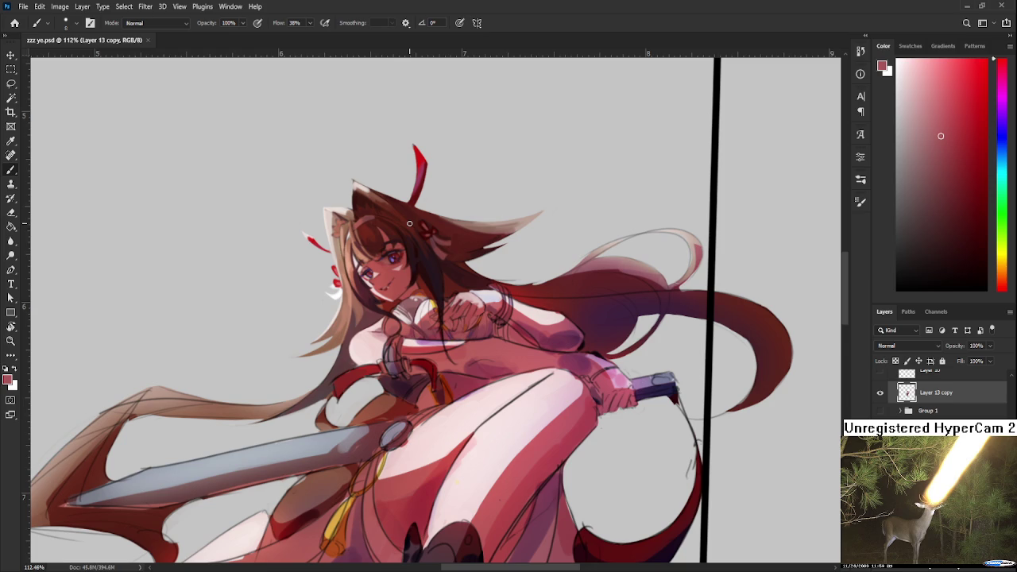
{"action": "scroll", "coordinate": [398, 225], "scroll_direction": "down", "scroll_amount": 2, "text": "alt"}
{"action": "scroll", "coordinate": [393, 236], "scroll_direction": "down", "scroll_amount": 1, "text": "alt"}
{"action": "scroll", "coordinate": [391, 240], "scroll_direction": "up", "scroll_amount": 2, "text": "alt"}
{"action": "scroll", "coordinate": [392, 242], "scroll_direction": "up", "scroll_amount": 3, "text": "alt"}
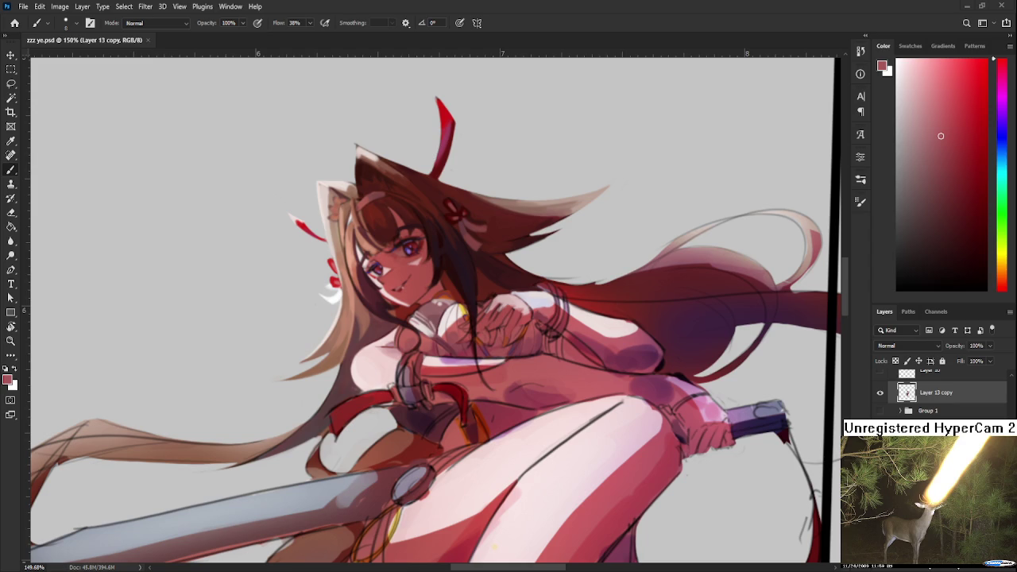
{"action": "scroll", "coordinate": [469, 423], "scroll_direction": "down", "scroll_amount": 2}
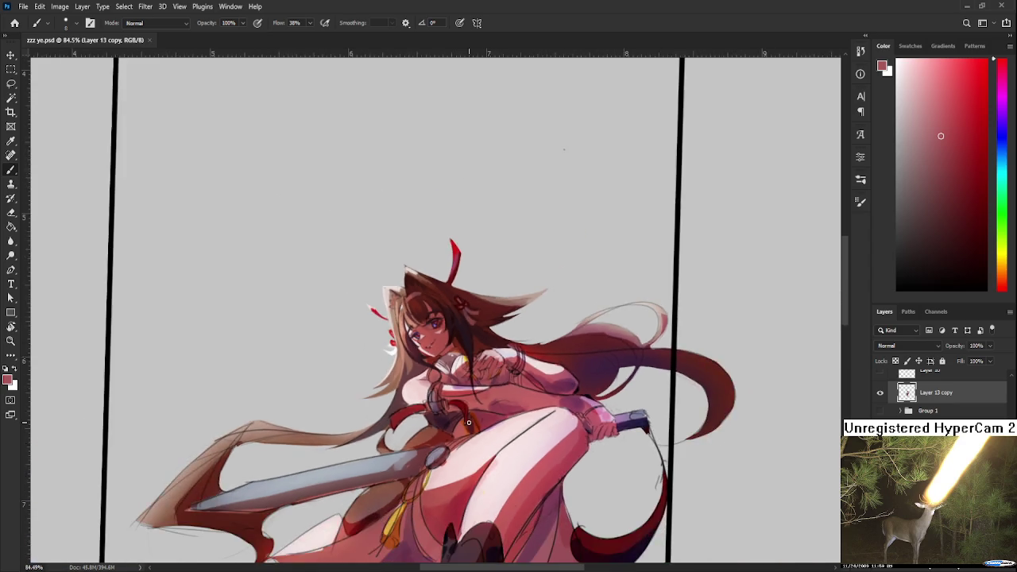
Straighten the canvas rotation upright and reposition the view on the hands
{"action": "scroll", "coordinate": [470, 419], "scroll_direction": "down", "scroll_amount": 2}
{"action": "scroll", "coordinate": [473, 413], "scroll_direction": "down", "scroll_amount": 1}
{"action": "scroll", "coordinate": [473, 413], "scroll_direction": "up", "scroll_amount": 1}
{"action": "scroll", "coordinate": [469, 429], "scroll_direction": "up", "scroll_amount": 2}
{"action": "scroll", "coordinate": [460, 452], "scroll_direction": "up", "scroll_amount": 2}
{"action": "key", "text": "r"}
{"action": "left_click_drag", "start_coordinate": [472, 477], "coordinate": [479, 482]}
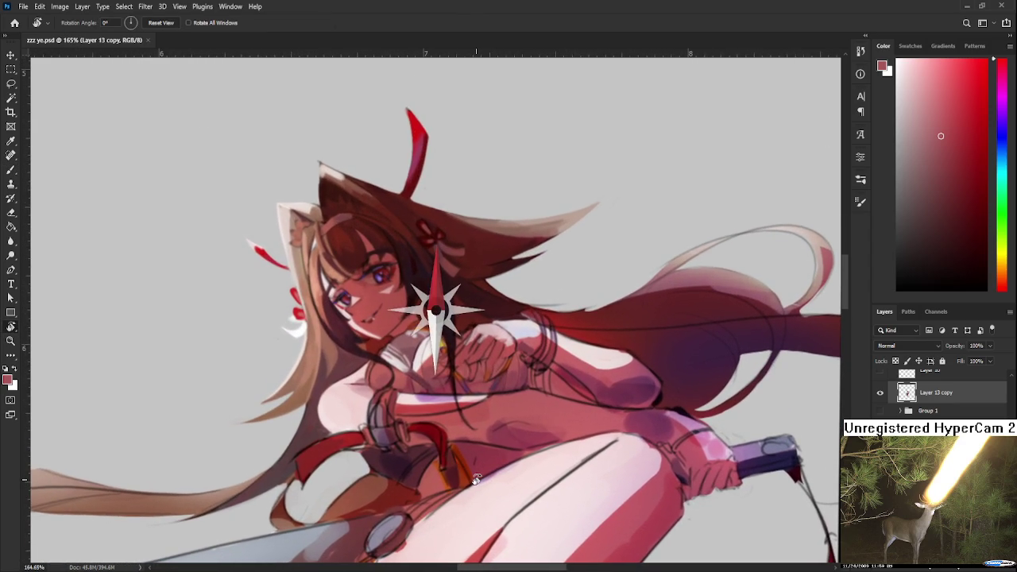
{"action": "scroll", "coordinate": [531, 389], "scroll_direction": "up", "scroll_amount": 1}
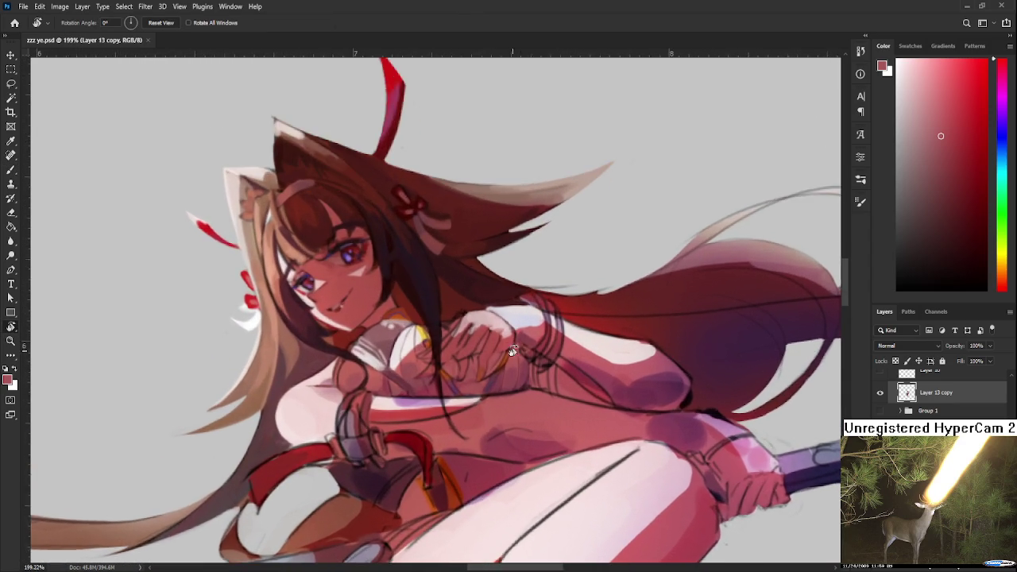
{"action": "scroll", "coordinate": [512, 362], "scroll_direction": "up", "scroll_amount": 1}
{"action": "scroll", "coordinate": [504, 353], "scroll_direction": "up", "scroll_amount": 1}
{"action": "scroll", "coordinate": [496, 377], "scroll_direction": "down", "scroll_amount": 1}
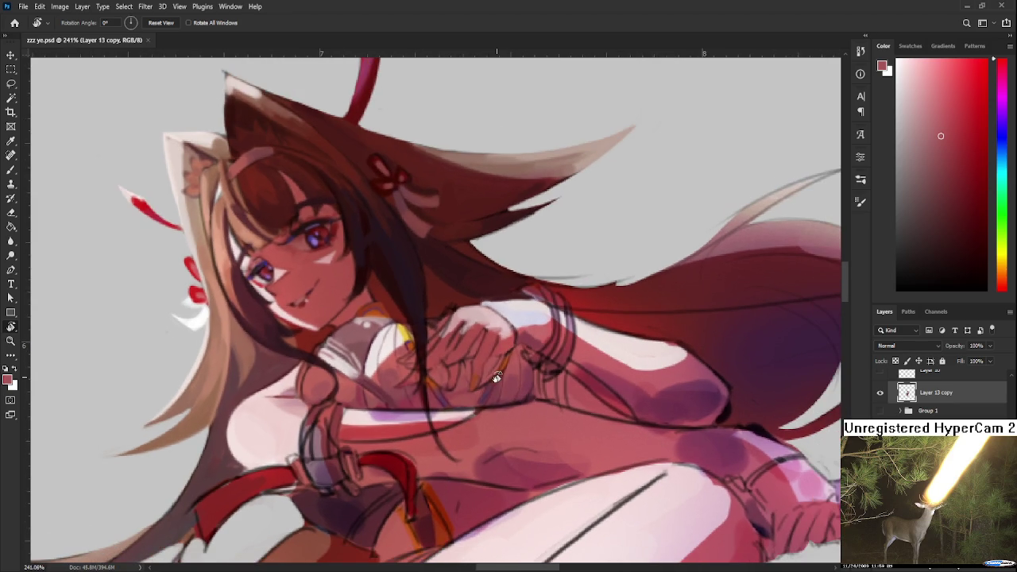
{"action": "left_click_drag", "start_coordinate": [496, 378], "coordinate": [463, 385]}
{"action": "key", "text": "b"}
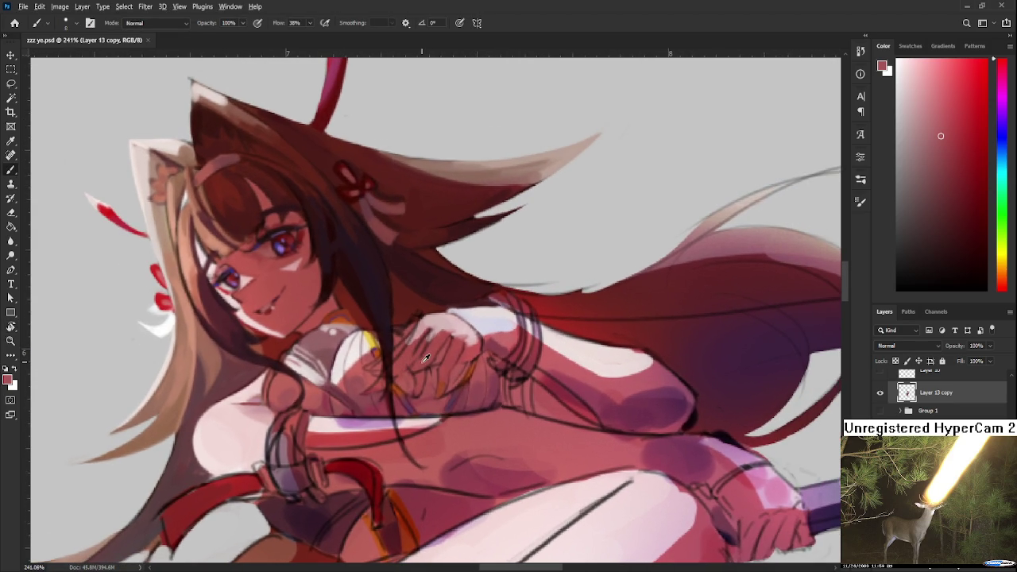
Sample skin tones from the hand, a darker red from the chest, and a lighter pink
{"action": "left_click", "coordinate": [408, 378], "text": "alt"}
{"action": "left_click", "coordinate": [459, 375], "text": "alt"}
{"action": "left_click", "coordinate": [462, 350], "text": "alt"}
{"action": "left_click_drag", "start_coordinate": [567, 336], "coordinate": [559, 386]}
{"action": "left_click", "coordinate": [426, 386], "text": "alt"}
Leave the swordswoman document for Photoshop's Home screen of recent files
{"action": "scroll", "coordinate": [392, 543], "scroll_direction": "down", "scroll_amount": 3}
{"action": "scroll", "coordinate": [413, 500], "scroll_direction": "down", "scroll_amount": 3}
{"action": "scroll", "coordinate": [437, 456], "scroll_direction": "down", "scroll_amount": 3}
{"action": "scroll", "coordinate": [437, 456], "scroll_direction": "down", "scroll_amount": 2}
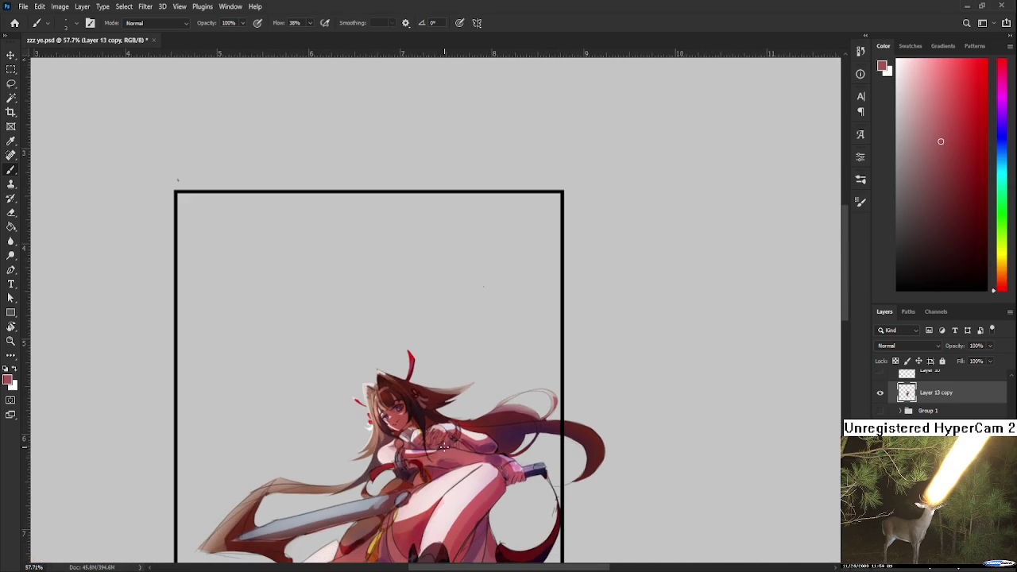
{"action": "scroll", "coordinate": [449, 449], "scroll_direction": "down", "scroll_amount": 1}
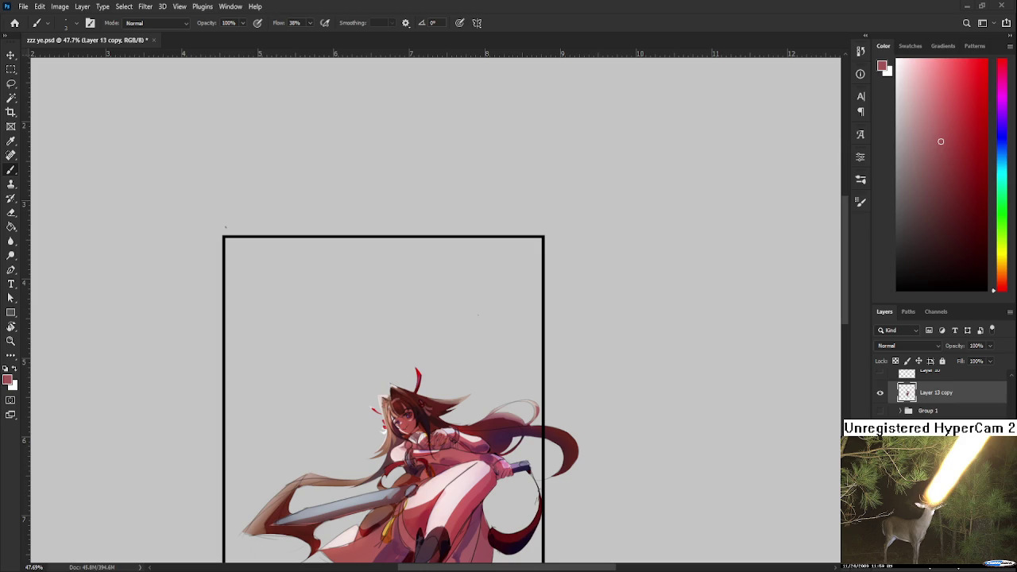
{"action": "left_click", "coordinate": [14, 22]}
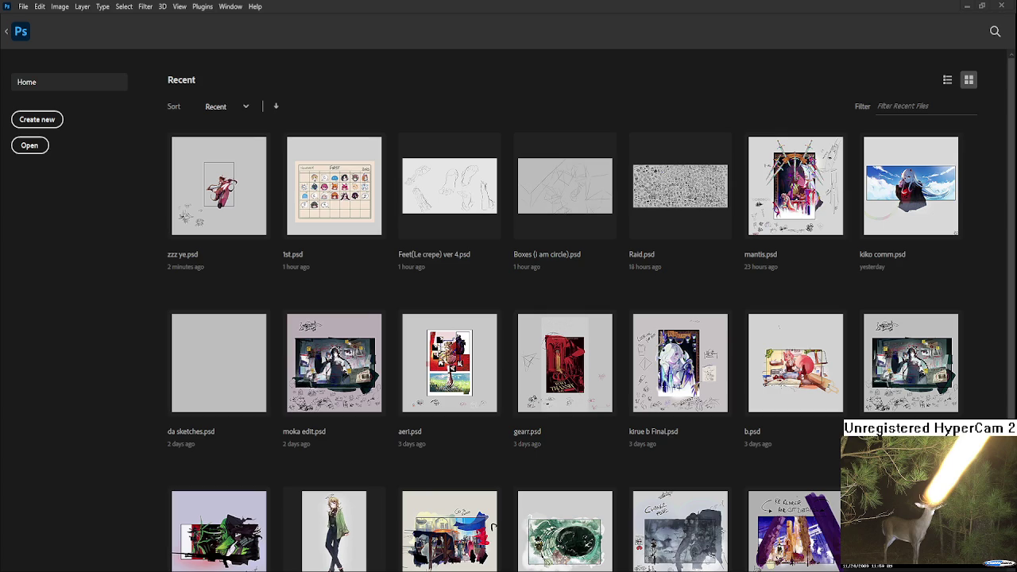
Open the da sketches.psd thumbnail from the Home screen's Recent files grid
{"action": "left_click", "coordinate": [226, 377]}
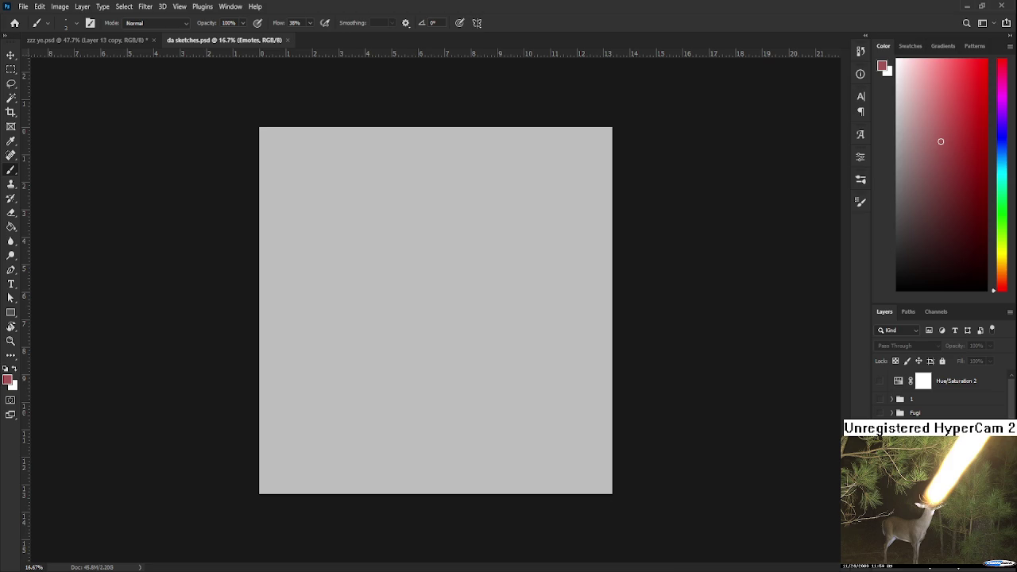
Place the mantis b card painting onto the sheet, shift it into position and confirm
{"action": "left_click_drag", "start_coordinate": [637, 486], "coordinate": [427, 302]}
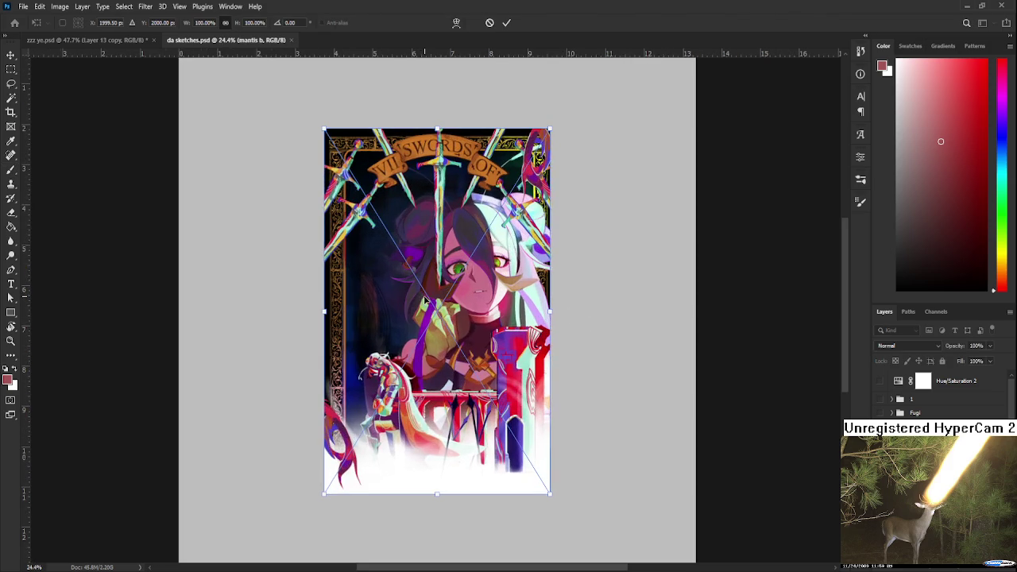
{"action": "mouse_move", "coordinate": [430, 388]}
{"action": "left_mouse_down"}
{"action": "mouse_move", "coordinate": [530, 387]}
{"action": "mouse_move", "coordinate": [349, 384]}
{"action": "left_mouse_up"}
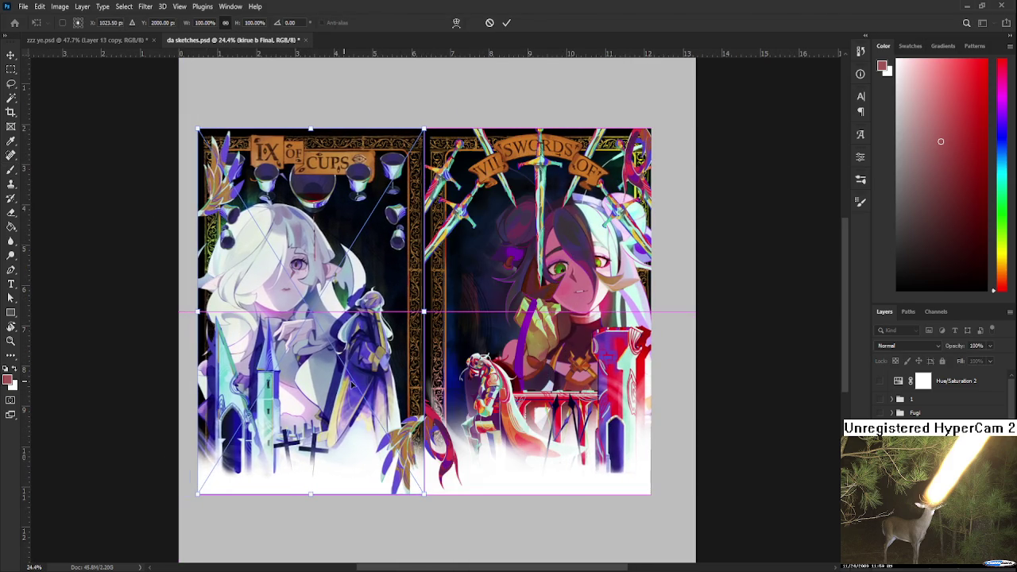
{"action": "key", "text": "Return"}
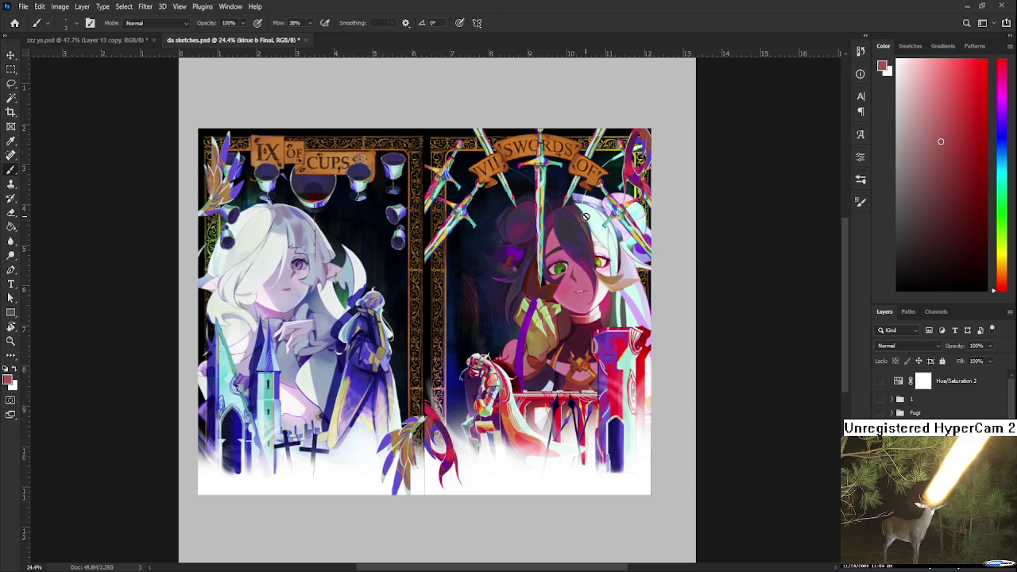
{"action": "scroll", "coordinate": [587, 216], "scroll_direction": "down", "scroll_amount": 1}
{"action": "scroll", "coordinate": [585, 216], "scroll_direction": "down", "scroll_amount": 2}
{"action": "scroll", "coordinate": [586, 216], "scroll_direction": "down", "scroll_amount": 1}
{"action": "scroll", "coordinate": [586, 218], "scroll_direction": "down", "scroll_amount": 1}
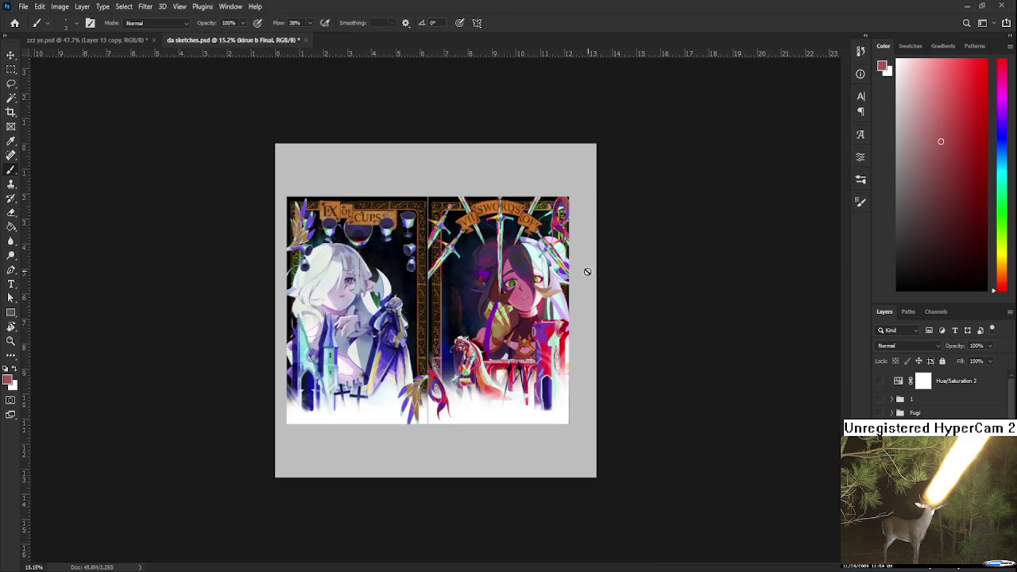
{"action": "scroll", "coordinate": [518, 310], "scroll_direction": "up", "scroll_amount": 5}
{"action": "scroll", "coordinate": [517, 311], "scroll_direction": "up", "scroll_amount": 1}
{"action": "scroll", "coordinate": [464, 350], "scroll_direction": "down", "scroll_amount": 1}
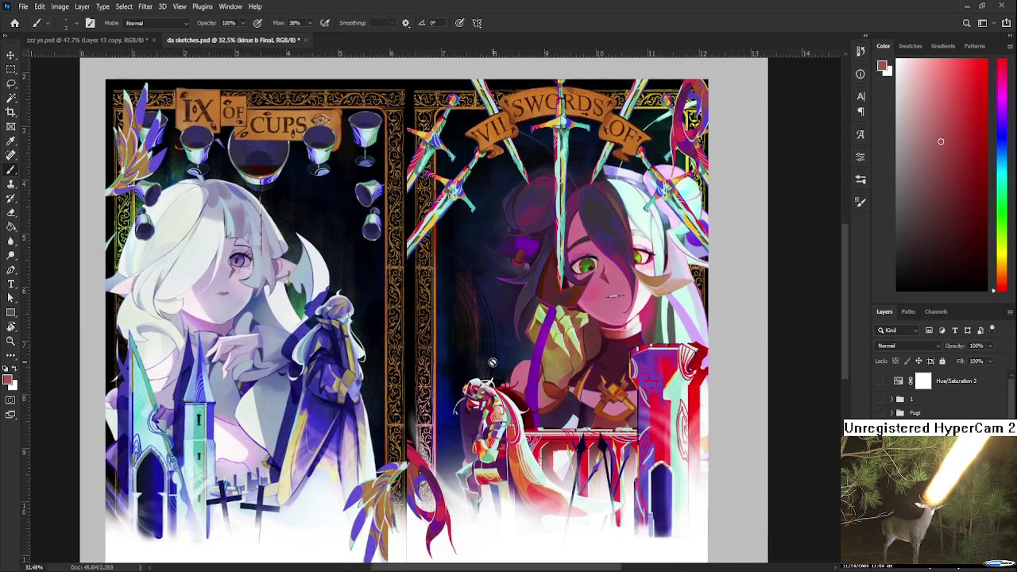
{"action": "scroll", "coordinate": [493, 362], "scroll_direction": "down", "scroll_amount": 1}
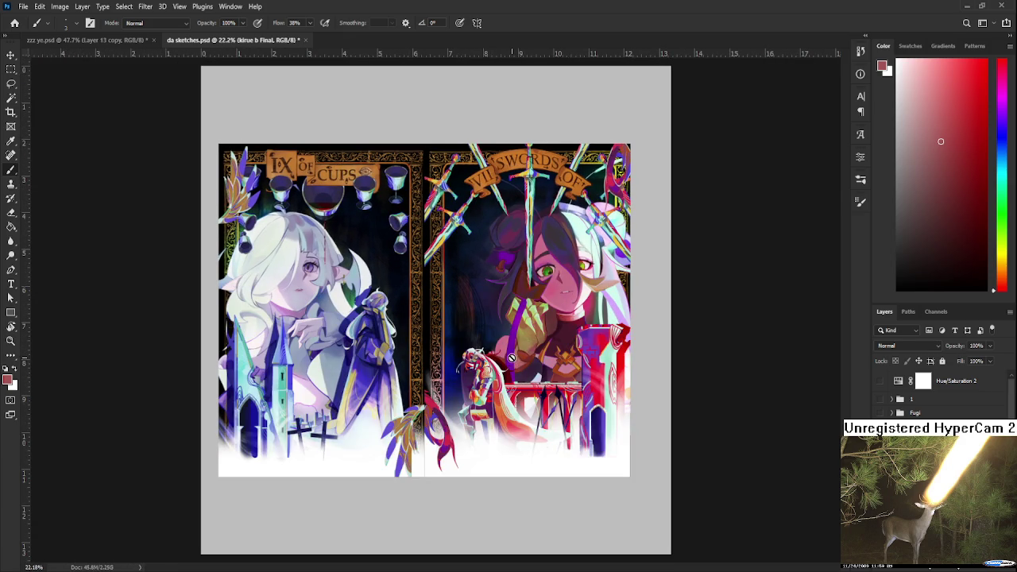
{"action": "scroll", "coordinate": [515, 362], "scroll_direction": "up", "scroll_amount": 2}
{"action": "left_click_drag", "start_coordinate": [482, 361], "coordinate": [520, 371]}
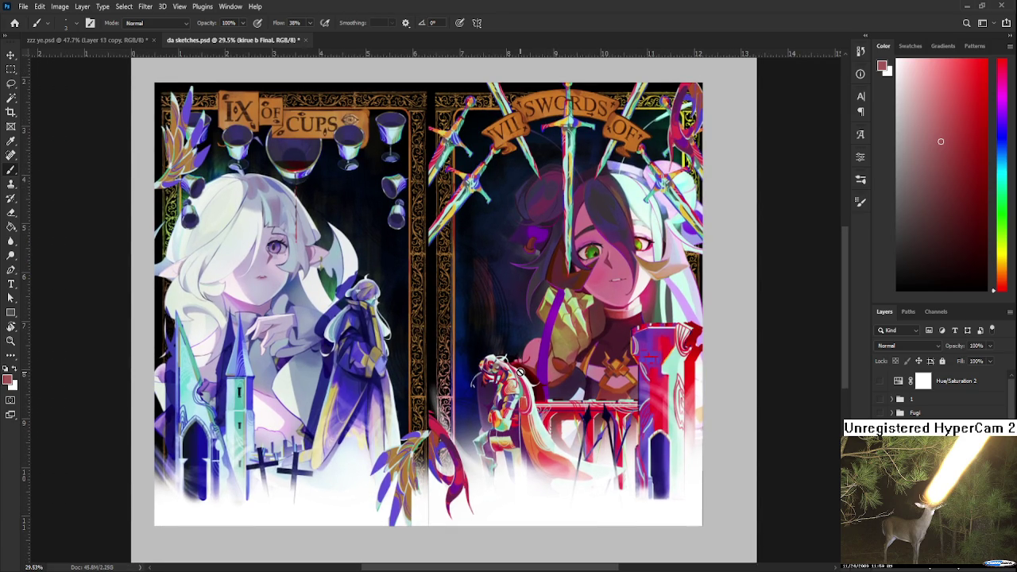
{"action": "scroll", "coordinate": [521, 370], "scroll_direction": "down", "scroll_amount": 1}
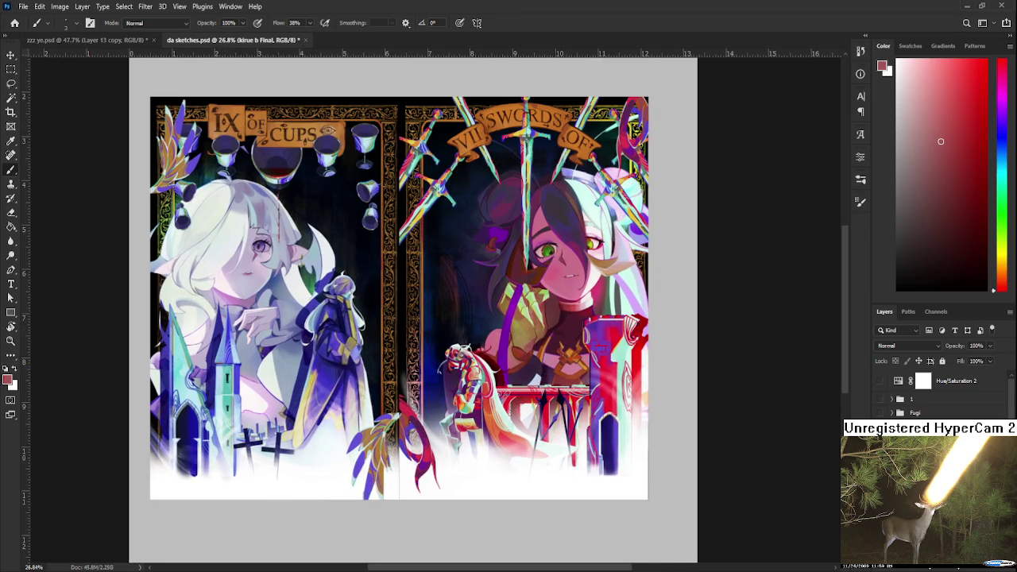
Nudge the combined card artwork slightly right with Free Transform and view the whole sheet
{"action": "key", "text": "ctrl+t"}
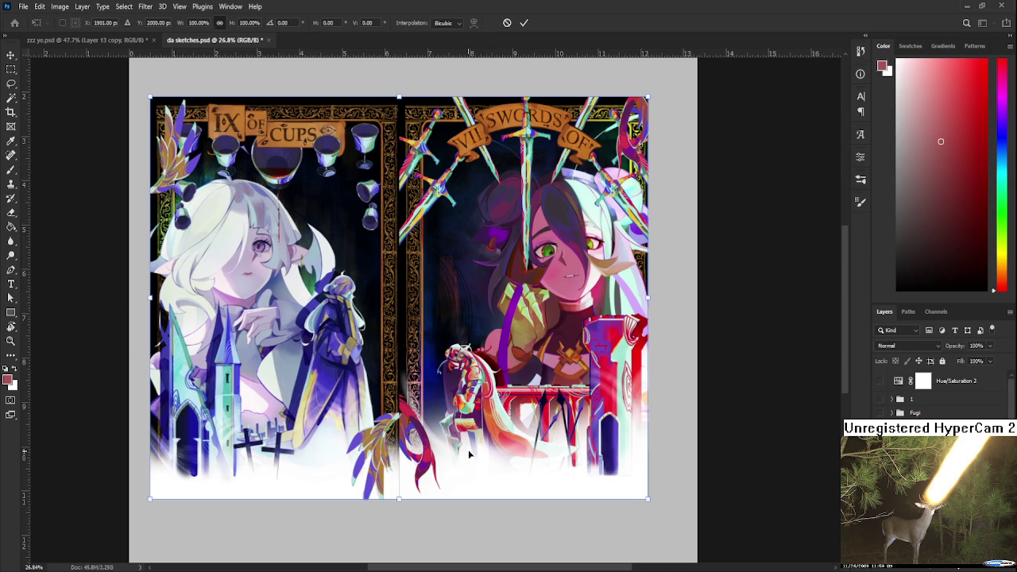
{"action": "left_click_drag", "start_coordinate": [467, 455], "coordinate": [479, 455]}
{"action": "key", "text": "Return"}
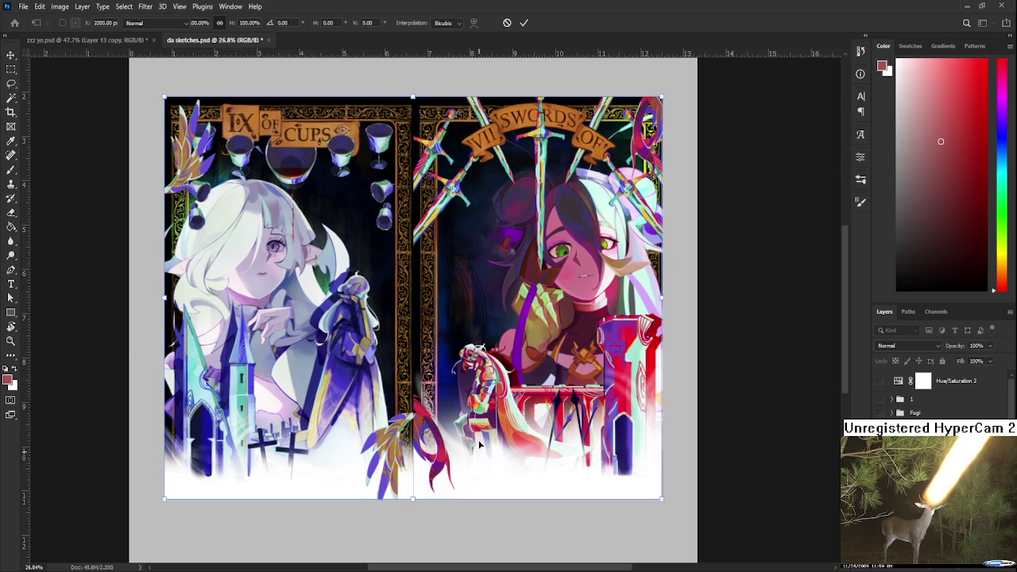
{"action": "key", "text": "b"}
{"action": "scroll", "coordinate": [477, 436], "scroll_direction": "down", "scroll_amount": 2}
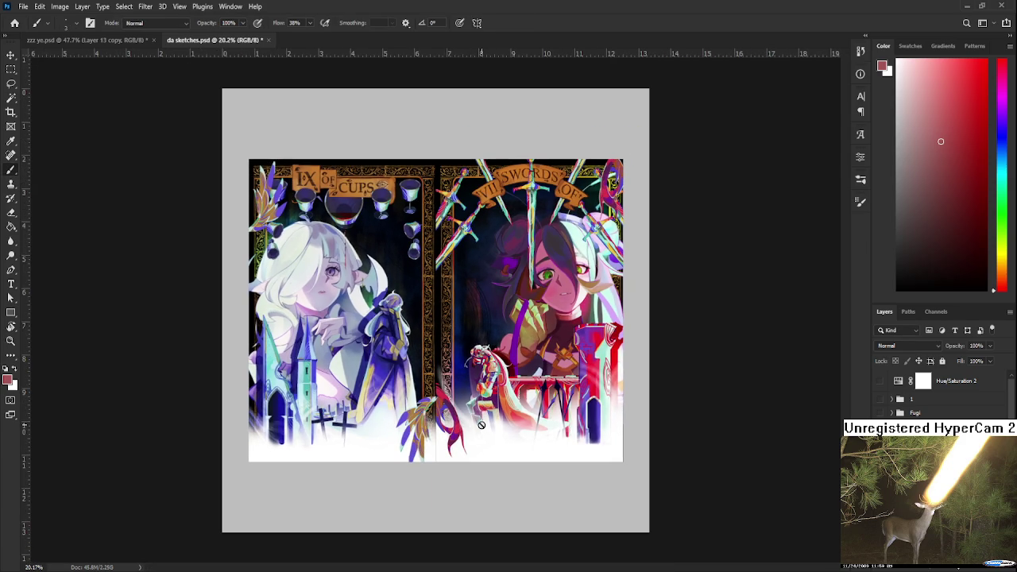
{"action": "scroll", "coordinate": [485, 410], "scroll_direction": "up", "scroll_amount": 1}
{"action": "left_click_drag", "start_coordinate": [491, 334], "coordinate": [499, 371]}
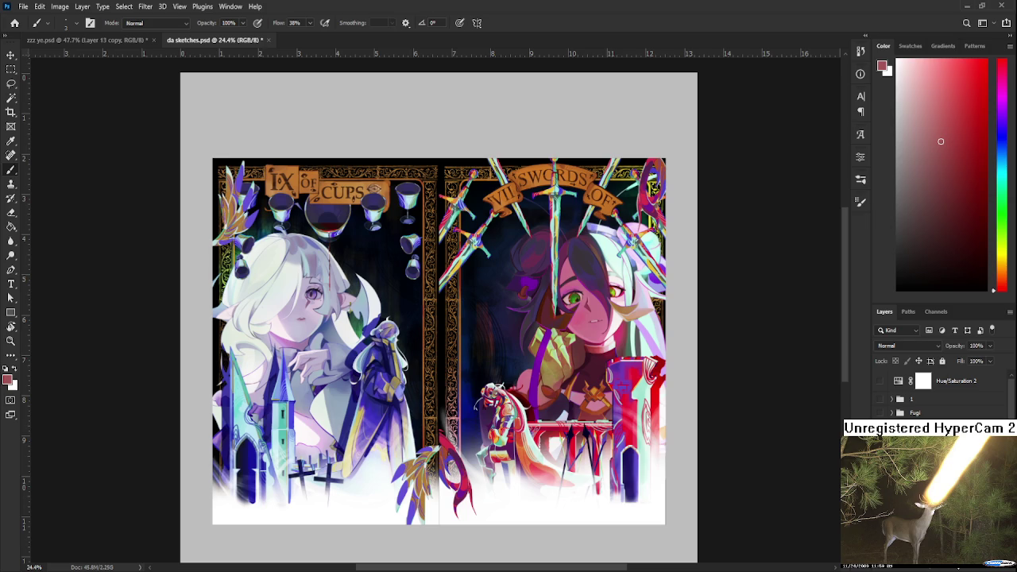
Undo the pasted artwork, close da sketches.psd, and undo the stray red line in zzz ye.psd
{"action": "key", "text": "ctrl+z"}
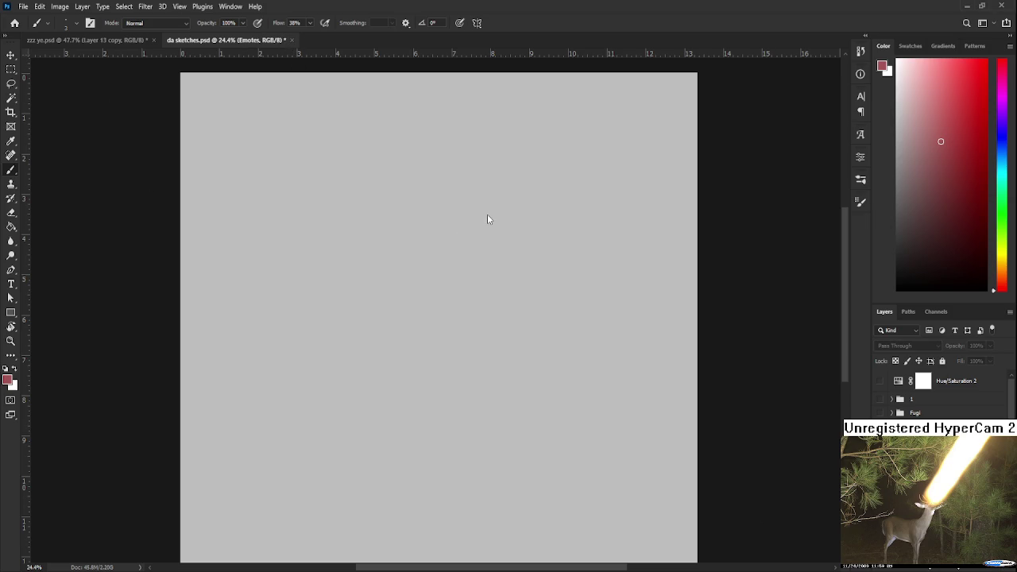
{"action": "left_click", "coordinate": [291, 39]}
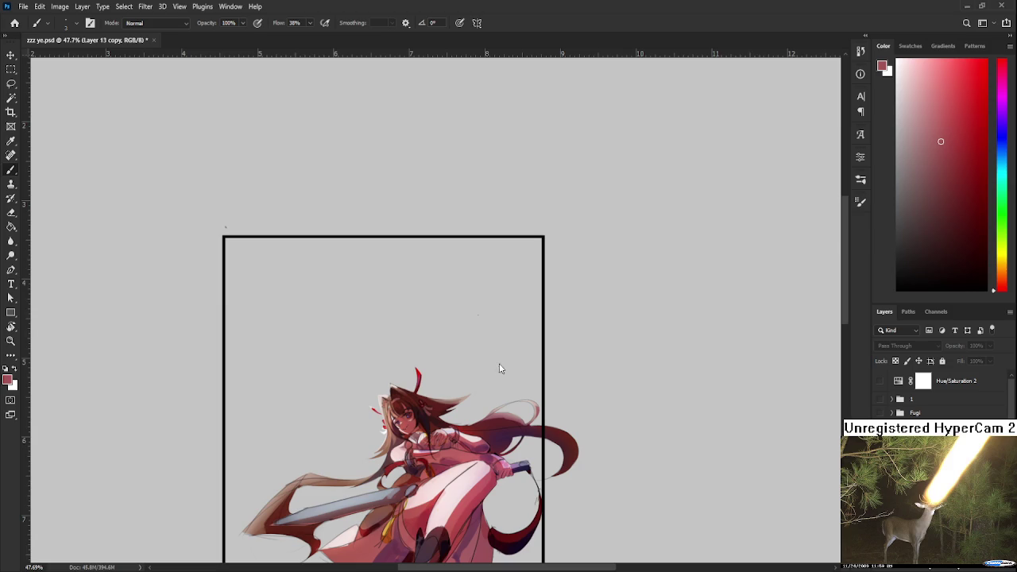
{"action": "scroll", "coordinate": [603, 462], "scroll_direction": "up", "scroll_amount": 1}
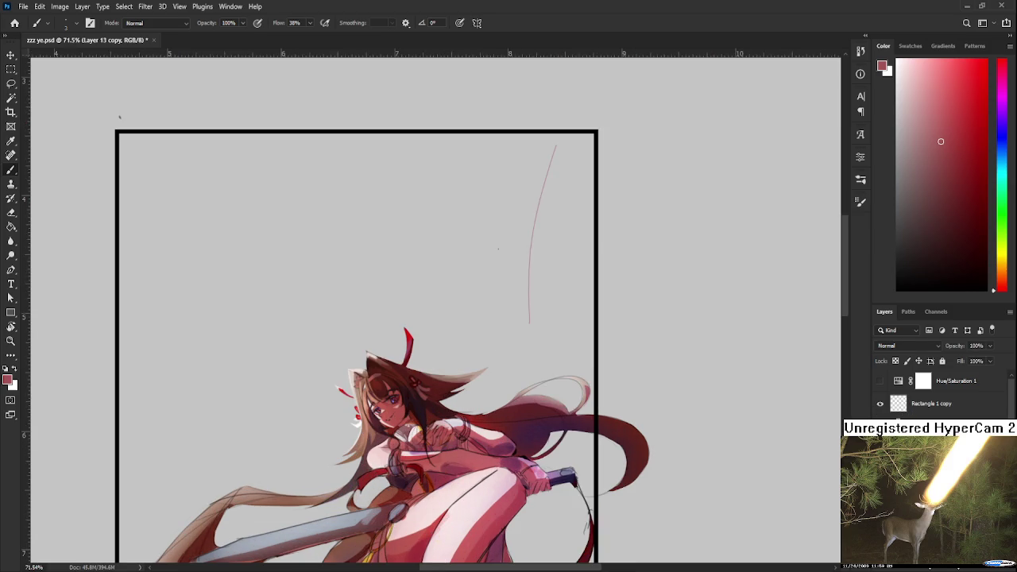
{"action": "scroll", "coordinate": [431, 471], "scroll_direction": "up", "scroll_amount": 1}
{"action": "key", "text": "ctrl+z"}
{"action": "scroll", "coordinate": [464, 425], "scroll_direction": "up", "scroll_amount": 2}
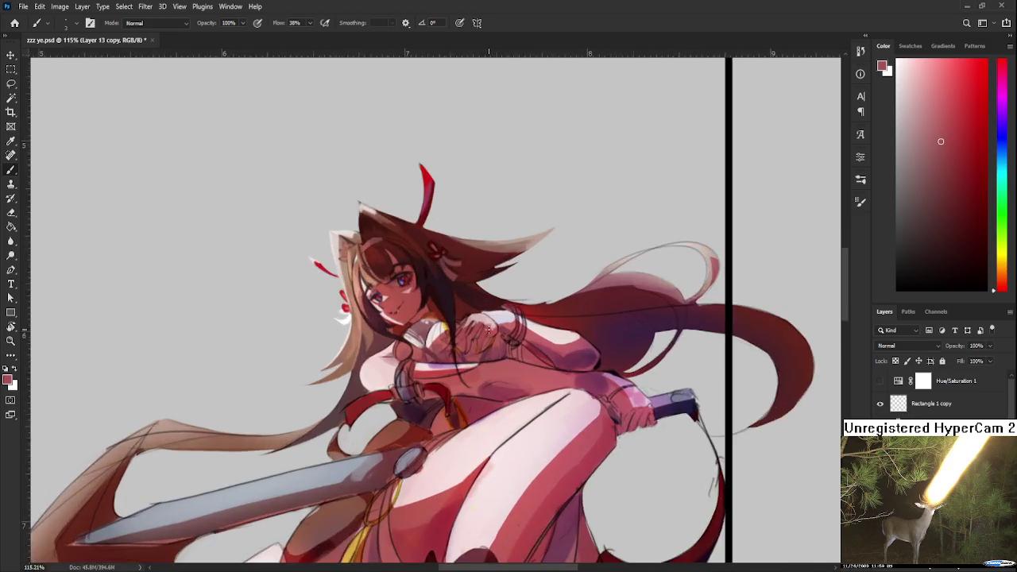
Sample orange-brown, crimson, orange-red and pinkish red tones from the hand
{"action": "scroll", "coordinate": [492, 373], "scroll_direction": "up", "scroll_amount": 2}
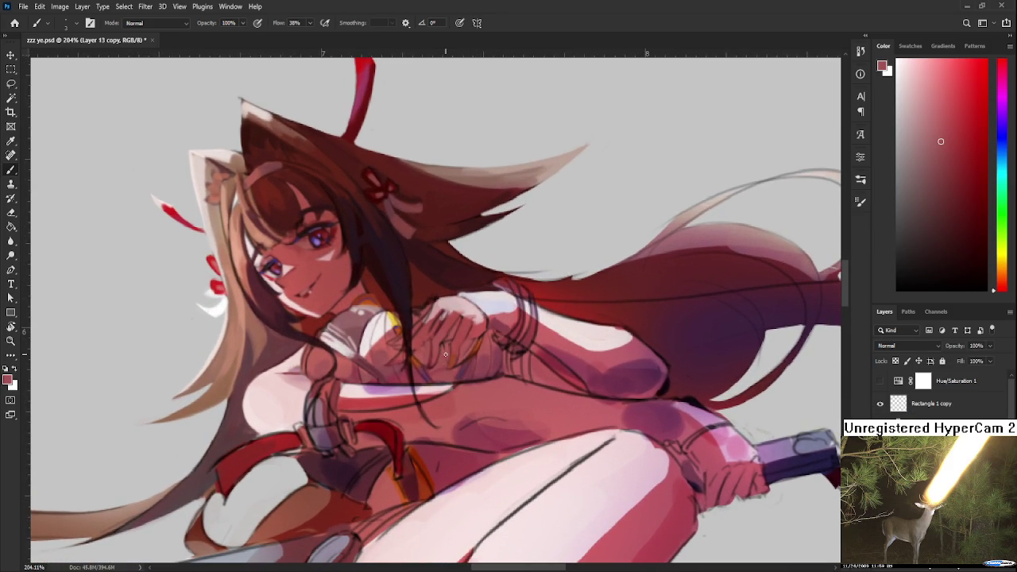
{"action": "scroll", "coordinate": [449, 358], "scroll_direction": "up", "scroll_amount": 2}
{"action": "left_click", "coordinate": [375, 306], "text": "alt"}
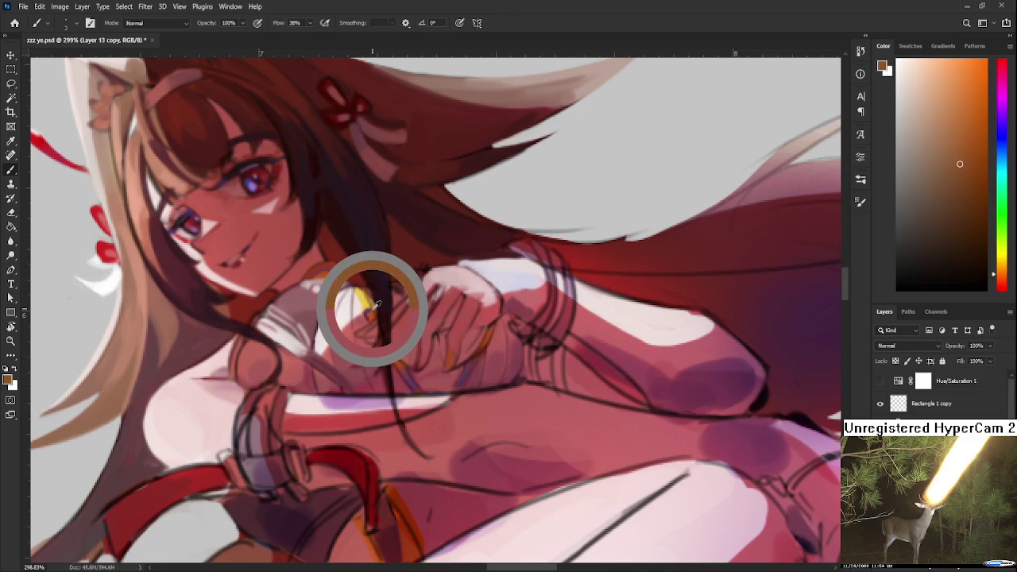
{"action": "left_click", "coordinate": [422, 357], "text": "alt"}
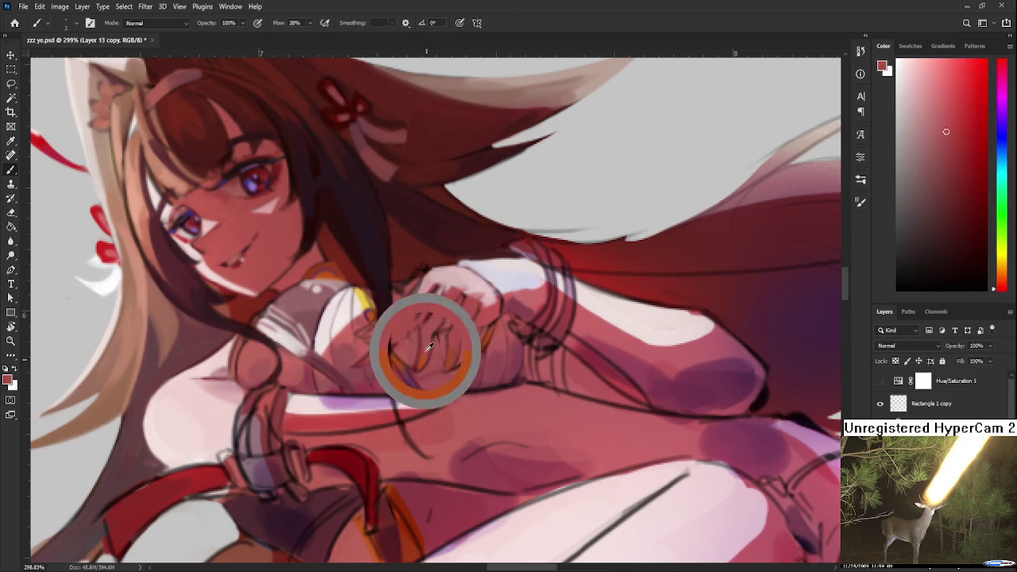
{"action": "left_click", "coordinate": [423, 359], "text": "alt"}
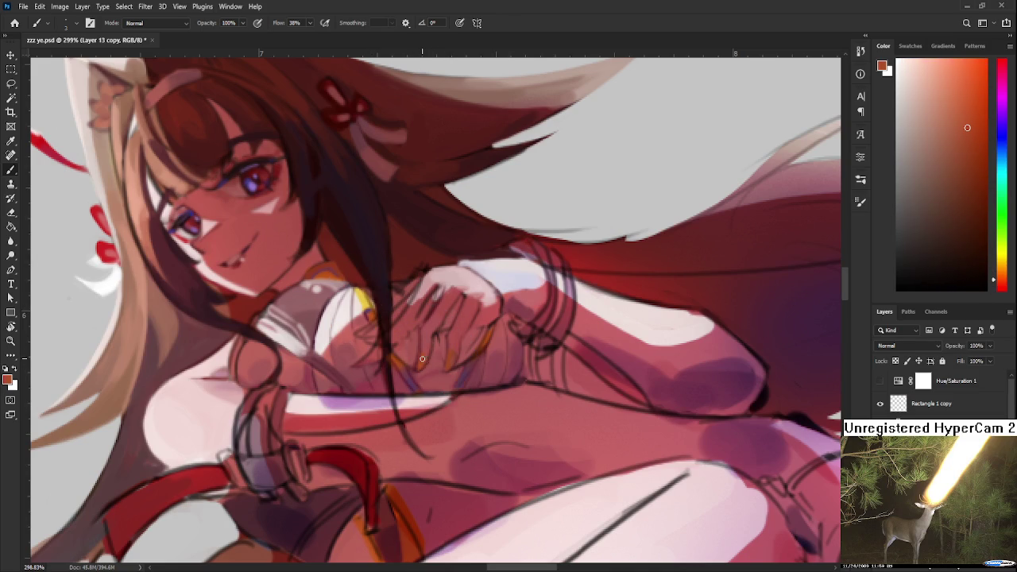
{"action": "left_click", "coordinate": [416, 315], "text": "alt"}
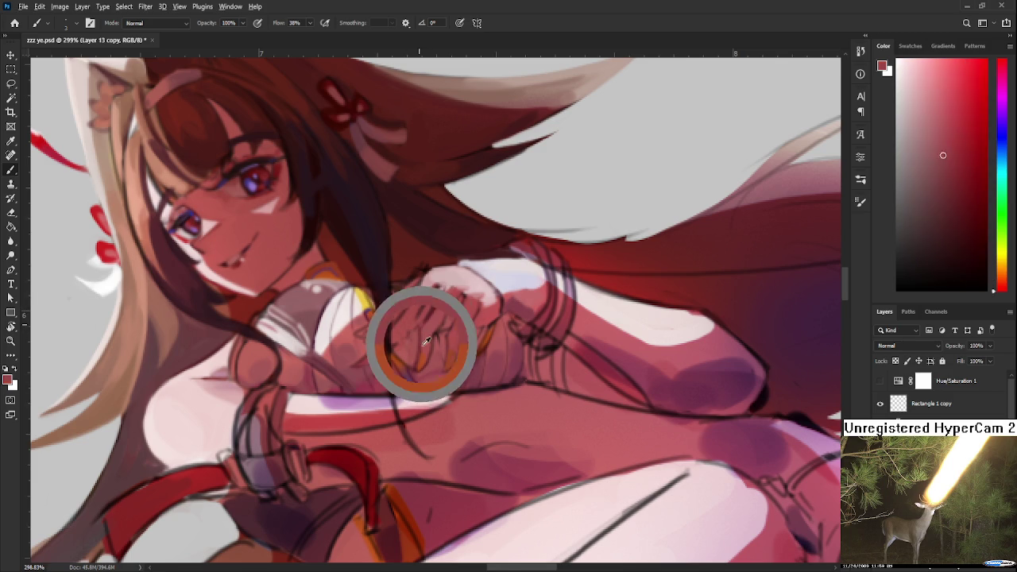
{"action": "left_click", "coordinate": [427, 348], "text": "alt"}
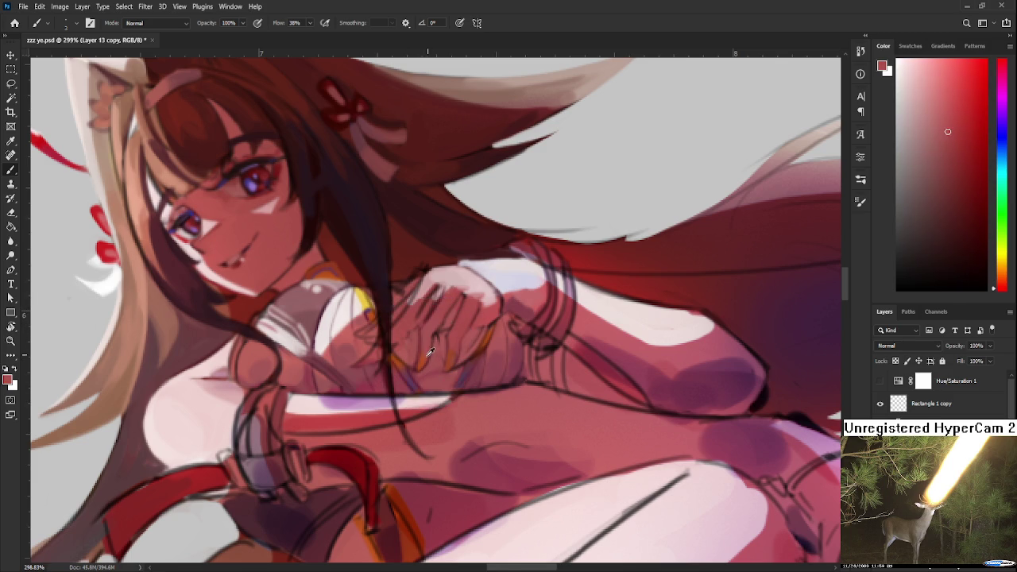
Sample a dark purple from the hand and darken it in the colour picker
{"action": "left_click", "coordinate": [464, 375], "text": "alt"}
{"action": "left_click", "coordinate": [432, 368], "text": "alt"}
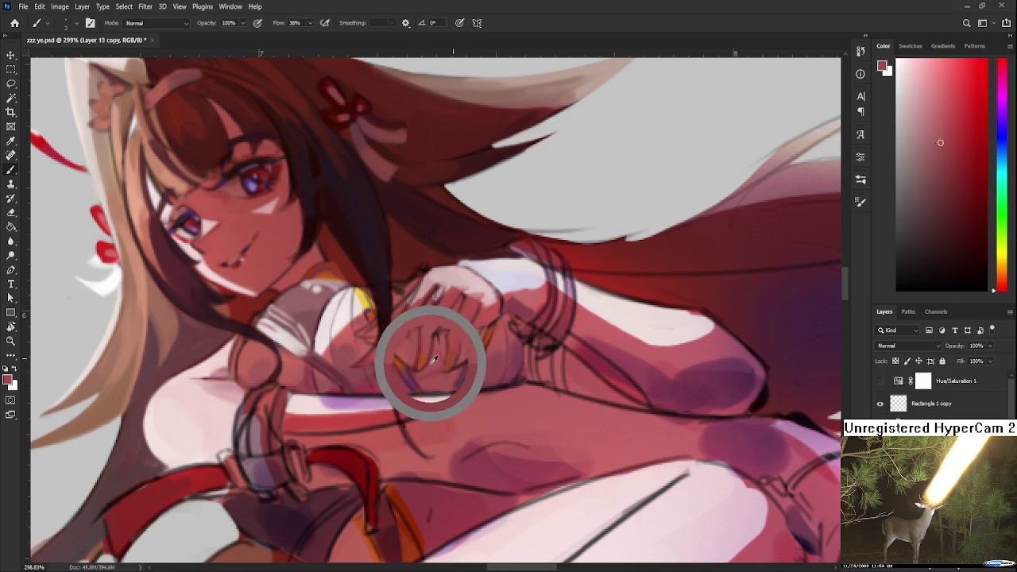
{"action": "left_click", "coordinate": [470, 374], "text": "alt"}
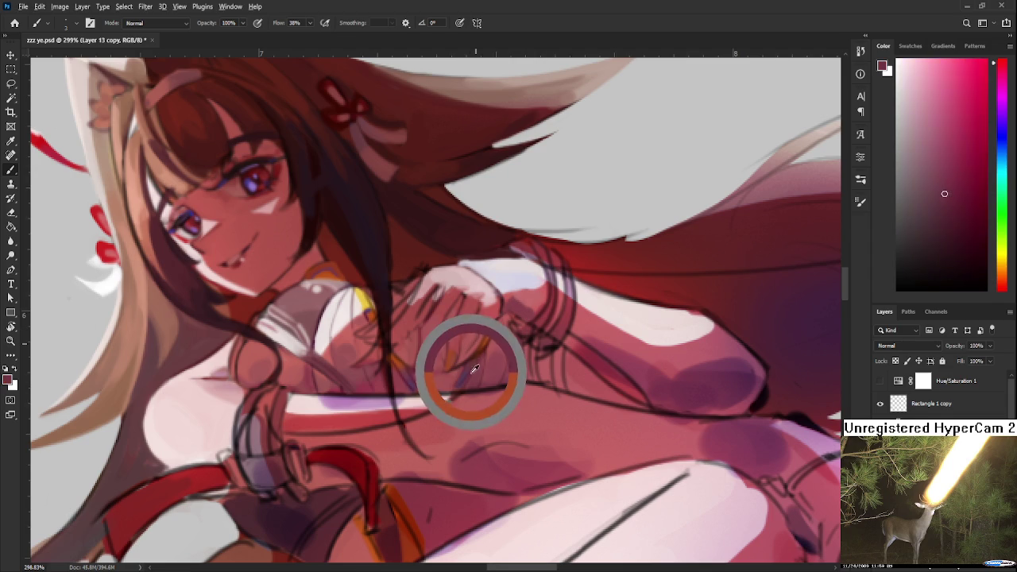
{"action": "left_click_drag", "start_coordinate": [943, 221], "coordinate": [953, 234]}
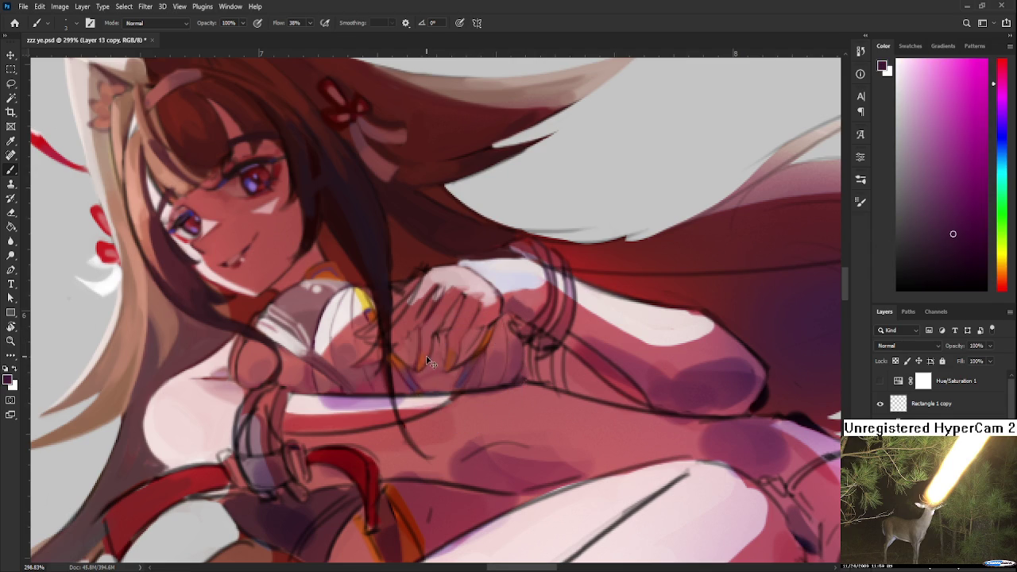
Re-sample orange-red and magenta tones, settle on a red for the hand, and rotate the view
{"action": "left_click", "coordinate": [427, 354], "text": "alt"}
{"action": "left_click", "coordinate": [426, 355], "text": "alt"}
{"action": "left_click", "coordinate": [426, 356], "text": "alt"}
{"action": "left_click", "coordinate": [447, 358], "text": "alt"}
{"action": "left_click", "coordinate": [423, 357], "text": "alt"}
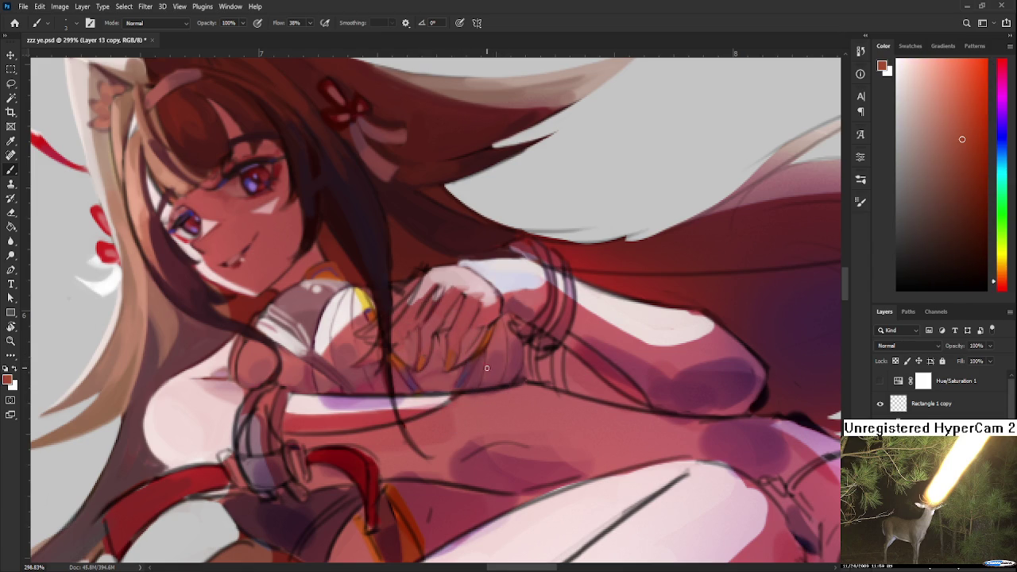
{"action": "left_click_drag", "start_coordinate": [453, 364], "coordinate": [416, 373]}
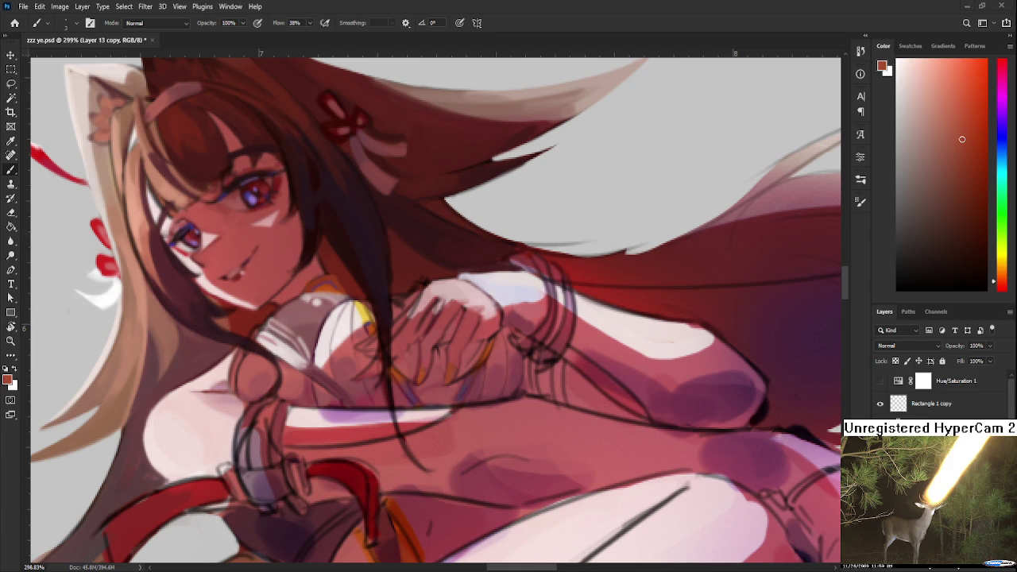
Alternate between orange-red skin and pinkish sleeve tones while painting the hand and cuff
{"action": "scroll", "coordinate": [476, 385], "scroll_direction": "up", "scroll_amount": 2}
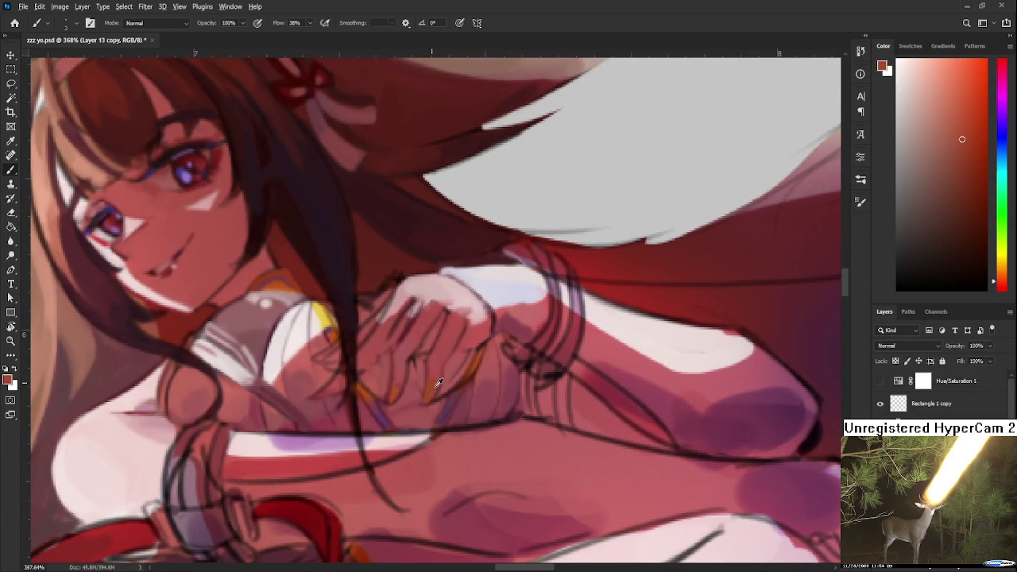
{"action": "left_click", "coordinate": [437, 373], "text": "alt"}
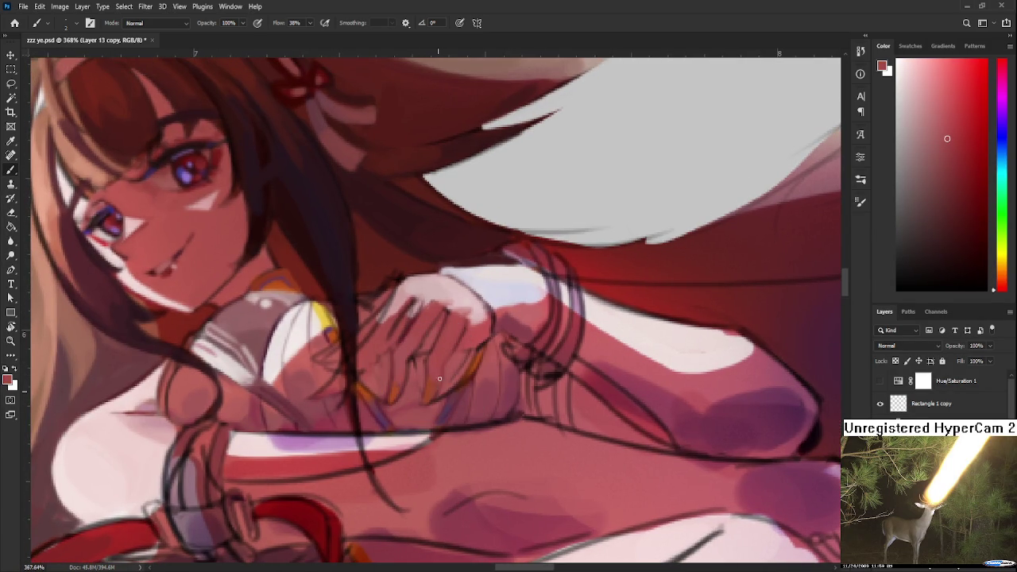
{"action": "left_click", "coordinate": [432, 389], "text": "alt"}
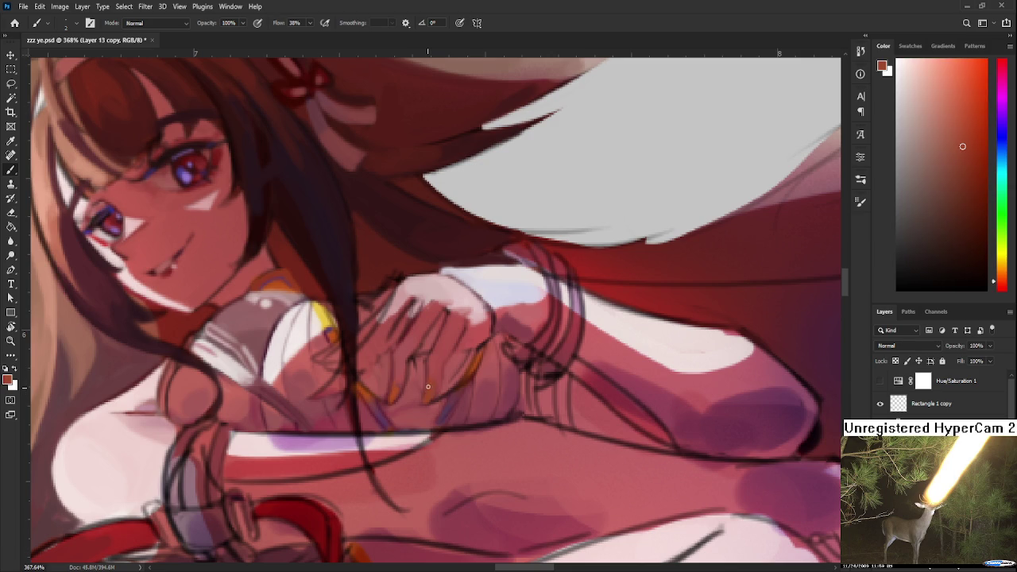
{"action": "left_click", "coordinate": [391, 388], "text": "alt"}
{"action": "left_click", "coordinate": [397, 382], "text": "alt"}
{"action": "left_click", "coordinate": [402, 379], "text": "alt"}
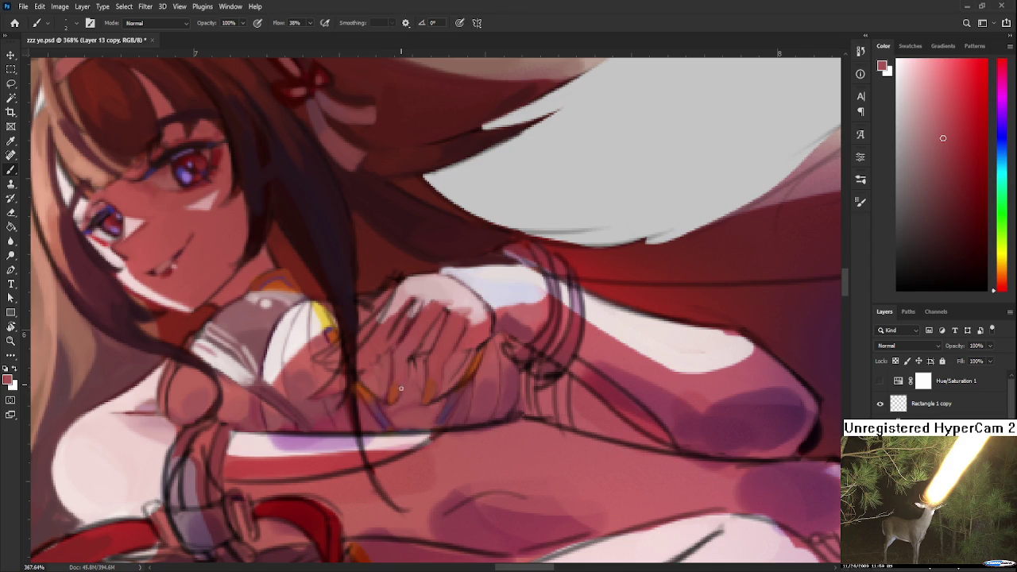
{"action": "left_click", "coordinate": [393, 387], "text": "alt"}
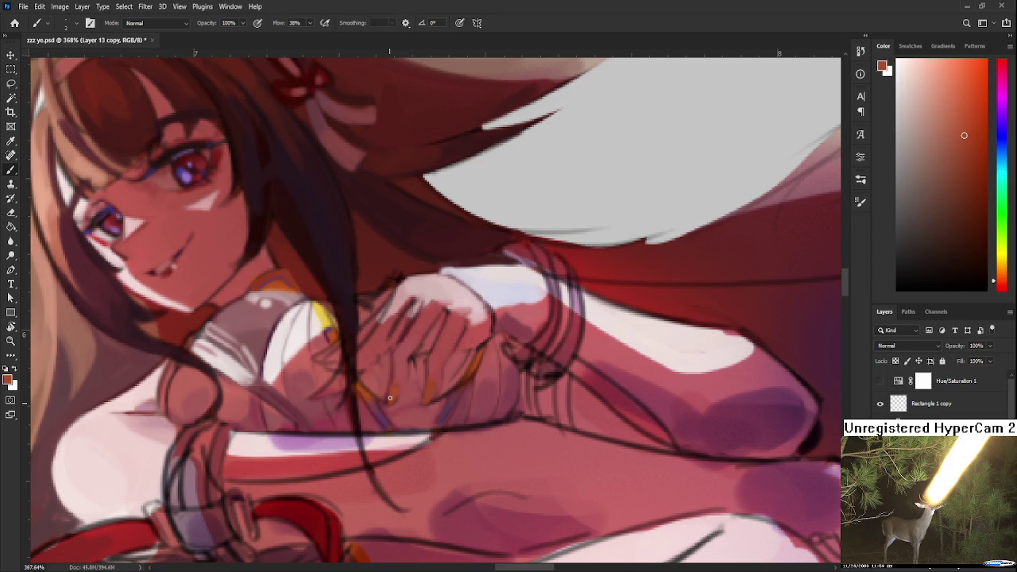
{"action": "left_click", "coordinate": [389, 387], "text": "alt"}
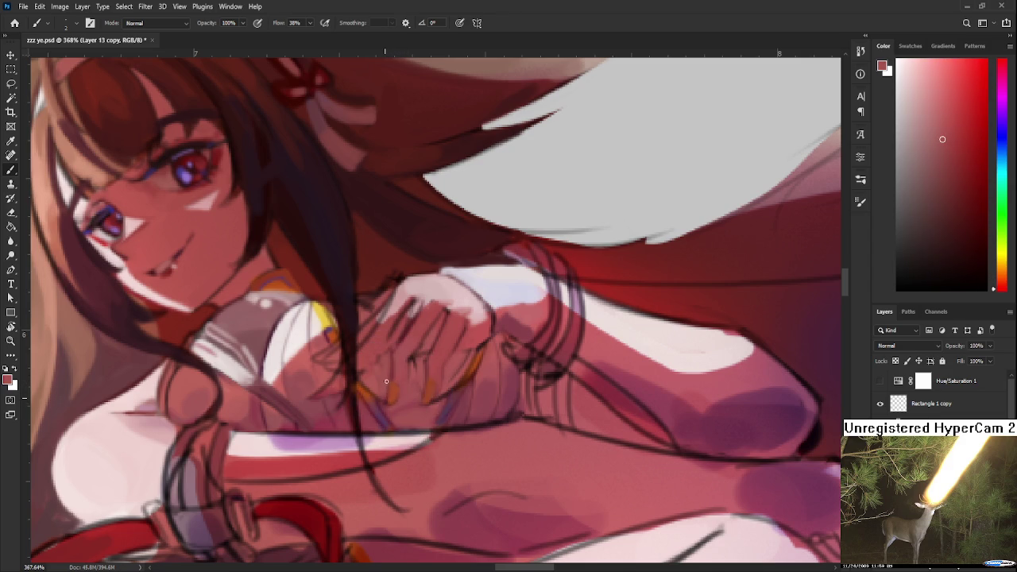
{"action": "left_click", "coordinate": [393, 384], "text": "alt"}
{"action": "left_click", "coordinate": [393, 385], "text": "alt"}
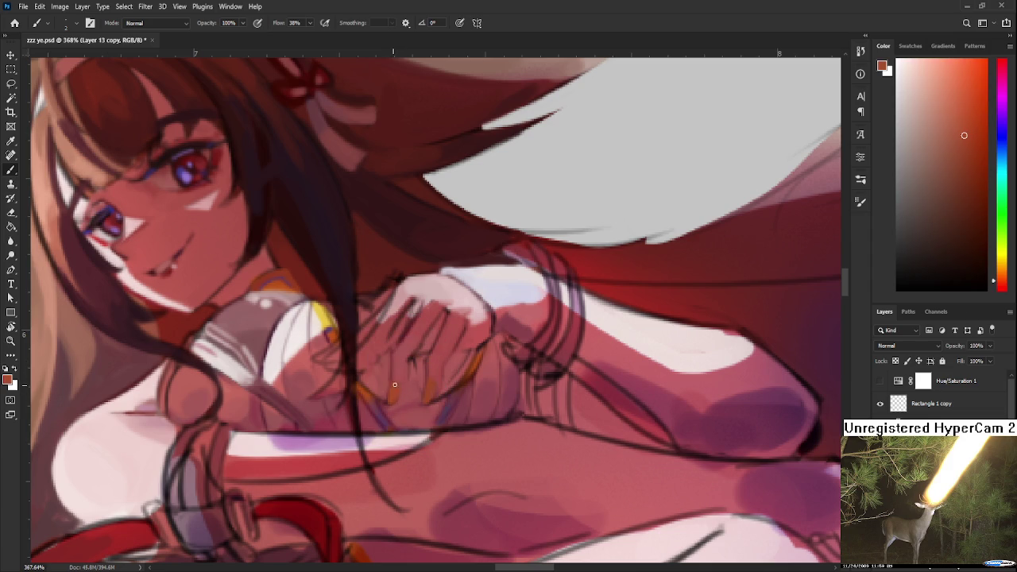
Shade with a darker crimson, choose a duller pale pink, and resize the brush
{"action": "left_click", "coordinate": [408, 329], "text": "alt"}
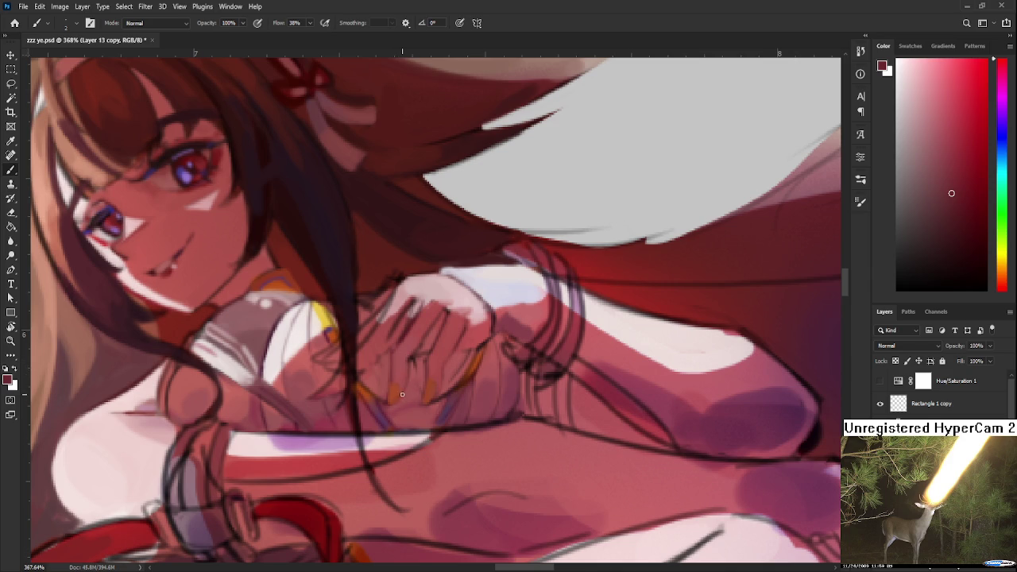
{"action": "left_click", "coordinate": [397, 397], "text": "alt"}
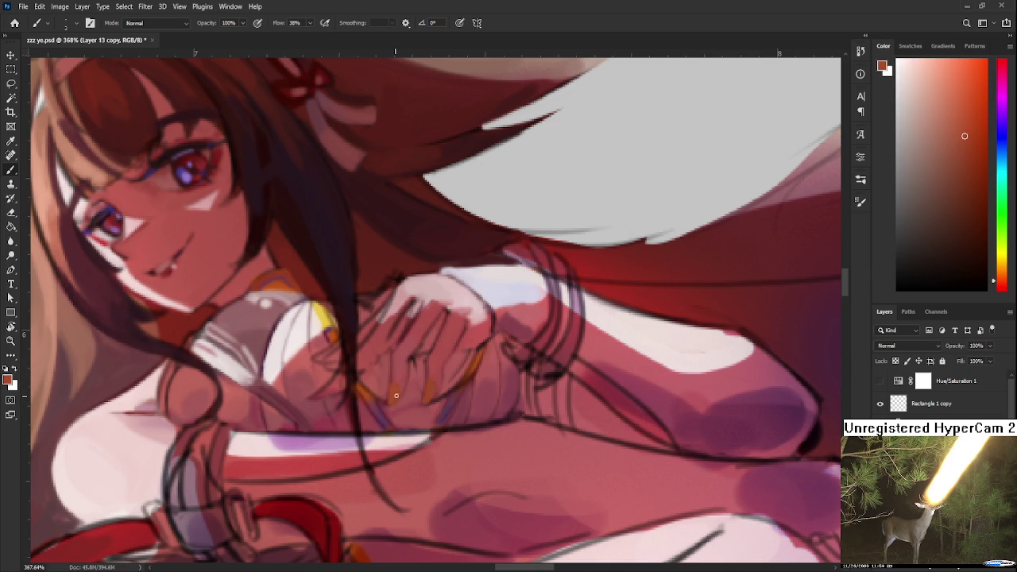
{"action": "left_click", "coordinate": [395, 394], "text": "alt"}
{"action": "left_click", "coordinate": [401, 383], "text": "alt"}
{"action": "left_click", "coordinate": [397, 382], "text": "alt"}
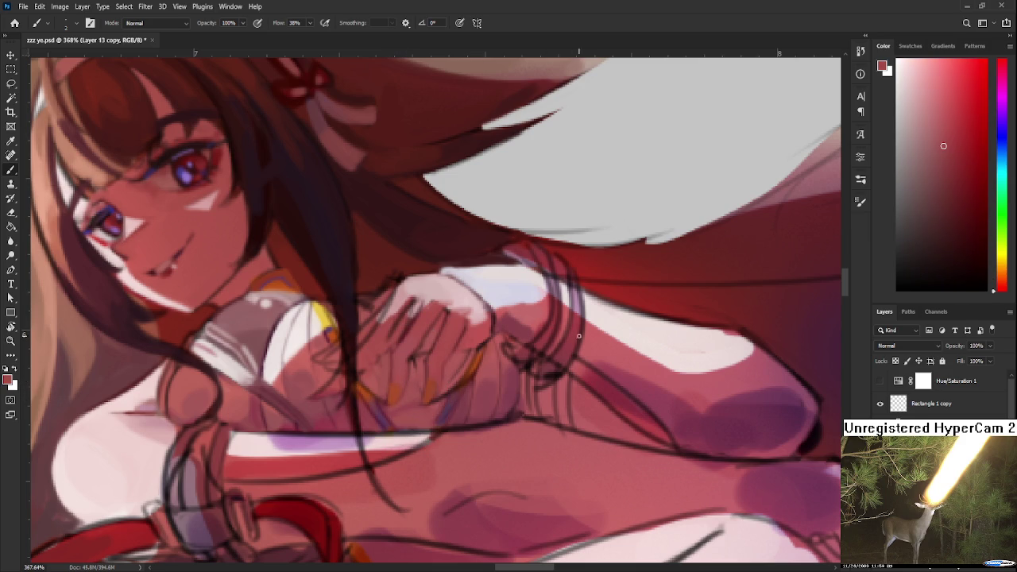
{"action": "left_click", "coordinate": [453, 400], "text": "alt"}
{"action": "left_click_drag", "start_coordinate": [453, 400], "coordinate": [398, 388]}
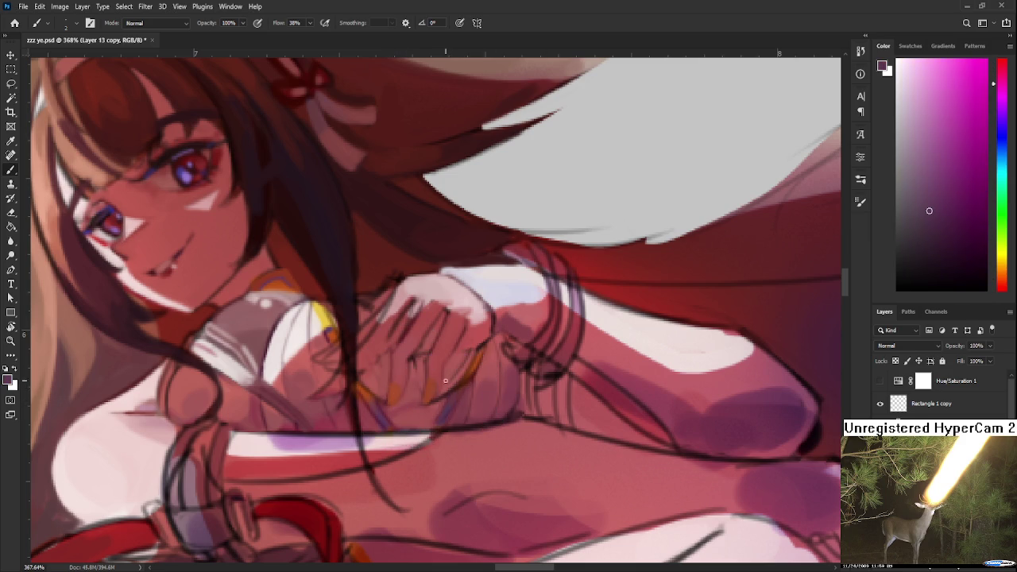
{"action": "left_click", "coordinate": [400, 387], "text": "alt"}
{"action": "left_click", "coordinate": [399, 384], "text": "alt"}
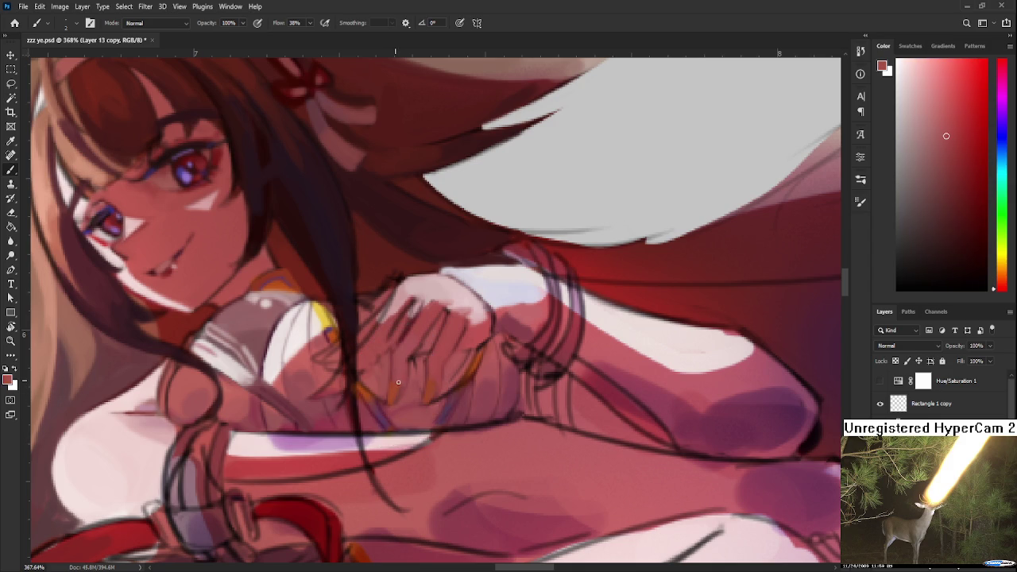
{"action": "left_click_drag", "start_coordinate": [485, 307], "coordinate": [479, 309]}
{"action": "scroll", "coordinate": [483, 427], "scroll_direction": "down", "scroll_amount": 3}
{"action": "scroll", "coordinate": [505, 401], "scroll_direction": "down", "scroll_amount": 2}
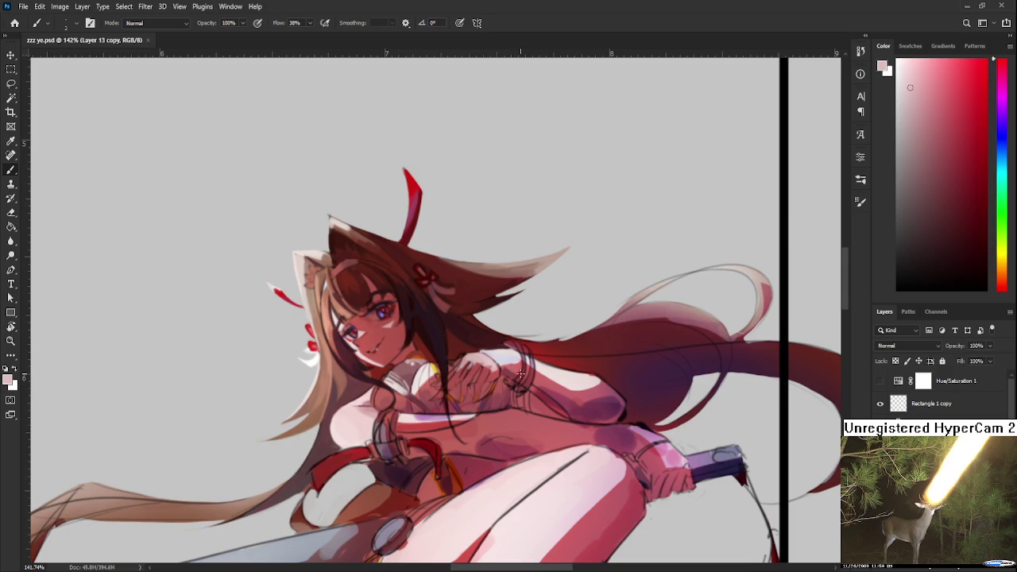
{"action": "scroll", "coordinate": [477, 371], "scroll_direction": "up", "scroll_amount": 3}
{"action": "scroll", "coordinate": [446, 360], "scroll_direction": "up", "scroll_amount": 3}
{"action": "scroll", "coordinate": [447, 360], "scroll_direction": "down", "scroll_amount": 5}
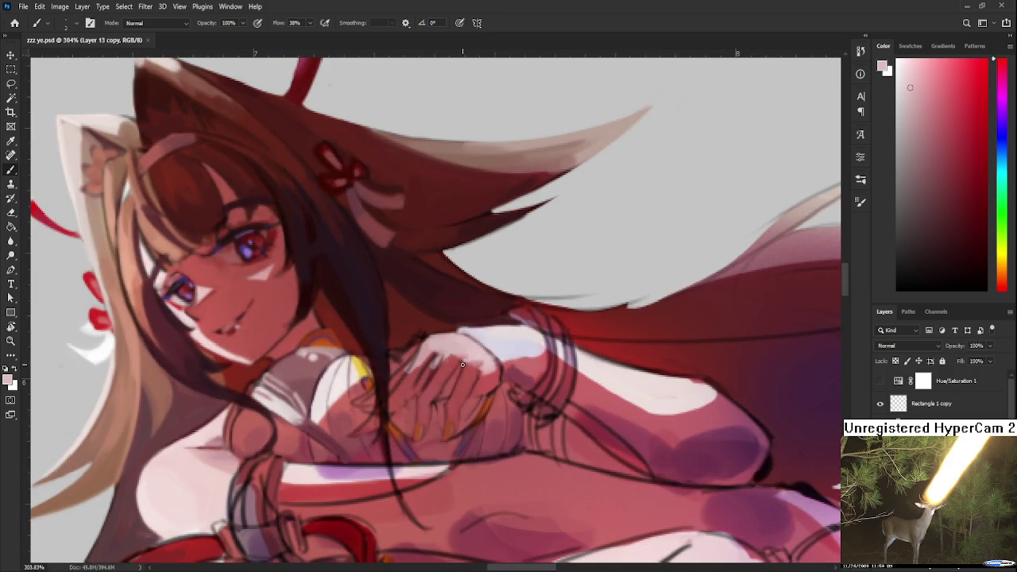
{"action": "scroll", "coordinate": [465, 310], "scroll_direction": "up", "scroll_amount": 4}
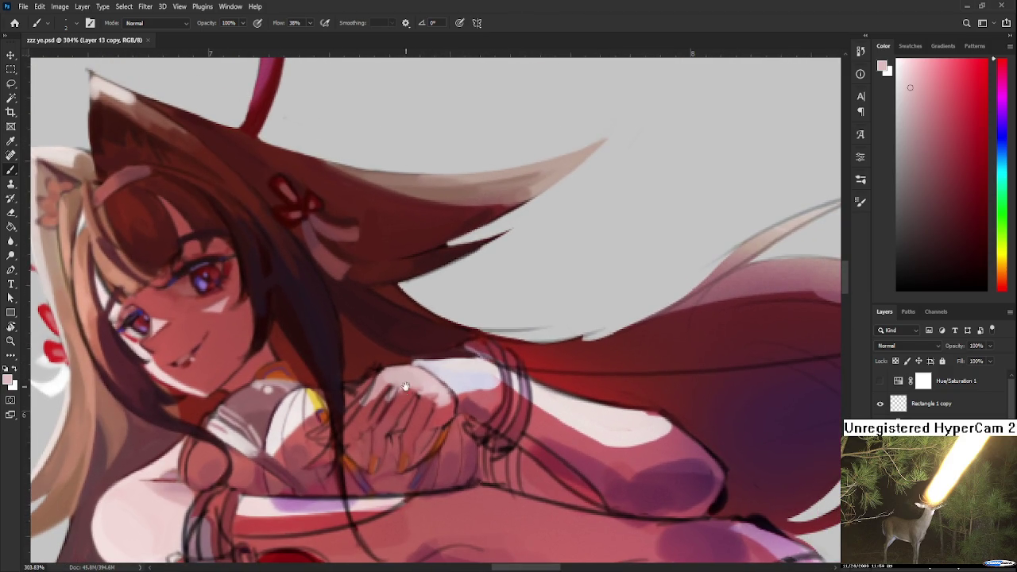
{"action": "left_click_drag", "start_coordinate": [405, 383], "coordinate": [412, 349]}
{"action": "left_click", "coordinate": [425, 354], "text": "alt"}
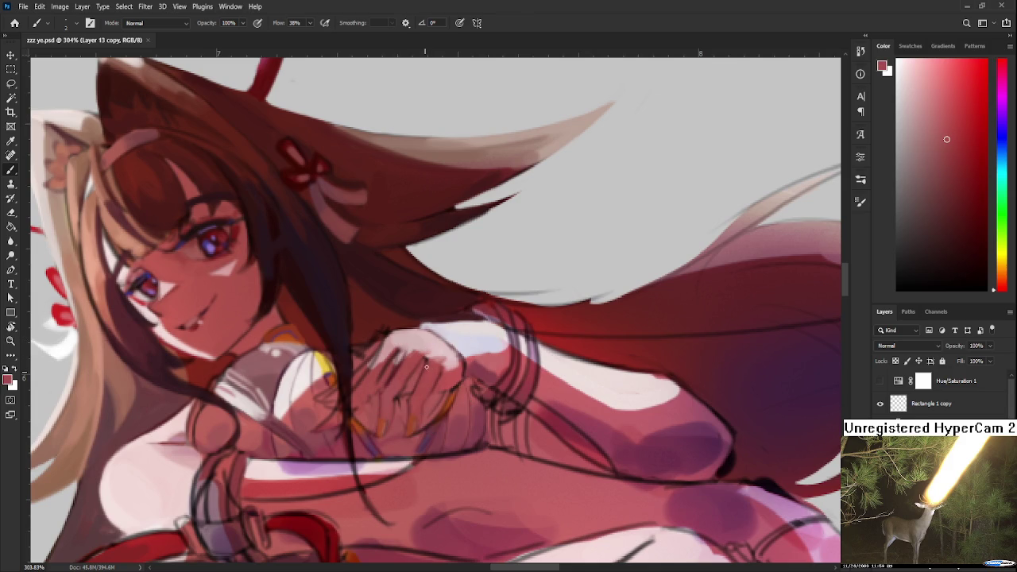
{"action": "scroll", "coordinate": [413, 389], "scroll_direction": "down", "scroll_amount": 4}
{"action": "scroll", "coordinate": [456, 352], "scroll_direction": "up", "scroll_amount": 4}
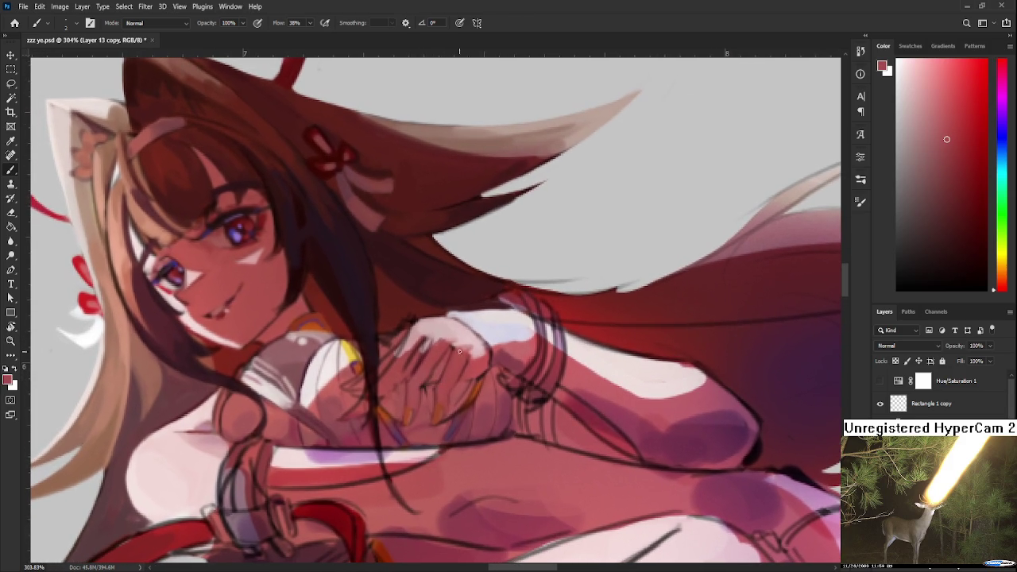
{"action": "scroll", "coordinate": [445, 359], "scroll_direction": "down", "scroll_amount": 3}
{"action": "scroll", "coordinate": [446, 359], "scroll_direction": "down", "scroll_amount": 1}
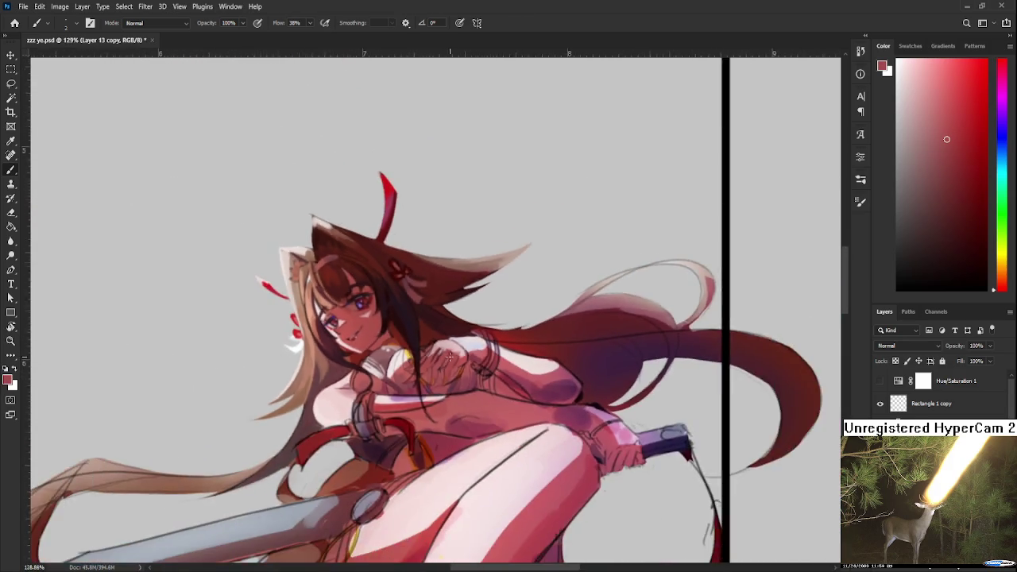
{"action": "scroll", "coordinate": [449, 361], "scroll_direction": "up", "scroll_amount": 1}
{"action": "scroll", "coordinate": [455, 366], "scroll_direction": "up", "scroll_amount": 3}
{"action": "left_click_drag", "start_coordinate": [493, 357], "coordinate": [486, 371]}
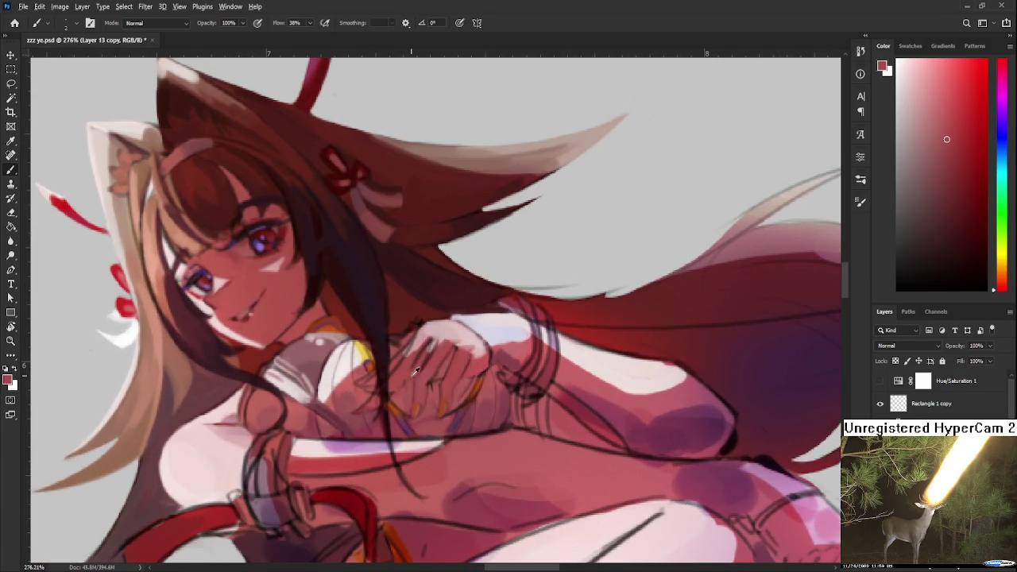
{"action": "left_click", "coordinate": [433, 387], "text": "alt"}
{"action": "left_click", "coordinate": [433, 383], "text": "alt"}
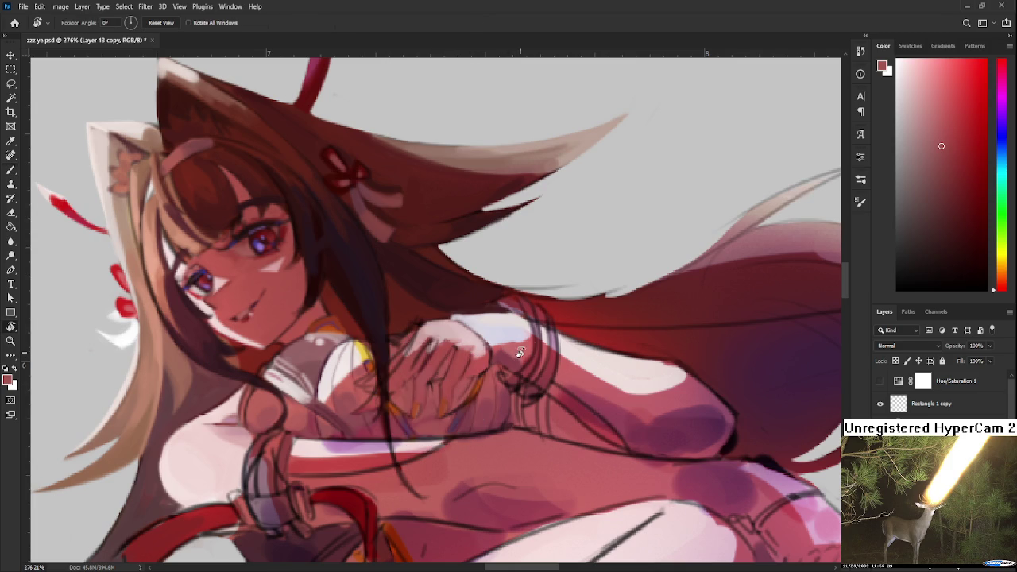
{"action": "key", "text": "r"}
{"action": "left_click_drag", "start_coordinate": [517, 354], "coordinate": [558, 322]}
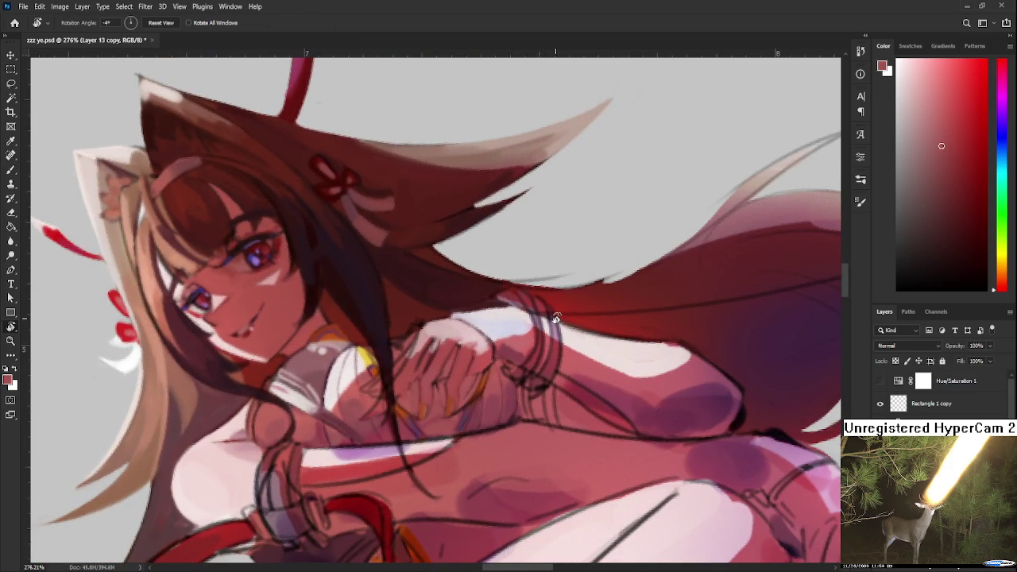
{"action": "scroll", "coordinate": [559, 321], "scroll_direction": "down", "scroll_amount": 2}
{"action": "scroll", "coordinate": [556, 319], "scroll_direction": "down", "scroll_amount": 2}
{"action": "scroll", "coordinate": [553, 317], "scroll_direction": "down", "scroll_amount": 2}
{"action": "scroll", "coordinate": [548, 316], "scroll_direction": "up", "scroll_amount": 2}
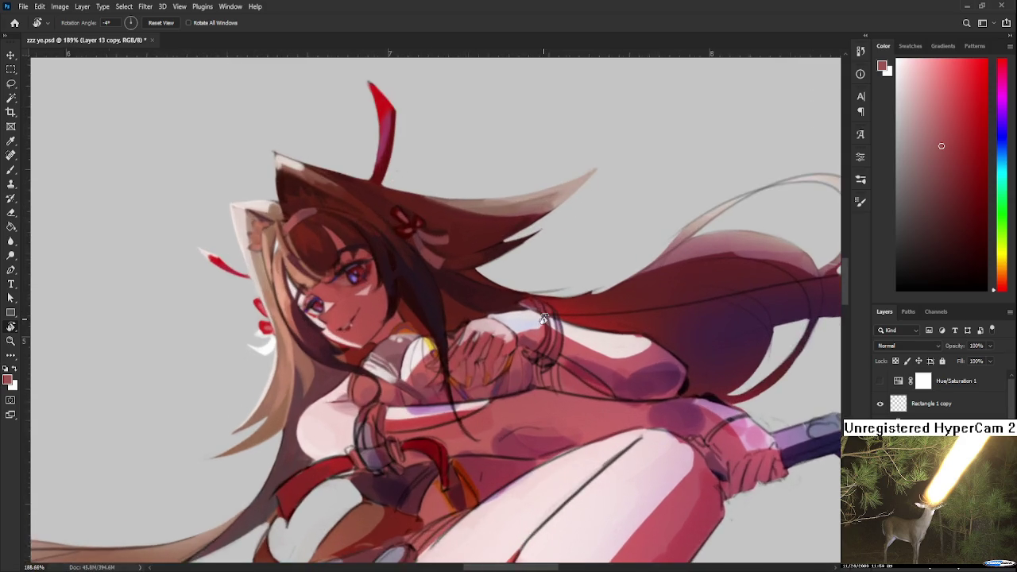
{"action": "scroll", "coordinate": [538, 320], "scroll_direction": "up", "scroll_amount": 2}
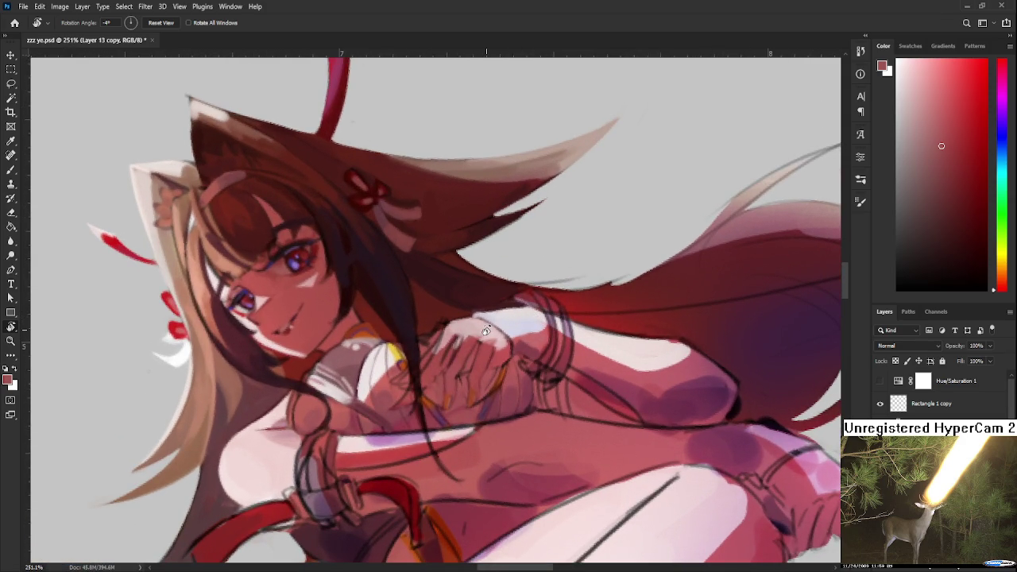
{"action": "scroll", "coordinate": [486, 330], "scroll_direction": "up", "scroll_amount": 1}
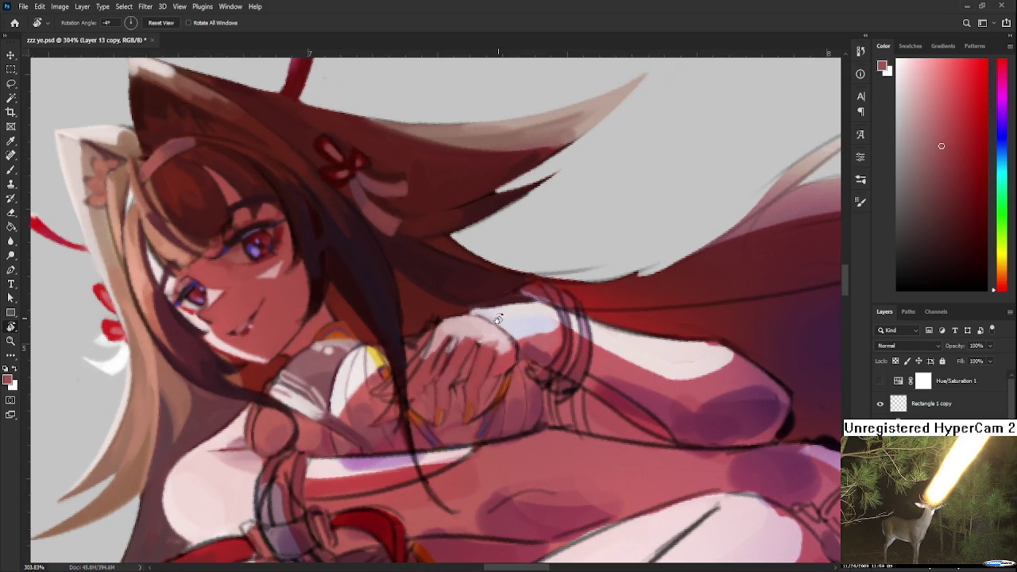
{"action": "left_click_drag", "start_coordinate": [499, 319], "coordinate": [425, 387]}
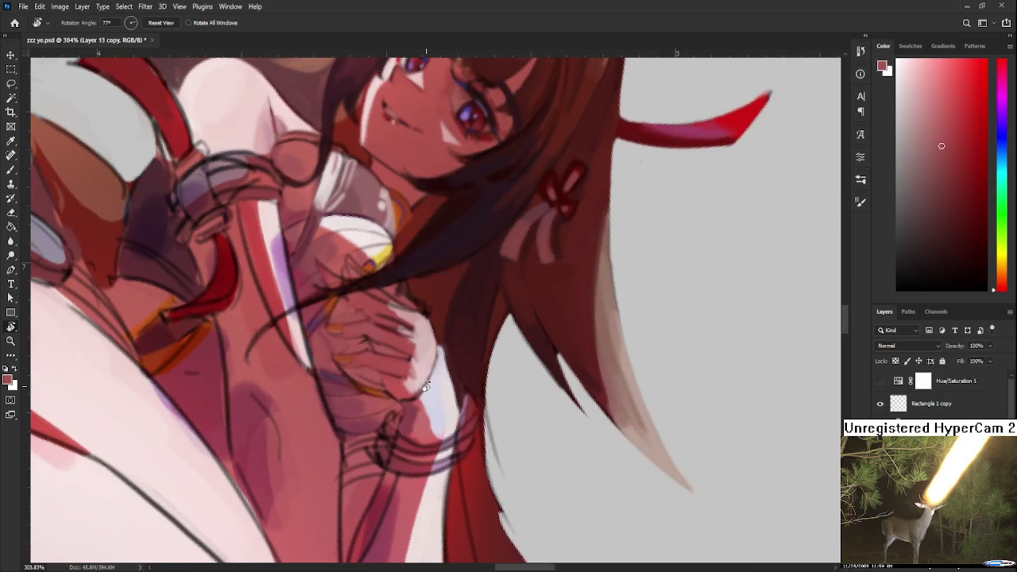
{"action": "mouse_move", "coordinate": [482, 334]}
{"action": "left_mouse_down"}
{"action": "mouse_move", "coordinate": [527, 364]}
{"action": "mouse_move", "coordinate": [433, 373]}
{"action": "left_mouse_up"}
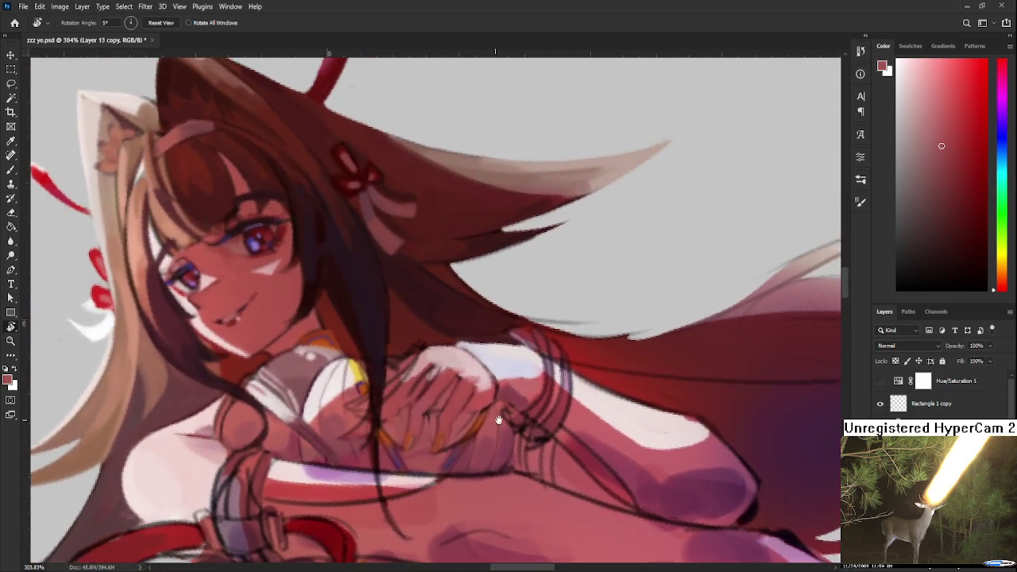
{"action": "key", "text": "b"}
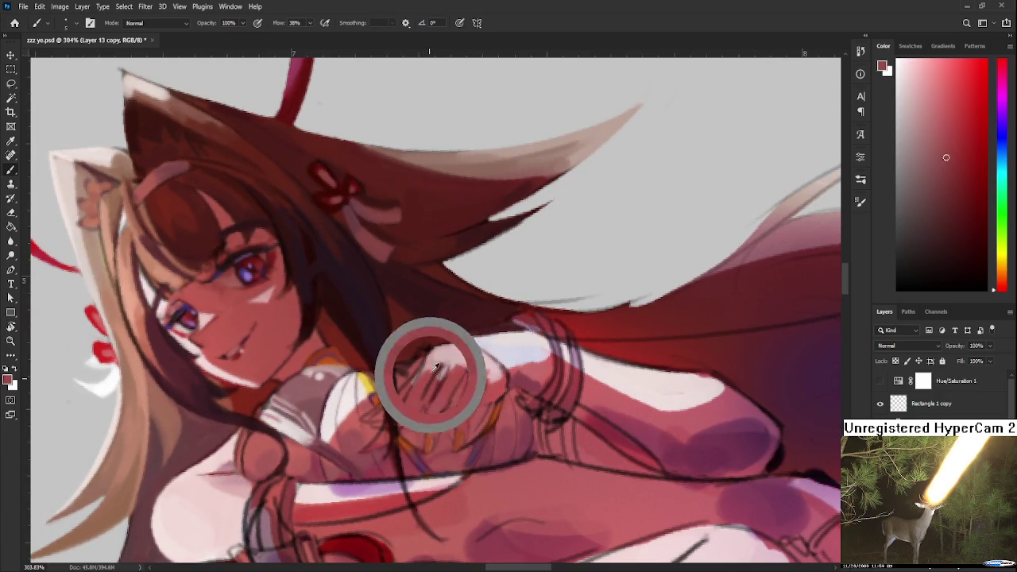
Sample light pinks and dark reds from the swordswoman's clasped hands
{"action": "left_click", "coordinate": [433, 363], "text": "alt"}
{"action": "left_click", "coordinate": [442, 357], "text": "alt"}
{"action": "left_click", "coordinate": [445, 348], "text": "alt"}
{"action": "left_click", "coordinate": [452, 337], "text": "alt"}
{"action": "left_click", "coordinate": [451, 334], "text": "alt"}
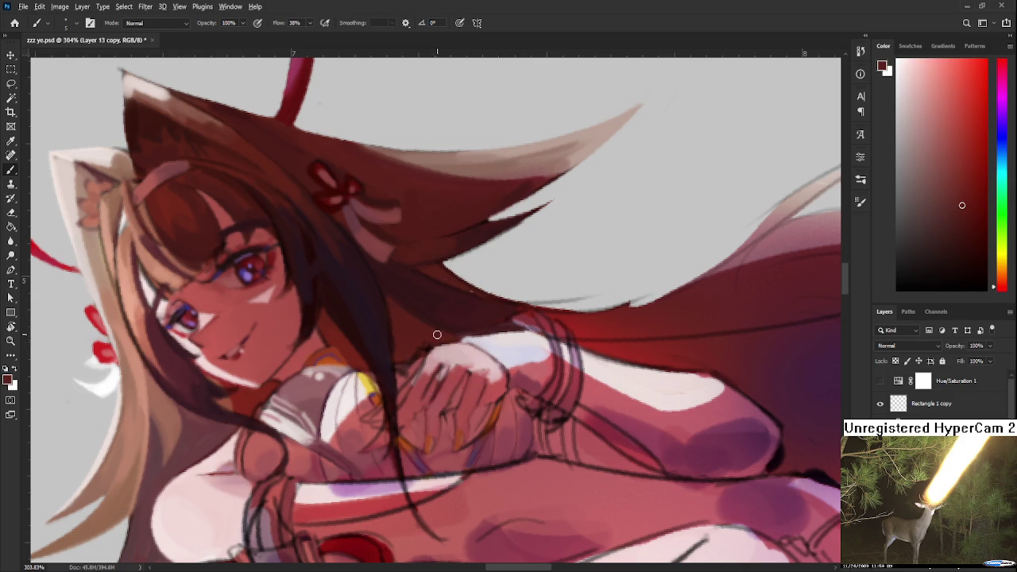
{"action": "left_click_drag", "start_coordinate": [440, 340], "coordinate": [447, 347]}
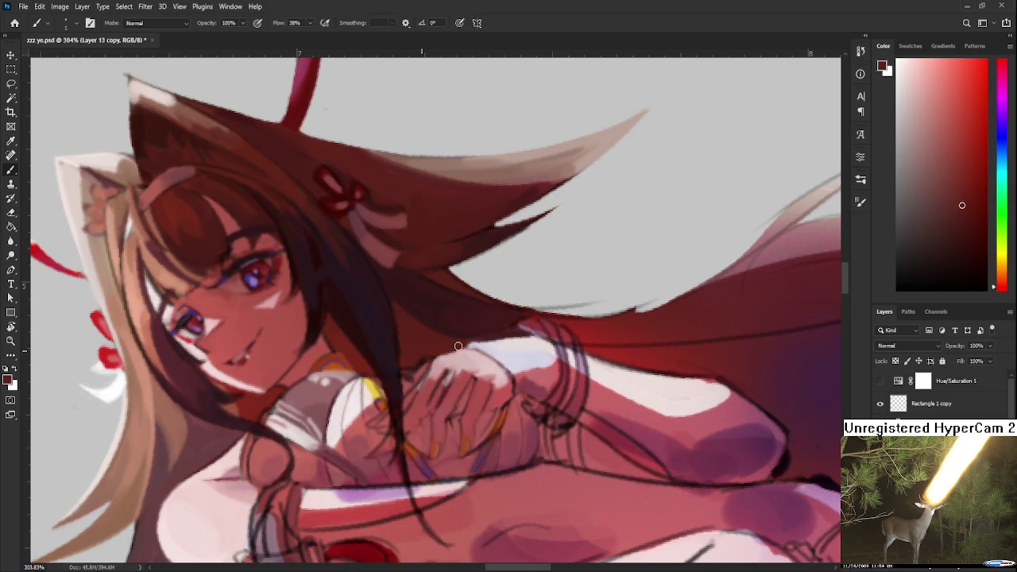
{"action": "left_click", "coordinate": [438, 348], "text": "alt"}
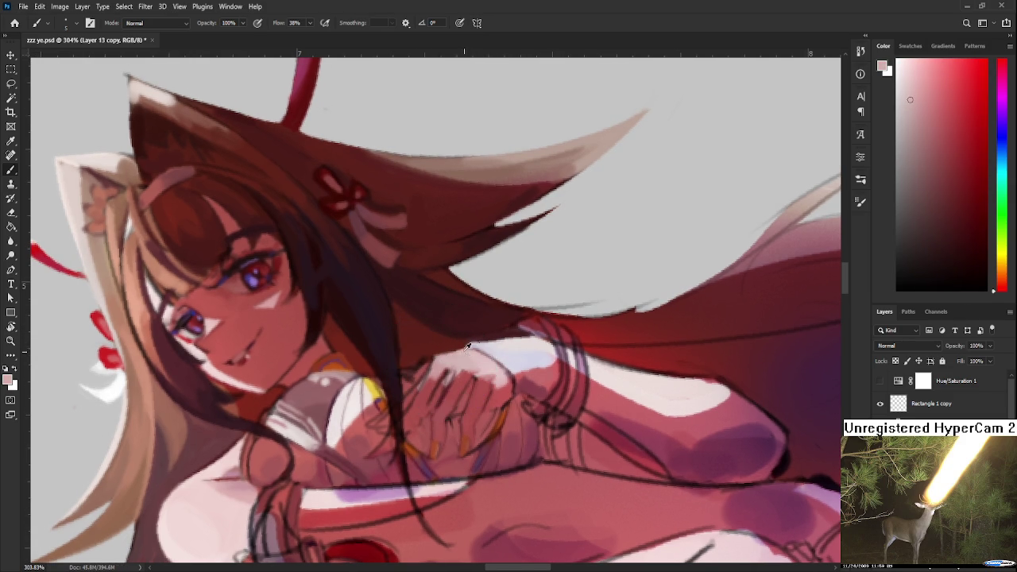
{"action": "left_click", "coordinate": [427, 351], "text": "alt"}
Recentre the clasped hands and settle on a medium rose-red skin colour
{"action": "scroll", "coordinate": [424, 328], "scroll_direction": "down", "scroll_amount": 2}
{"action": "scroll", "coordinate": [445, 358], "scroll_direction": "down", "scroll_amount": 3}
{"action": "scroll", "coordinate": [471, 398], "scroll_direction": "down", "scroll_amount": 2}
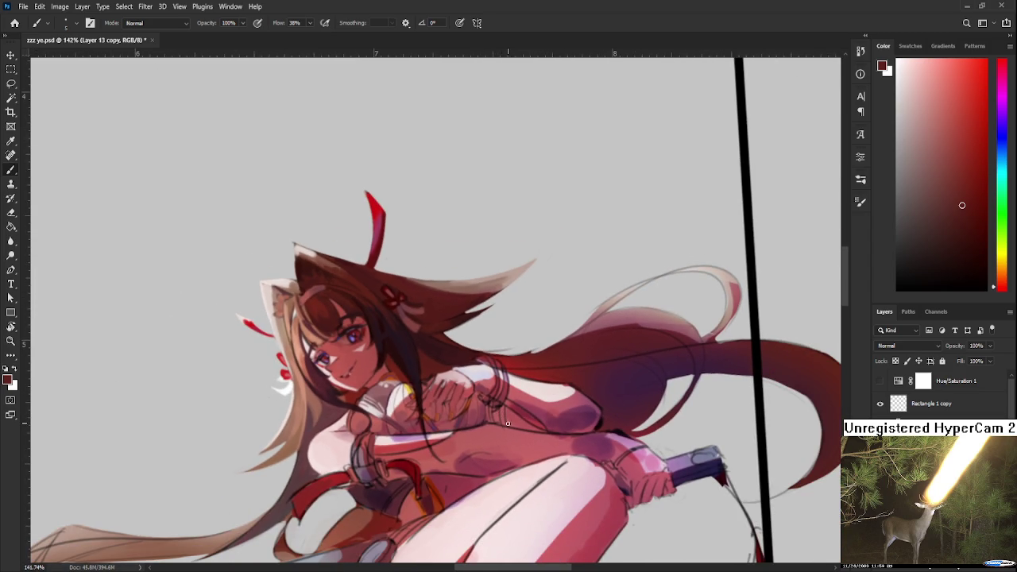
{"action": "scroll", "coordinate": [503, 414], "scroll_direction": "up", "scroll_amount": 4}
{"action": "left_click_drag", "start_coordinate": [504, 414], "coordinate": [521, 397]}
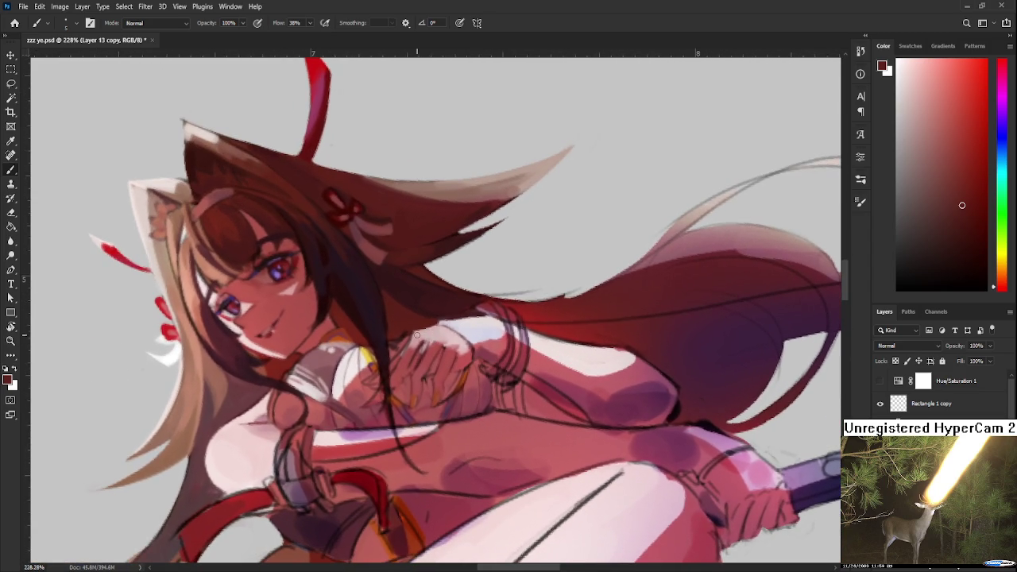
{"action": "left_click", "coordinate": [414, 347], "text": "alt"}
{"action": "left_click", "coordinate": [414, 346], "text": "alt"}
Resample light pink skin tones from the swordswoman's hand
{"action": "left_click", "coordinate": [409, 372], "text": "alt"}
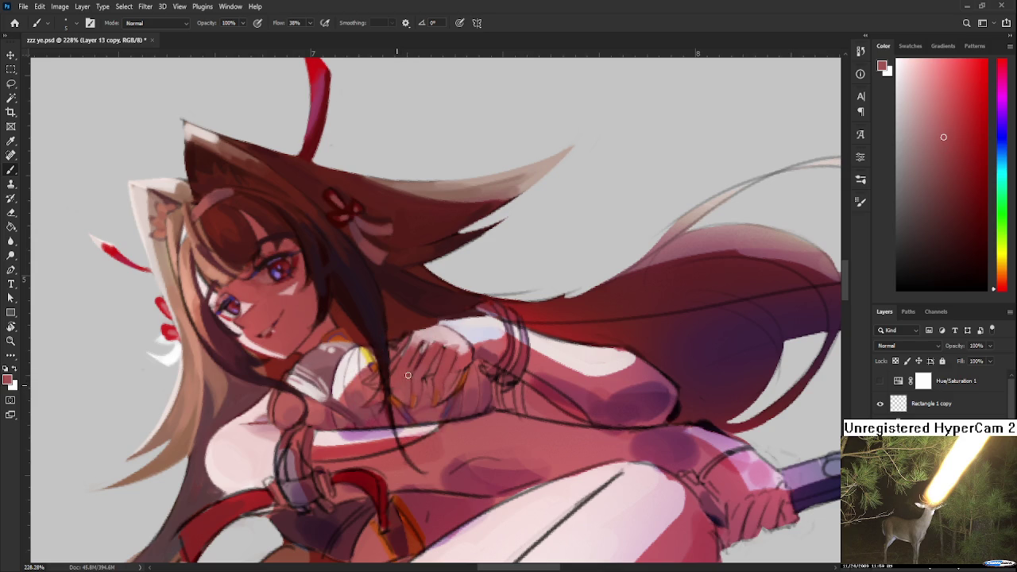
{"action": "left_click", "coordinate": [411, 371], "text": "alt"}
{"action": "left_click", "coordinate": [419, 355], "text": "alt"}
{"action": "left_click", "coordinate": [433, 346], "text": "alt"}
{"action": "scroll", "coordinate": [489, 308], "scroll_direction": "down", "scroll_amount": 5}
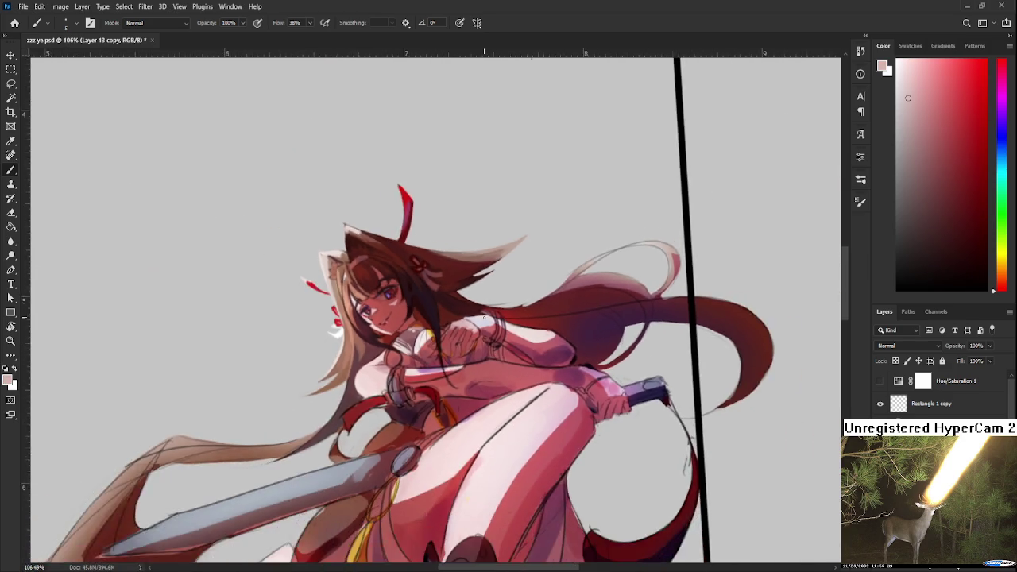
{"action": "scroll", "coordinate": [423, 348], "scroll_direction": "up", "scroll_amount": 8}
Rotate the canvas view to a comfortable angle on the clasped hands
{"action": "key", "text": "r"}
{"action": "mouse_move", "coordinate": [423, 348]}
{"action": "left_mouse_down"}
{"action": "mouse_move", "coordinate": [524, 394]}
{"action": "mouse_move", "coordinate": [498, 387]}
{"action": "left_mouse_up"}
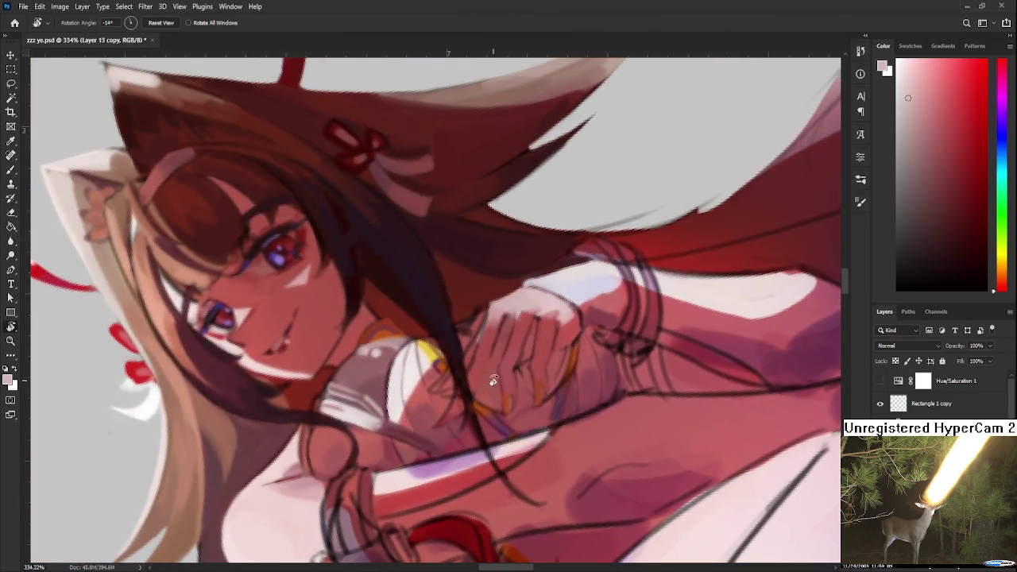
{"action": "key", "text": "b"}
{"action": "scroll", "coordinate": [499, 387], "scroll_direction": "up", "scroll_amount": 3}
{"action": "scroll", "coordinate": [495, 386], "scroll_direction": "down", "scroll_amount": 2}
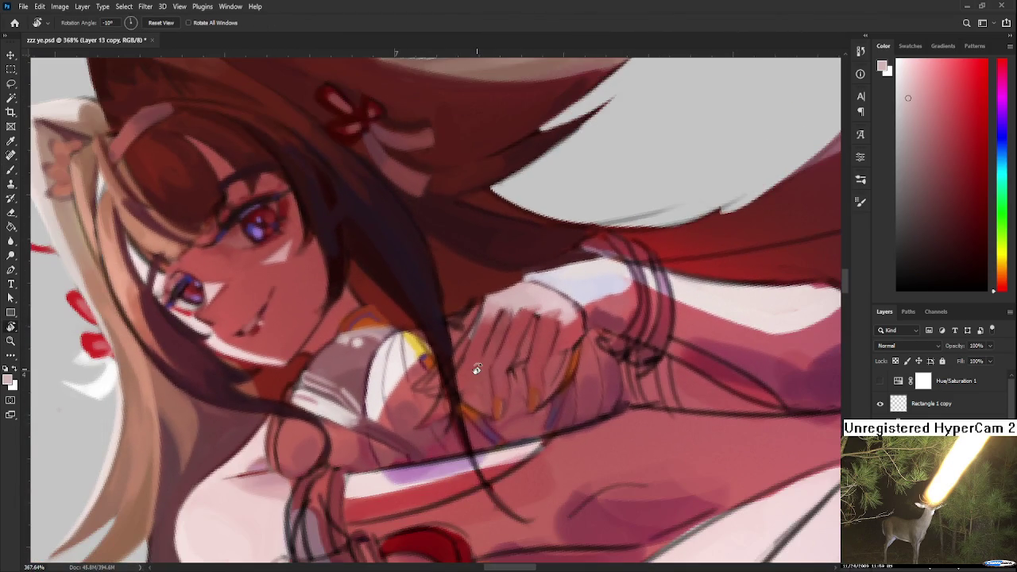
Sample darker and lighter skin reds, settling on a muted brick-red
{"action": "left_click", "coordinate": [399, 426], "text": "alt"}
{"action": "left_click", "coordinate": [417, 429], "text": "alt"}
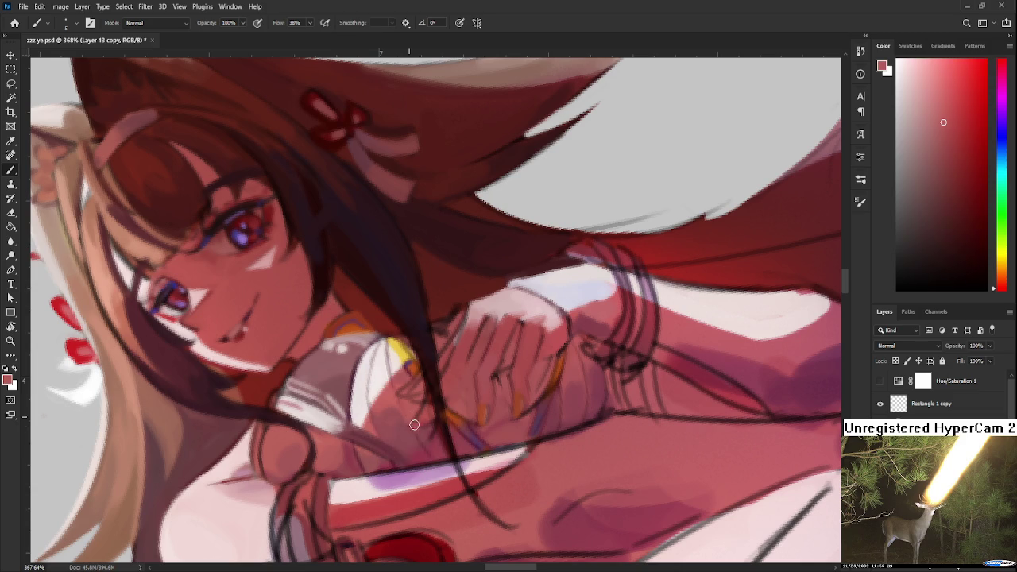
{"action": "left_click", "coordinate": [425, 422], "text": "alt"}
{"action": "left_click", "coordinate": [423, 419], "text": "alt"}
{"action": "left_click", "coordinate": [430, 421], "text": "alt"}
{"action": "left_click", "coordinate": [431, 429], "text": "alt"}
{"action": "scroll", "coordinate": [491, 386], "scroll_direction": "right", "scroll_amount": 2}
{"action": "scroll", "coordinate": [491, 386], "scroll_direction": "up", "scroll_amount": 1}
{"action": "scroll", "coordinate": [488, 382], "scroll_direction": "up", "scroll_amount": 1}
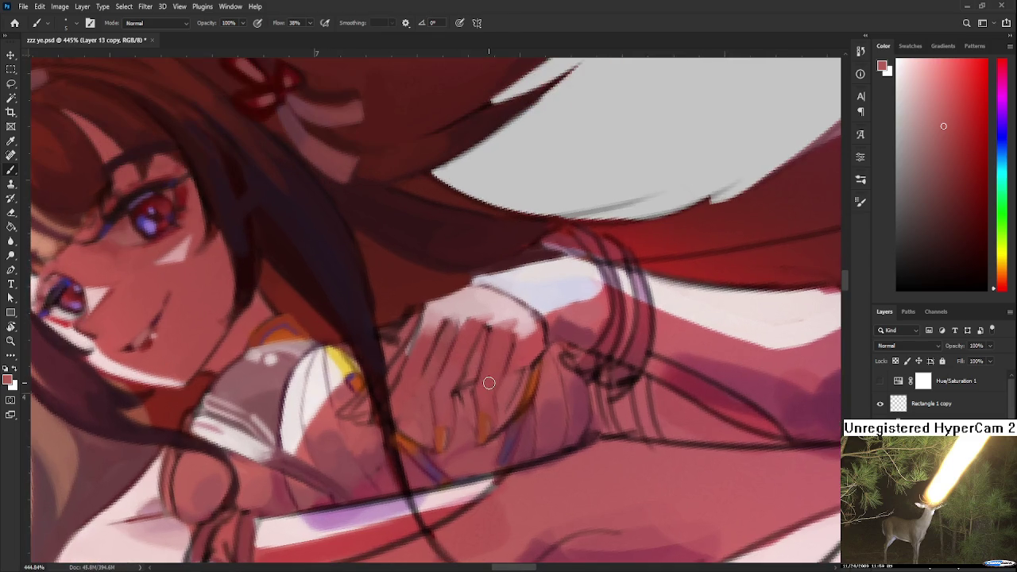
Pick a darker, duller red from the hand and shrink the brush to a fine size
{"action": "scroll", "coordinate": [419, 336], "scroll_direction": "up", "scroll_amount": 1}
{"action": "left_click", "coordinate": [449, 347], "text": "alt"}
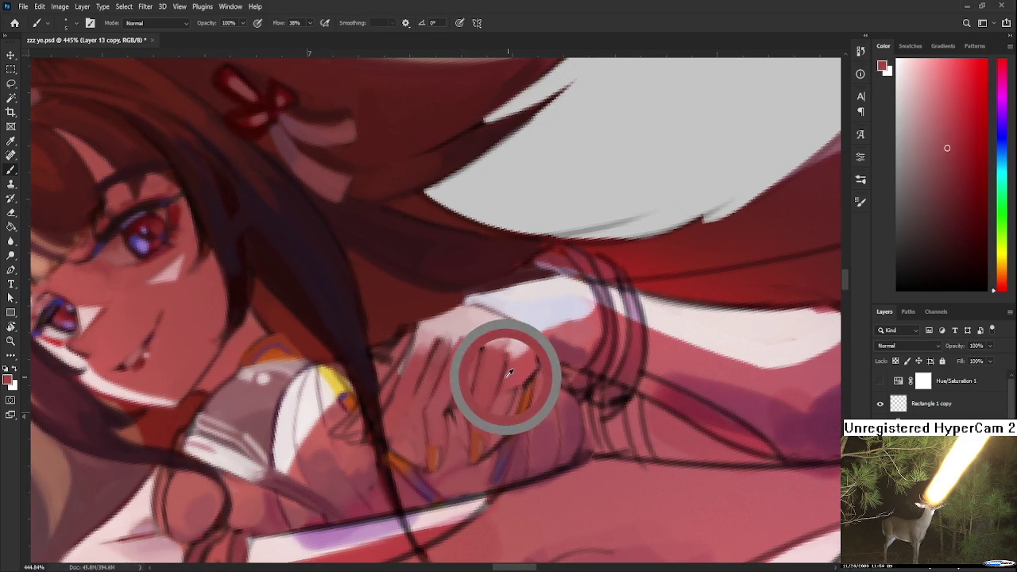
{"action": "left_click_drag", "start_coordinate": [503, 370], "coordinate": [447, 379]}
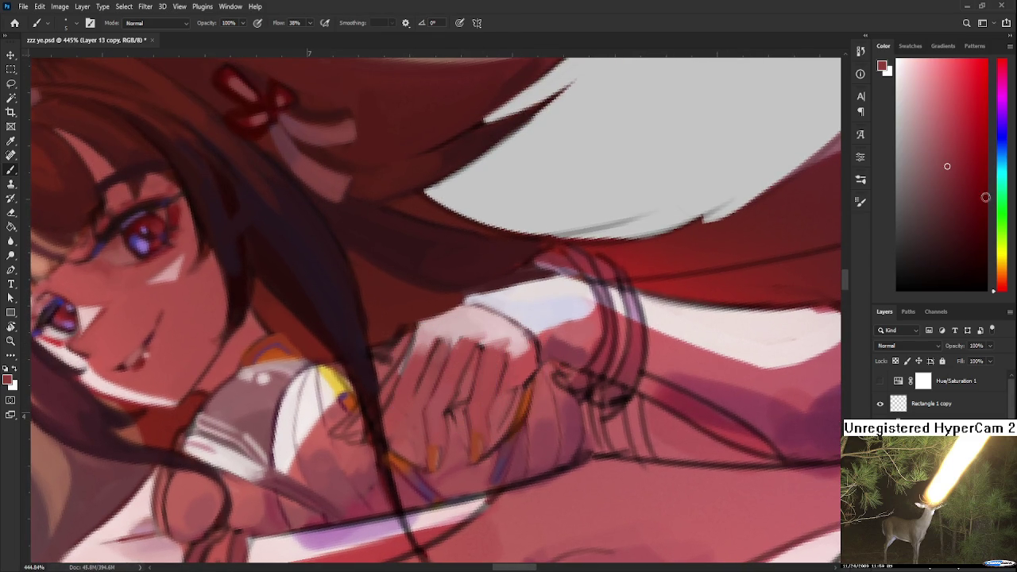
{"action": "left_click_drag", "start_coordinate": [552, 401], "coordinate": [520, 461]}
{"action": "left_click", "coordinate": [438, 391], "text": "alt"}
{"action": "key", "text": "bracketleft"}
{"action": "key", "text": "bracketleft"}
{"action": "key", "text": "bracketleft"}
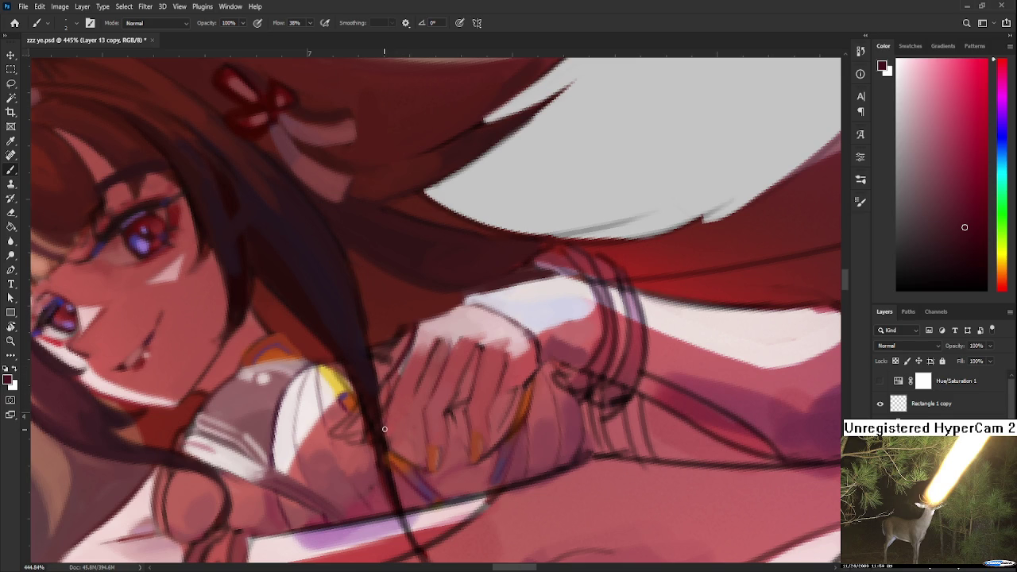
Sample pinkish reds and light pink highlights from the fingers
{"action": "left_click", "coordinate": [394, 414], "text": "alt"}
{"action": "left_click", "coordinate": [409, 332], "text": "alt"}
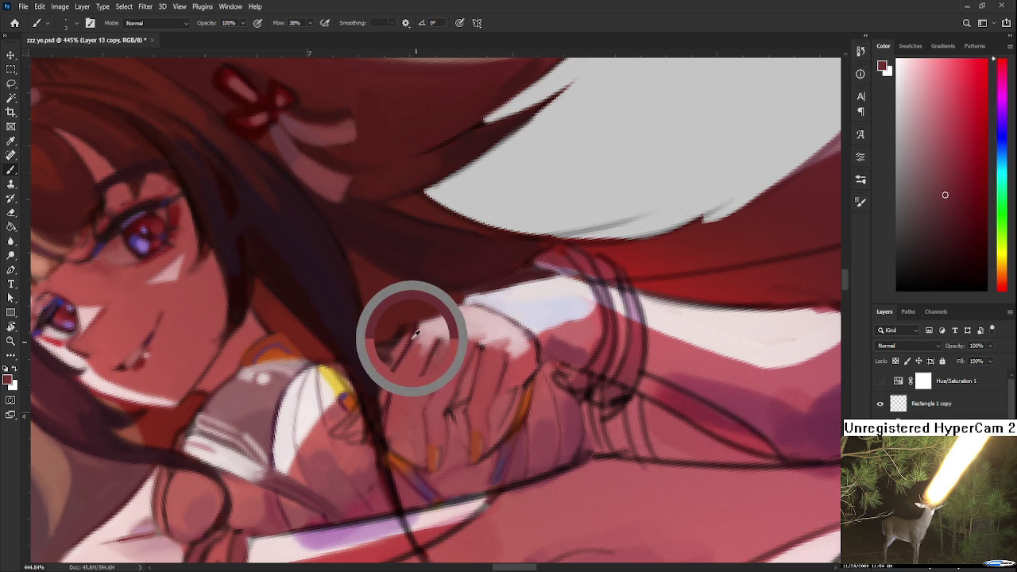
{"action": "scroll", "coordinate": [405, 365], "scroll_direction": "down", "scroll_amount": 1}
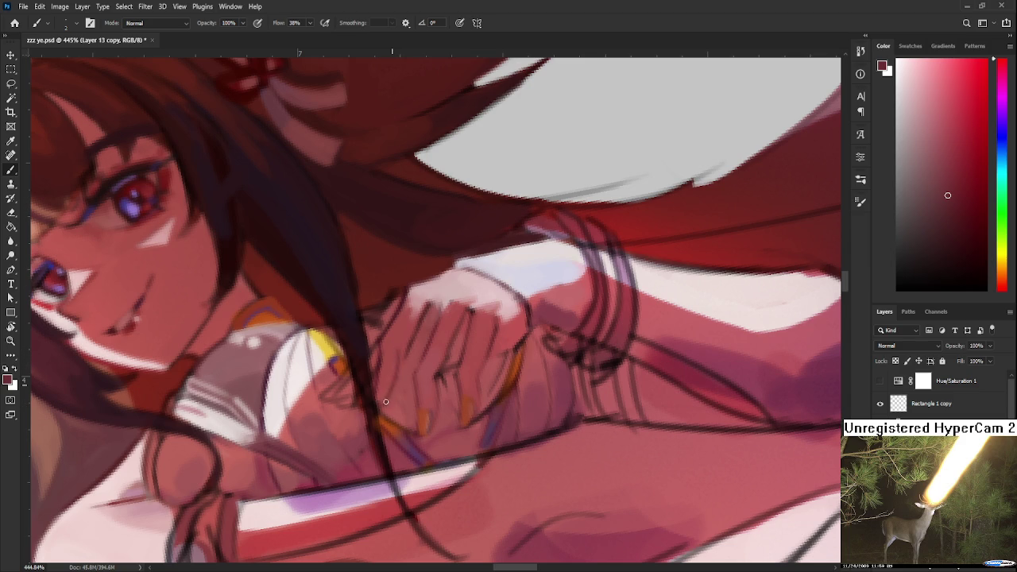
{"action": "scroll", "coordinate": [403, 350], "scroll_direction": "up", "scroll_amount": 1}
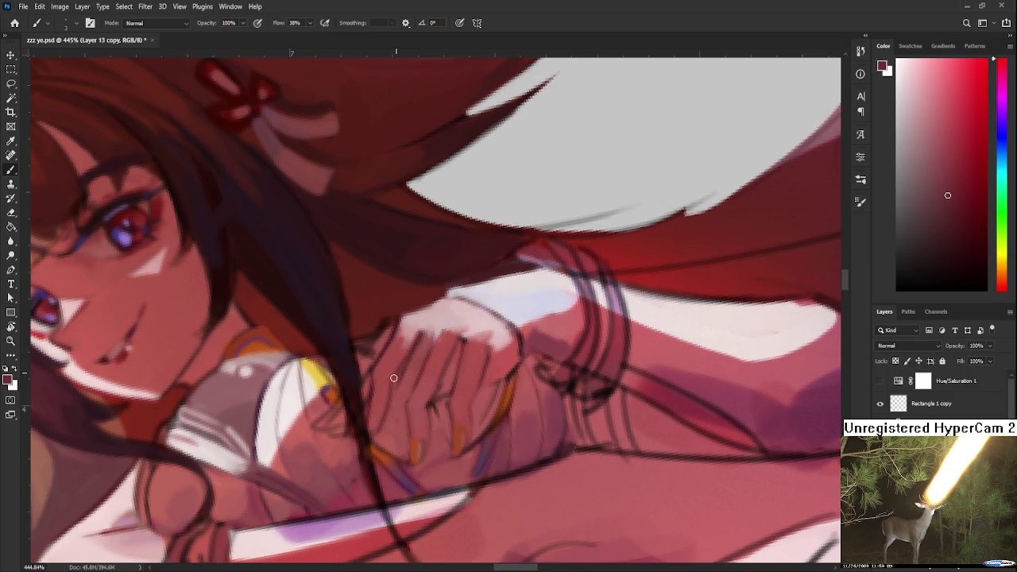
{"action": "left_click", "coordinate": [422, 335], "text": "alt"}
{"action": "left_click", "coordinate": [433, 322], "text": "alt"}
{"action": "left_click", "coordinate": [423, 327], "text": "alt"}
{"action": "left_click_drag", "start_coordinate": [435, 329], "coordinate": [439, 334]}
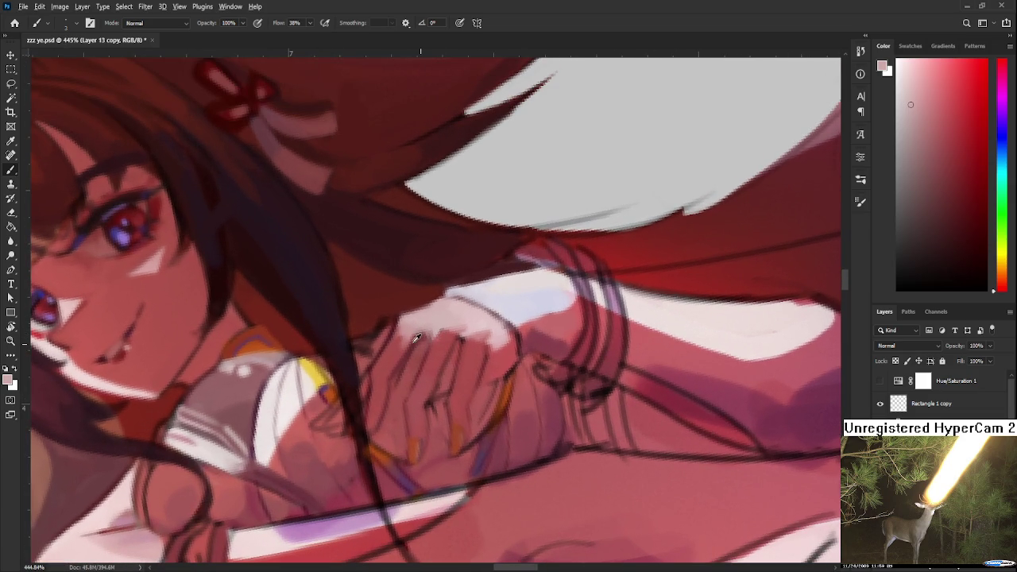
Resample reds from the skin along the fingers
{"action": "left_click", "coordinate": [409, 337], "text": "alt"}
{"action": "left_click", "coordinate": [417, 350], "text": "alt"}
{"action": "left_click", "coordinate": [417, 362], "text": "alt"}
{"action": "left_click", "coordinate": [401, 384], "text": "alt"}
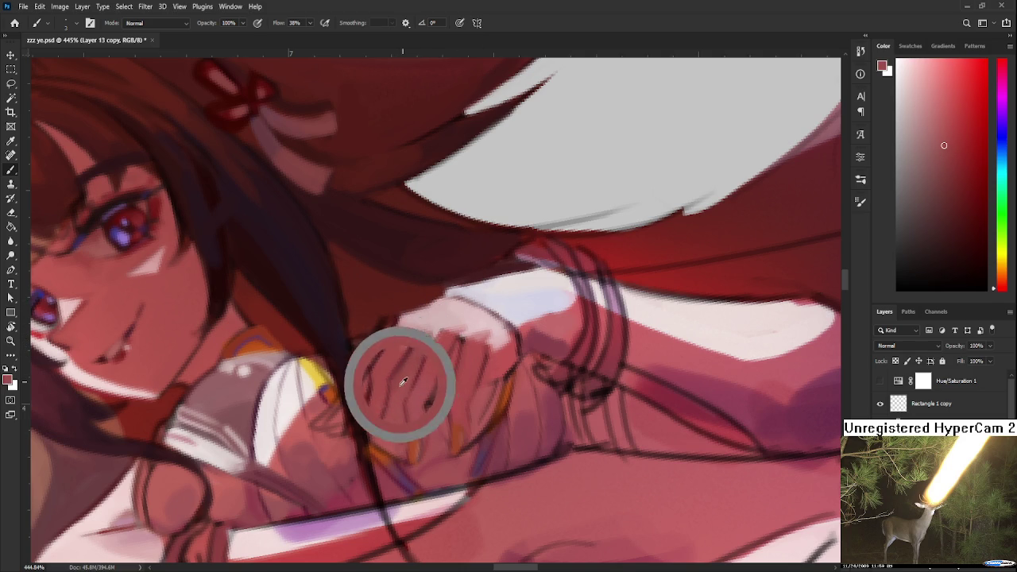
Sample darker and lighter knuckle tones, ending on a pale pink
{"action": "left_click", "coordinate": [420, 328], "text": "alt"}
{"action": "left_click", "coordinate": [436, 326], "text": "alt"}
{"action": "left_click", "coordinate": [433, 324], "text": "alt"}
{"action": "left_click", "coordinate": [429, 326], "text": "alt"}
{"action": "left_click", "coordinate": [427, 327], "text": "alt"}
{"action": "left_click", "coordinate": [432, 325], "text": "alt"}
{"action": "left_click", "coordinate": [423, 326], "text": "alt"}
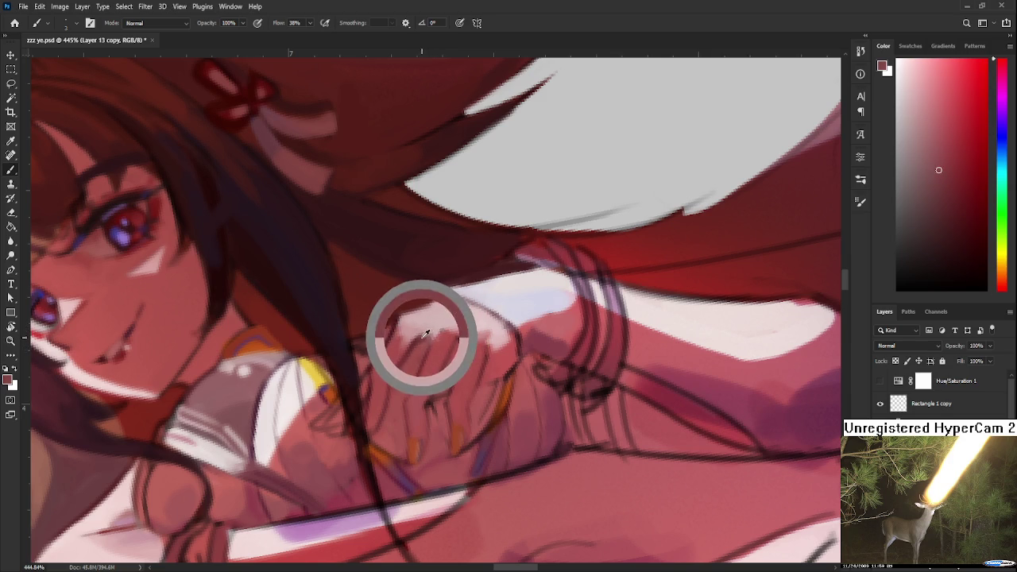
{"action": "left_click", "coordinate": [441, 325], "text": "alt"}
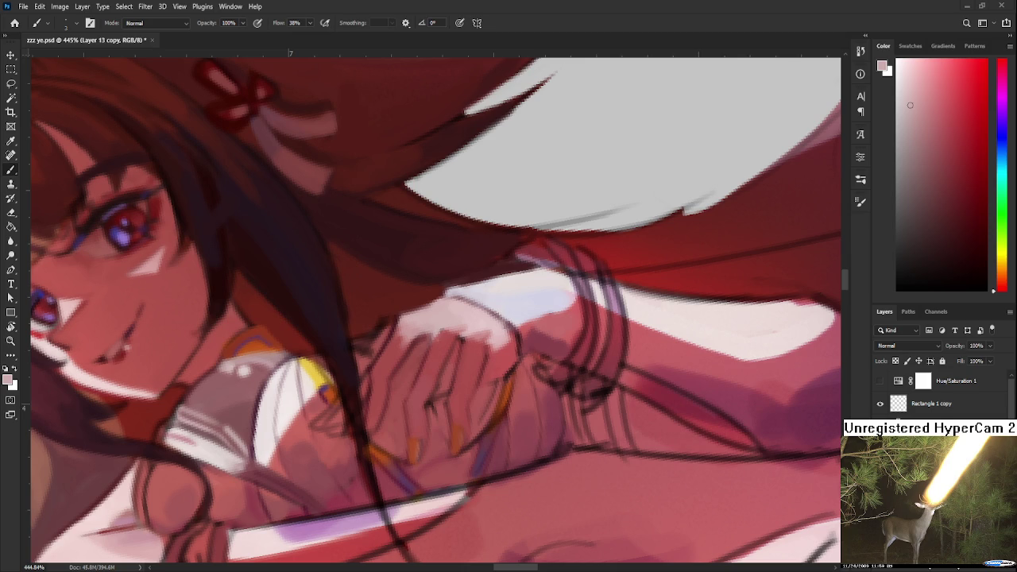
Zoom out to review the smoothed knuckles within the whole figure
{"action": "scroll", "coordinate": [468, 421], "scroll_direction": "down", "scroll_amount": 3}
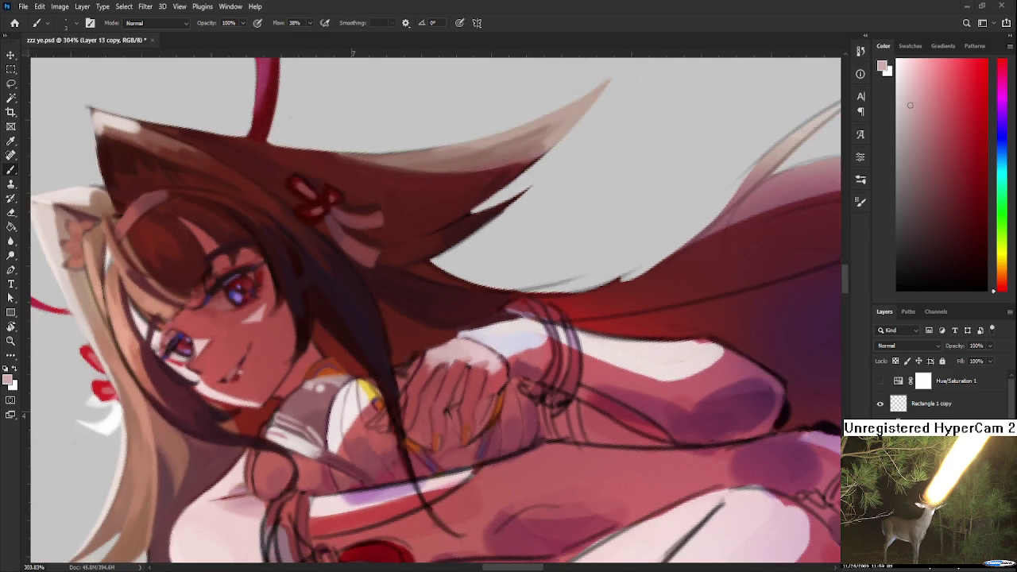
{"action": "scroll", "coordinate": [468, 421], "scroll_direction": "down", "scroll_amount": 2}
{"action": "scroll", "coordinate": [468, 421], "scroll_direction": "down", "scroll_amount": 1}
{"action": "scroll", "coordinate": [468, 421], "scroll_direction": "down", "scroll_amount": 1}
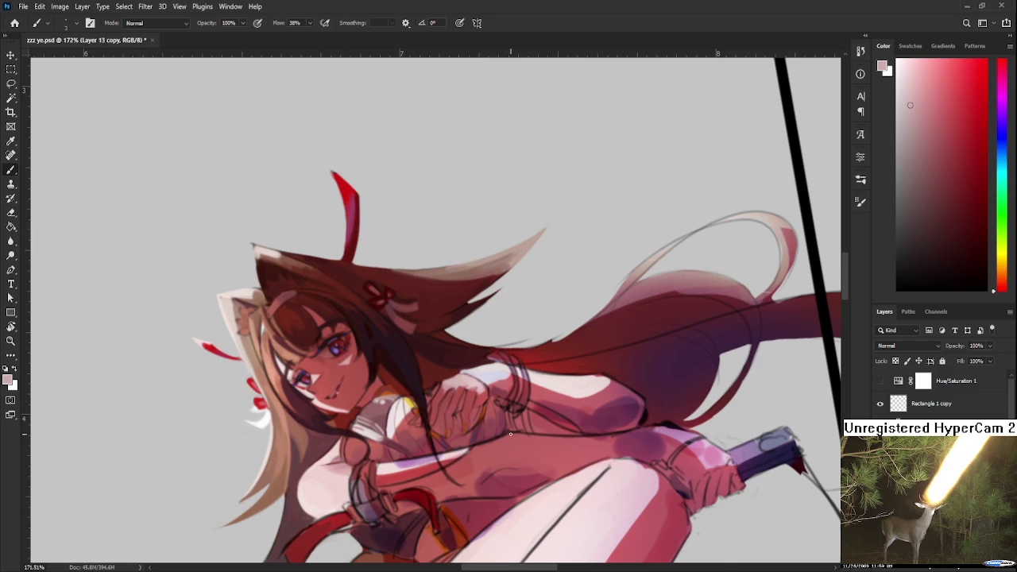
{"action": "scroll", "coordinate": [431, 418], "scroll_direction": "up", "scroll_amount": 2, "text": "alt"}
{"action": "scroll", "coordinate": [431, 419], "scroll_direction": "up", "scroll_amount": 2, "text": "alt"}
{"action": "scroll", "coordinate": [431, 419], "scroll_direction": "up", "scroll_amount": 2, "text": "alt"}
{"action": "scroll", "coordinate": [432, 418], "scroll_direction": "up", "scroll_amount": 1, "text": "alt"}
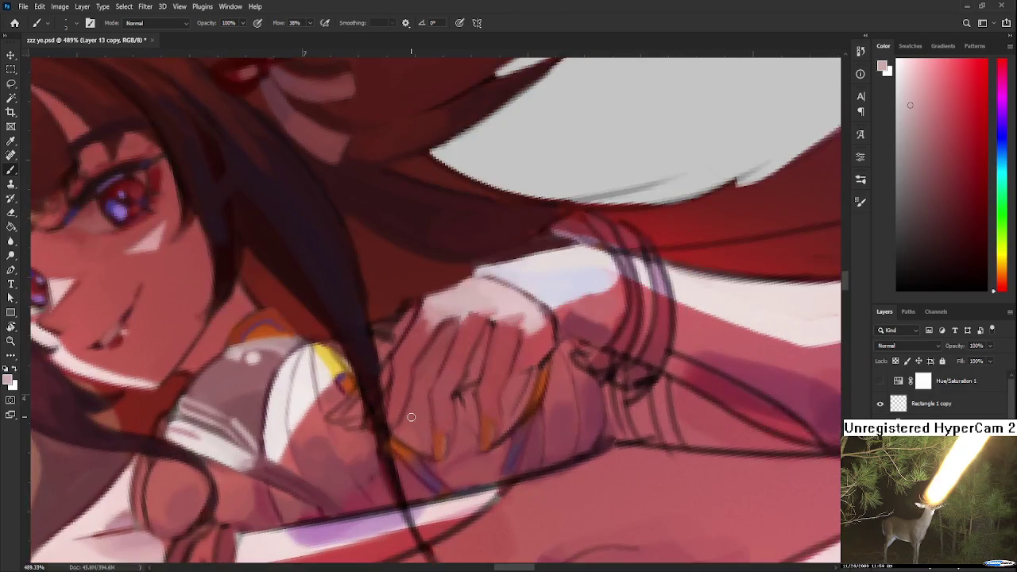
{"action": "scroll", "coordinate": [431, 358], "scroll_direction": "up", "scroll_amount": 2, "text": "alt"}
{"action": "left_click", "coordinate": [454, 431], "text": "alt"}
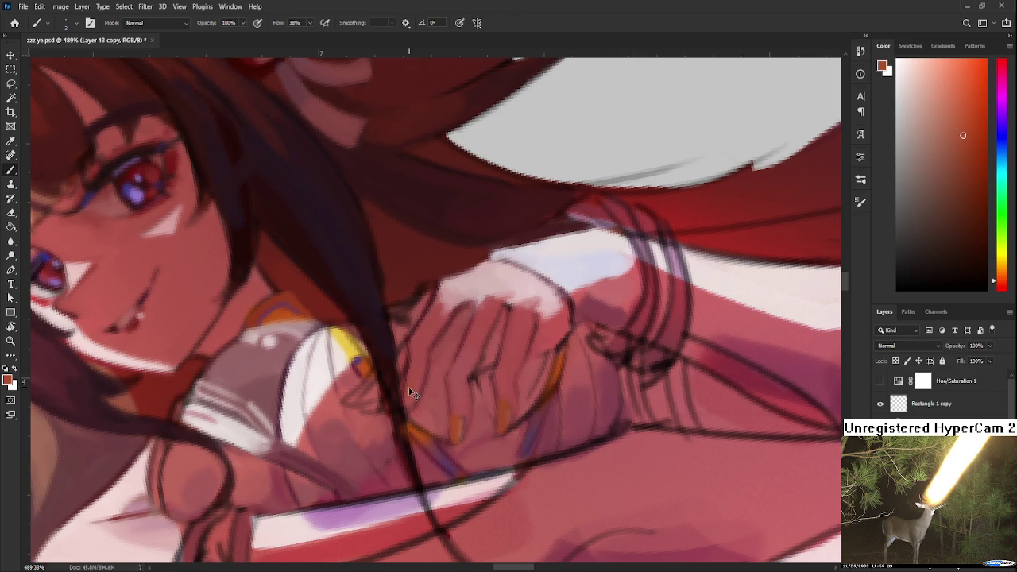
Resample skin tones over the hands and adjust the brush size
{"action": "left_click", "coordinate": [418, 381], "text": "alt"}
{"action": "left_click", "coordinate": [415, 382], "text": "alt"}
{"action": "left_click", "coordinate": [416, 394], "text": "alt"}
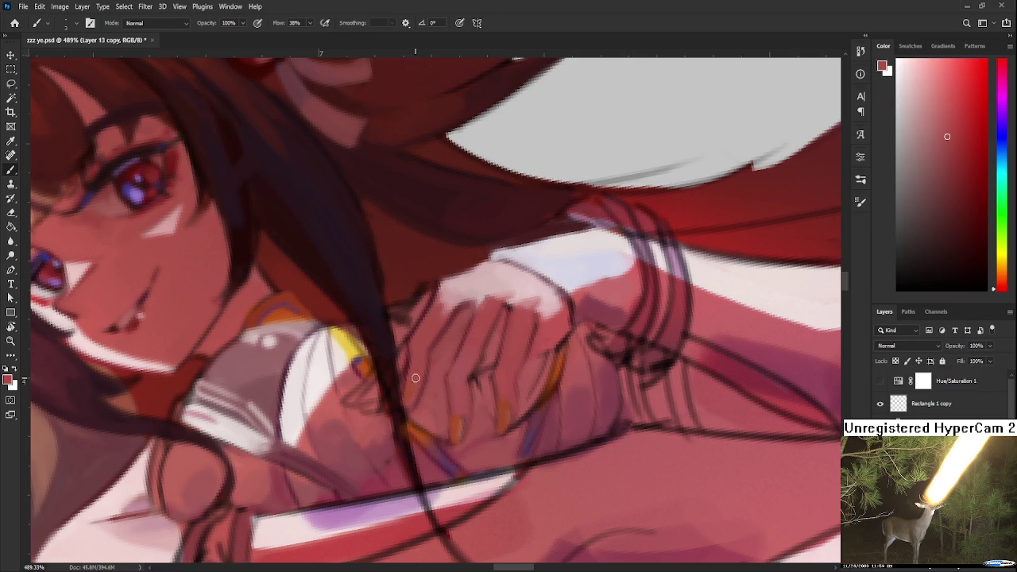
{"action": "left_click", "coordinate": [408, 390], "text": "alt"}
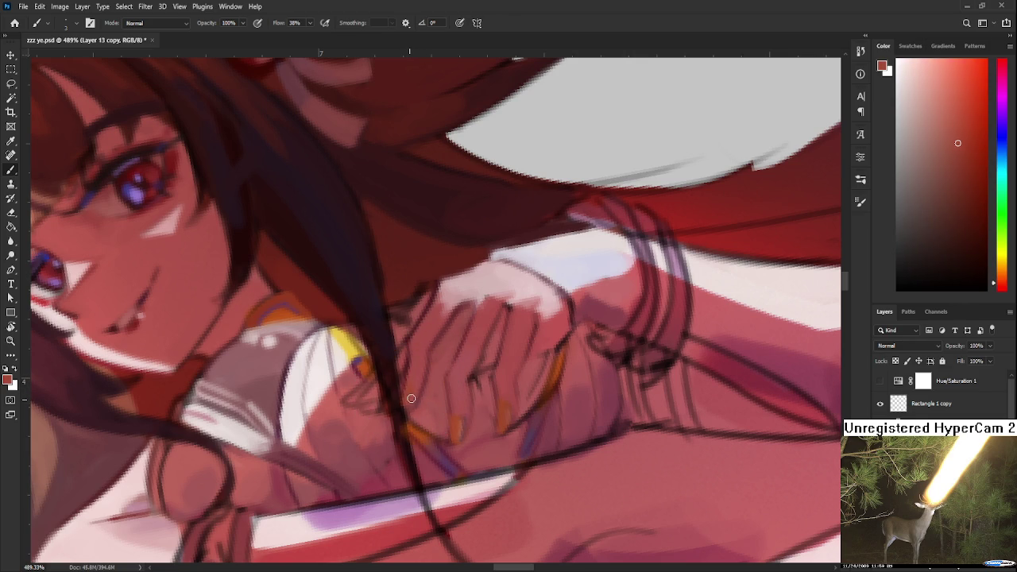
{"action": "left_click", "coordinate": [419, 382], "text": "alt"}
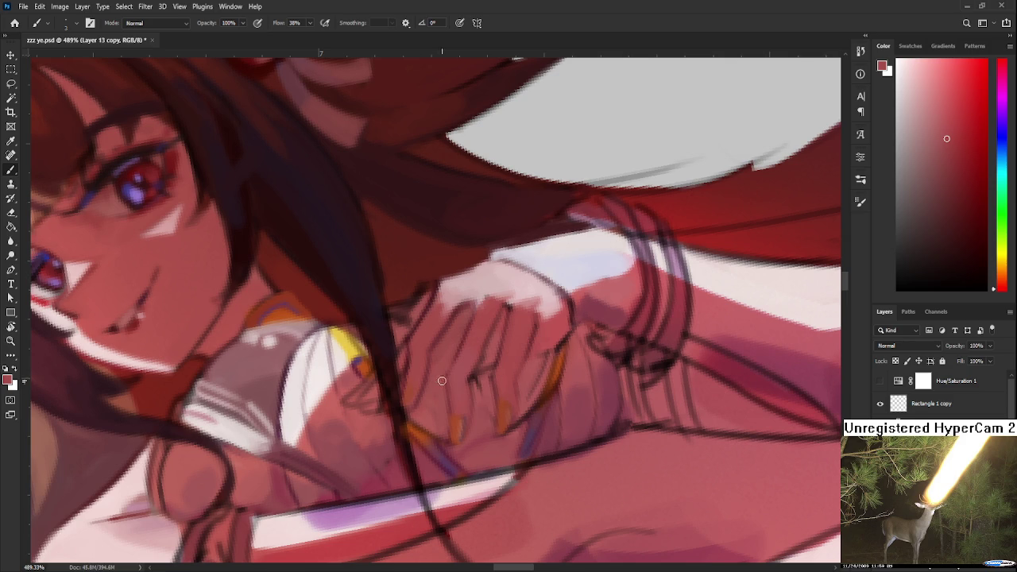
{"action": "left_click_drag", "start_coordinate": [421, 381], "coordinate": [418, 369]}
Sample nearby skin tones, shift the artwork down, and pick a darker red
{"action": "left_click", "coordinate": [420, 377], "text": "alt"}
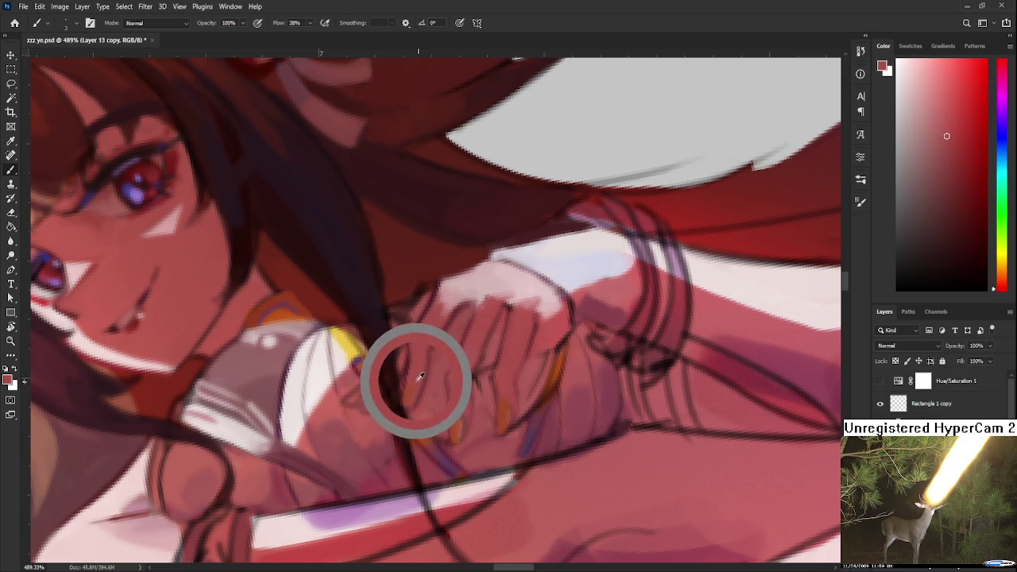
{"action": "left_click", "coordinate": [418, 380], "text": "alt"}
{"action": "left_click", "coordinate": [415, 378], "text": "alt"}
{"action": "left_click", "coordinate": [424, 371], "text": "alt"}
{"action": "left_click_drag", "start_coordinate": [428, 337], "coordinate": [420, 376]}
{"action": "left_click", "coordinate": [425, 332], "text": "alt"}
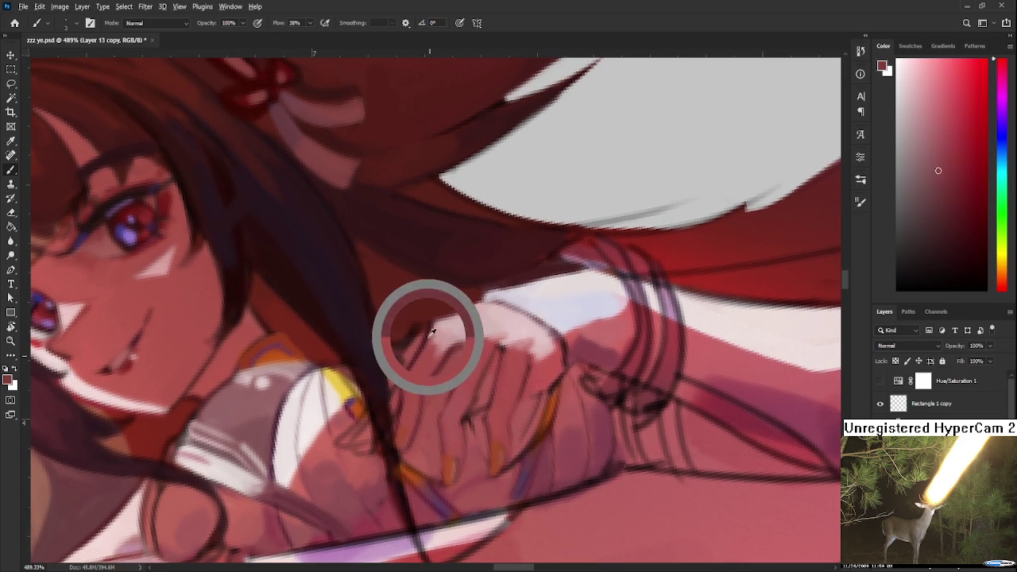
Sample lighter reds and a dark purple shadow colour around the lower hand
{"action": "left_click", "coordinate": [405, 436], "text": "alt"}
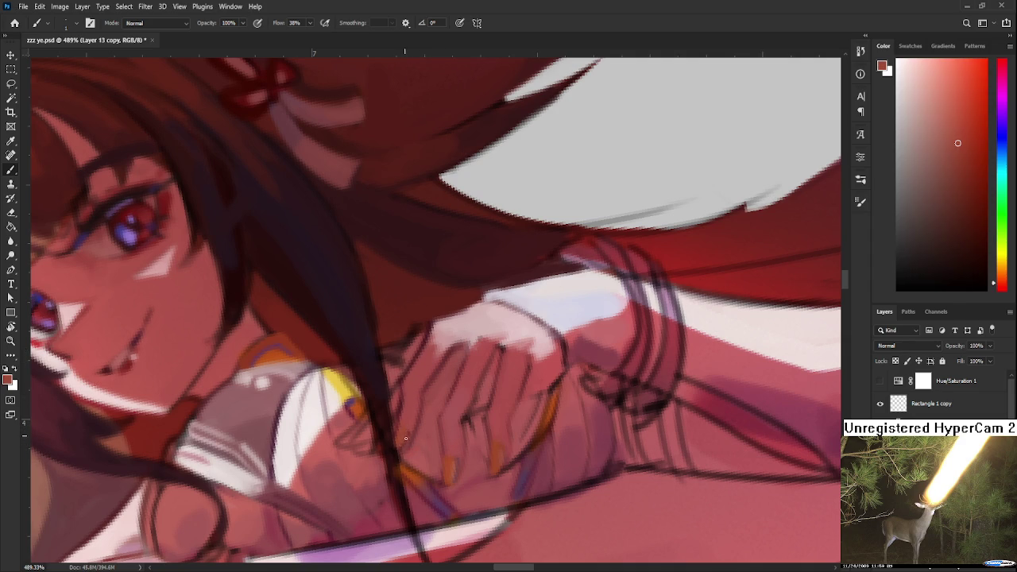
{"action": "left_click", "coordinate": [402, 429], "text": "alt"}
{"action": "left_click", "coordinate": [405, 432], "text": "alt"}
{"action": "left_click", "coordinate": [510, 463], "text": "alt"}
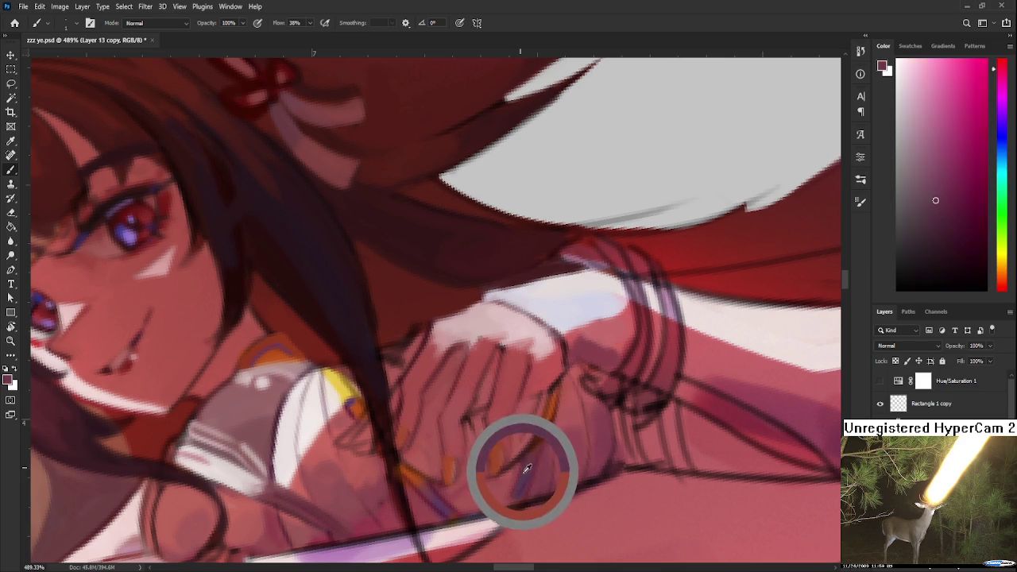
{"action": "left_click", "coordinate": [411, 422], "text": "alt"}
{"action": "left_click", "coordinate": [413, 423], "text": "alt"}
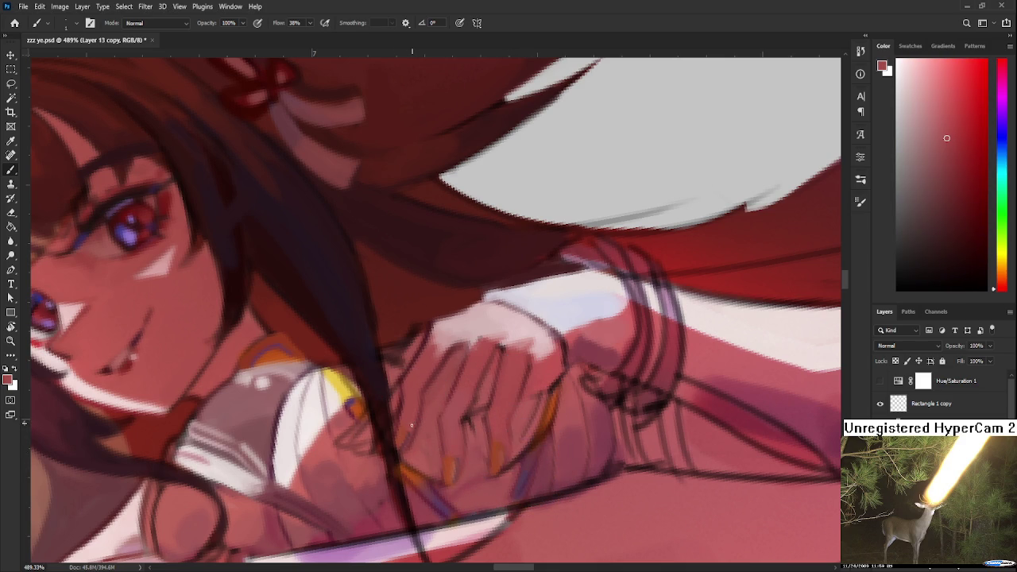
Sample deeper pinks from the painted fingers
{"action": "left_click", "coordinate": [400, 436], "text": "alt"}
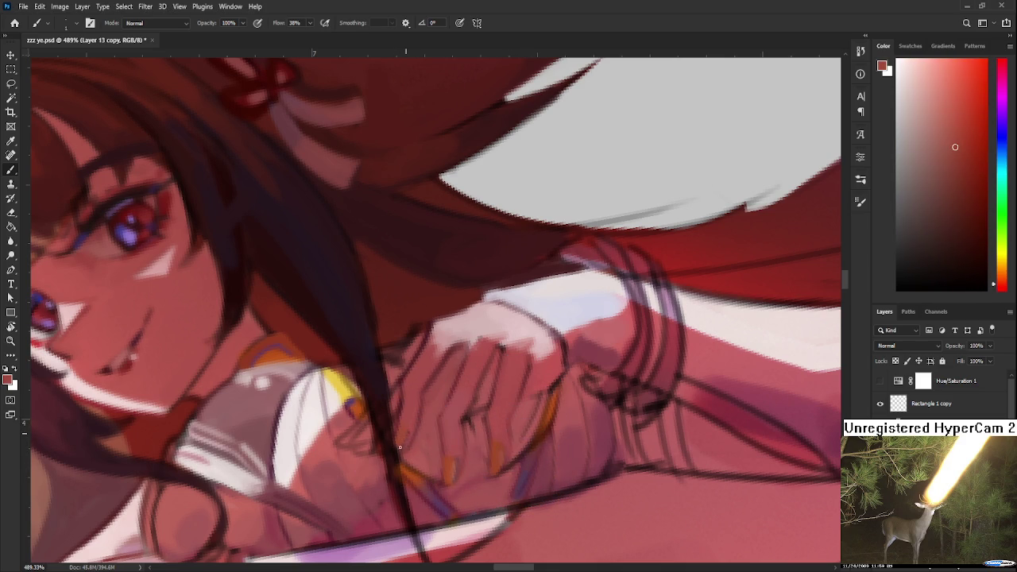
{"action": "left_click", "coordinate": [413, 427], "text": "alt"}
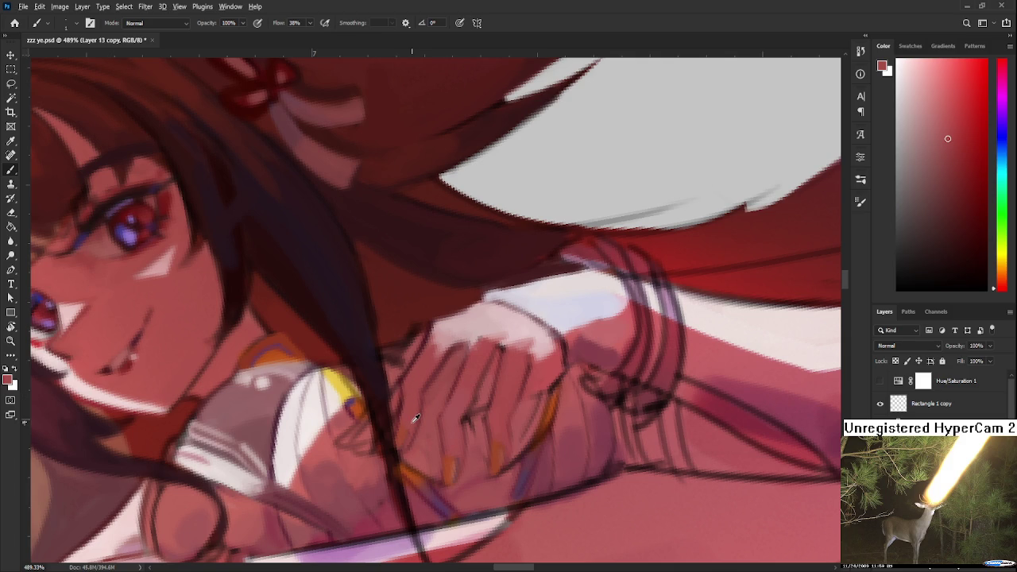
{"action": "left_click", "coordinate": [407, 429], "text": "alt"}
{"action": "left_click", "coordinate": [409, 431], "text": "alt"}
{"action": "left_click", "coordinate": [407, 434], "text": "alt"}
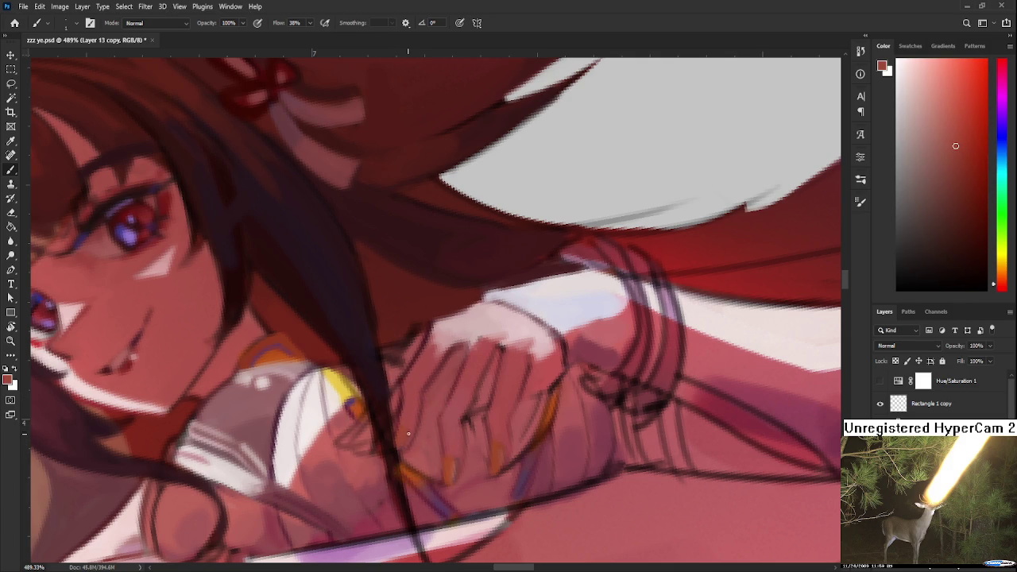
{"action": "left_click", "coordinate": [407, 433], "text": "alt"}
{"action": "left_click", "coordinate": [405, 431], "text": "alt"}
{"action": "left_click", "coordinate": [415, 430], "text": "alt"}
Sample warm mid tones and shadow tones between the fingers
{"action": "left_click", "coordinate": [412, 427], "text": "alt"}
{"action": "left_click", "coordinate": [407, 436], "text": "alt"}
{"action": "left_click", "coordinate": [408, 433], "text": "alt"}
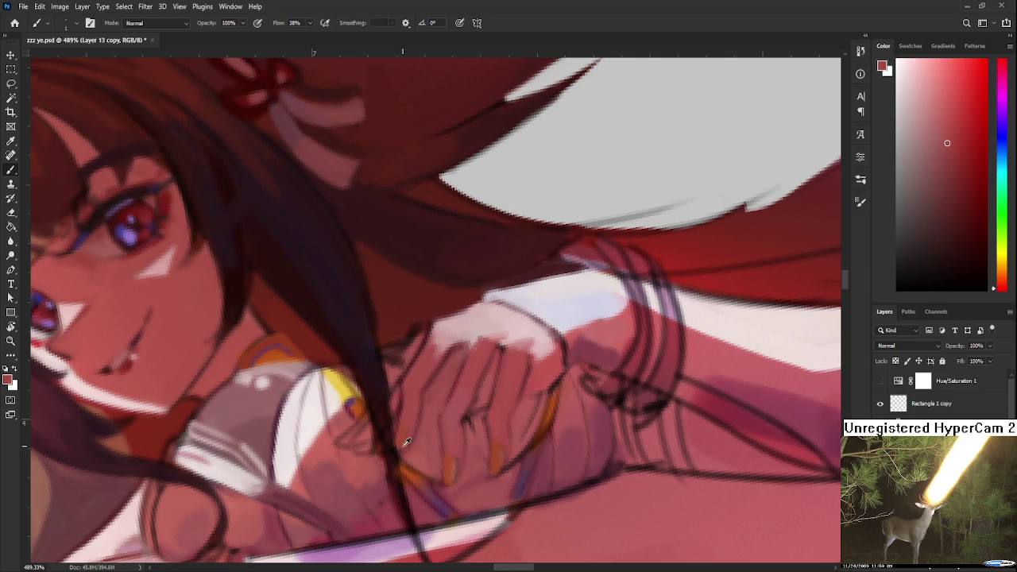
{"action": "left_click", "coordinate": [403, 440], "text": "alt"}
{"action": "left_click", "coordinate": [405, 445], "text": "alt"}
{"action": "left_click", "coordinate": [404, 441], "text": "alt"}
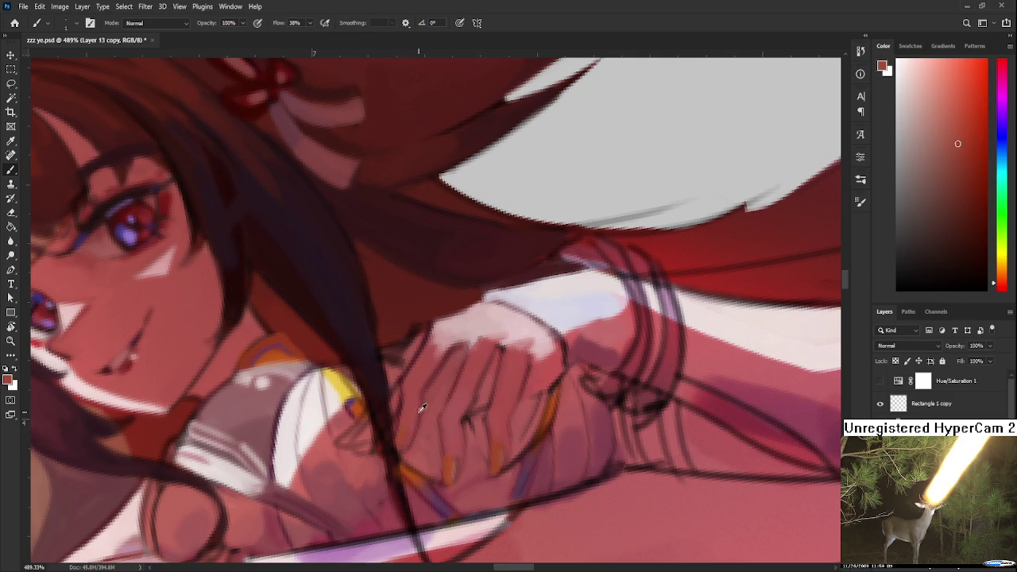
{"action": "left_click", "coordinate": [414, 428], "text": "alt"}
{"action": "left_click", "coordinate": [413, 428], "text": "alt"}
{"action": "left_click", "coordinate": [418, 443], "text": "alt"}
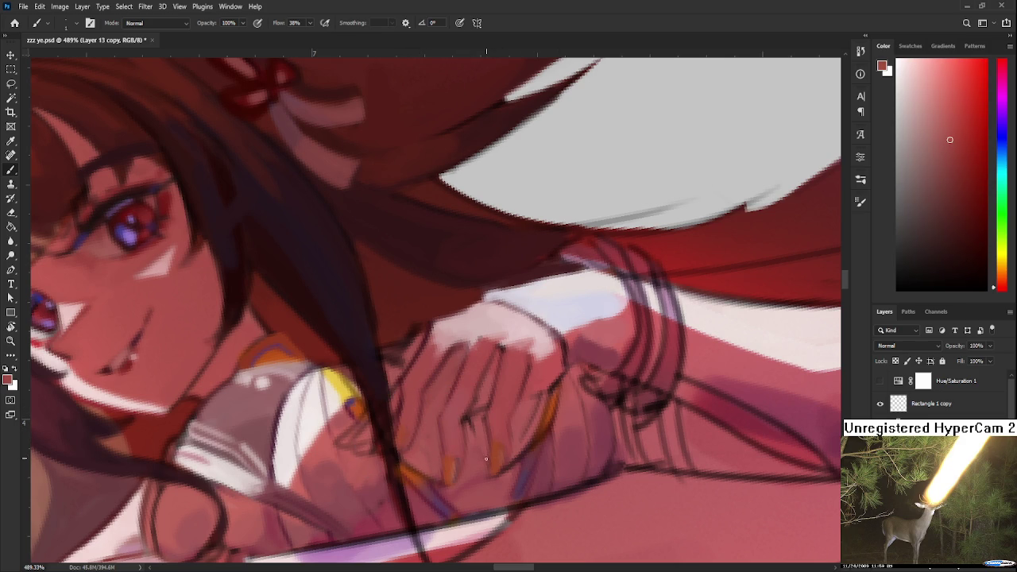
{"action": "left_click", "coordinate": [418, 421], "text": "alt"}
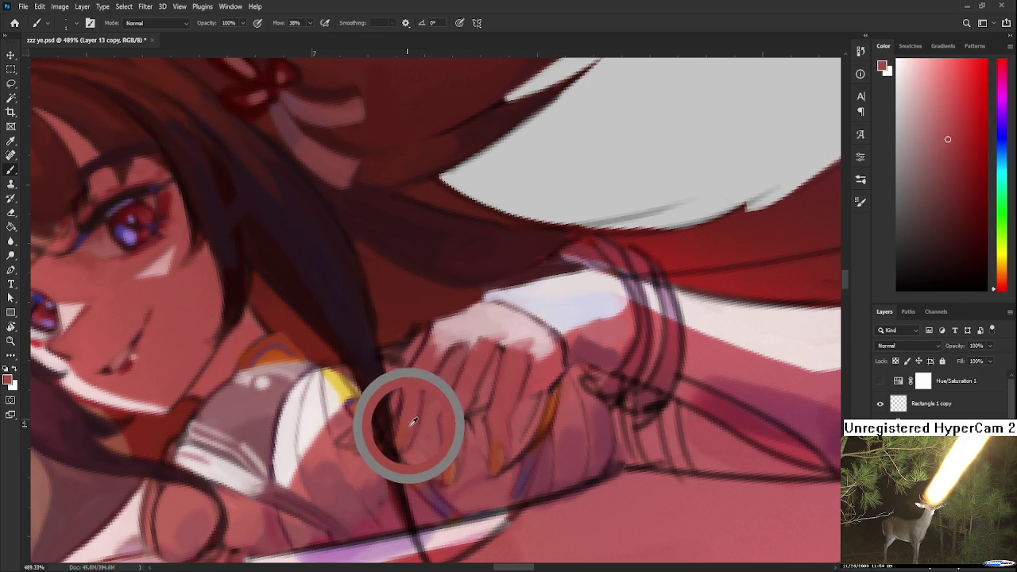
Sample lighter pinks from the upper hand
{"action": "left_click", "coordinate": [459, 334], "text": "alt"}
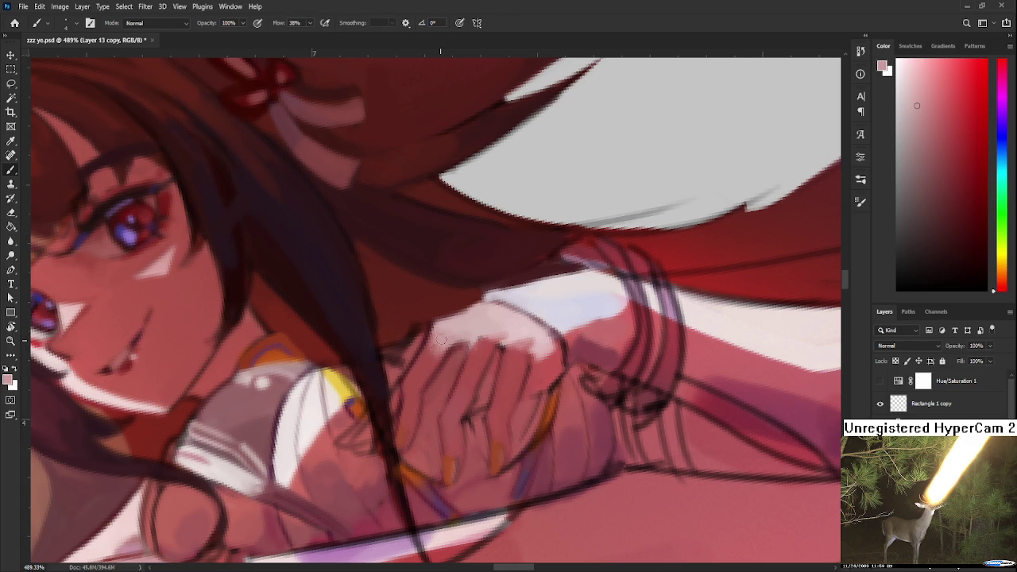
{"action": "left_click", "coordinate": [431, 345], "text": "alt"}
{"action": "left_click", "coordinate": [422, 372], "text": "alt"}
{"action": "left_click", "coordinate": [445, 334], "text": "alt"}
{"action": "left_click", "coordinate": [446, 336], "text": "alt"}
{"action": "left_click", "coordinate": [446, 335], "text": "alt"}
{"action": "left_click", "coordinate": [428, 354], "text": "alt"}
Alternate highlight and shading pinks on the knuckles, ending on a muted dusty rose
{"action": "left_click", "coordinate": [427, 356], "text": "alt"}
{"action": "left_click", "coordinate": [427, 355], "text": "alt"}
{"action": "left_click", "coordinate": [445, 336], "text": "alt"}
{"action": "left_click", "coordinate": [437, 338], "text": "alt"}
{"action": "left_click", "coordinate": [434, 341], "text": "alt"}
{"action": "left_click", "coordinate": [450, 341], "text": "alt"}
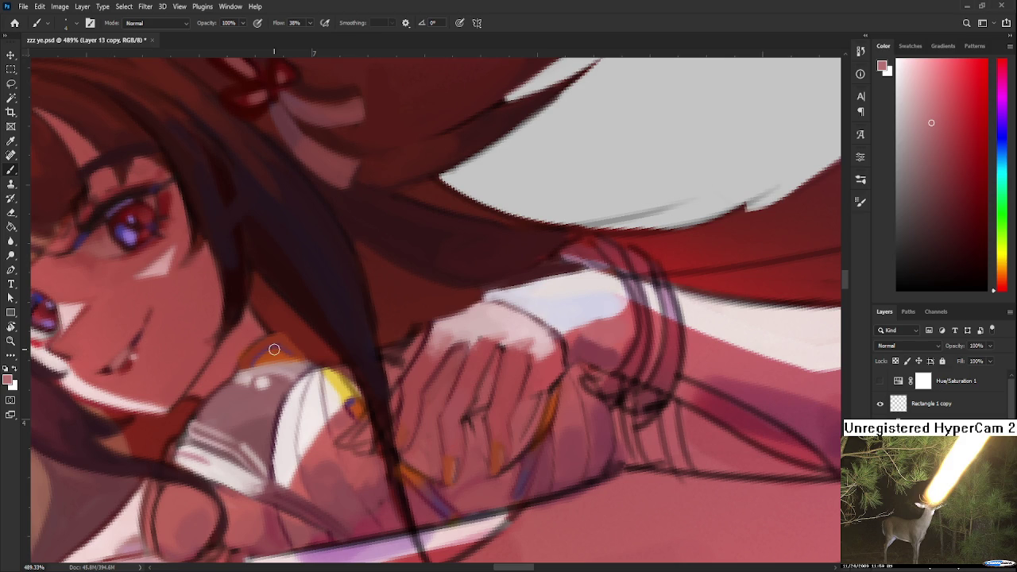
Zoom out, go to the Home screen and open Raid.psd from recent files
{"action": "scroll", "coordinate": [271, 351], "scroll_direction": "down", "scroll_amount": 3}
{"action": "scroll", "coordinate": [271, 350], "scroll_direction": "down", "scroll_amount": 3}
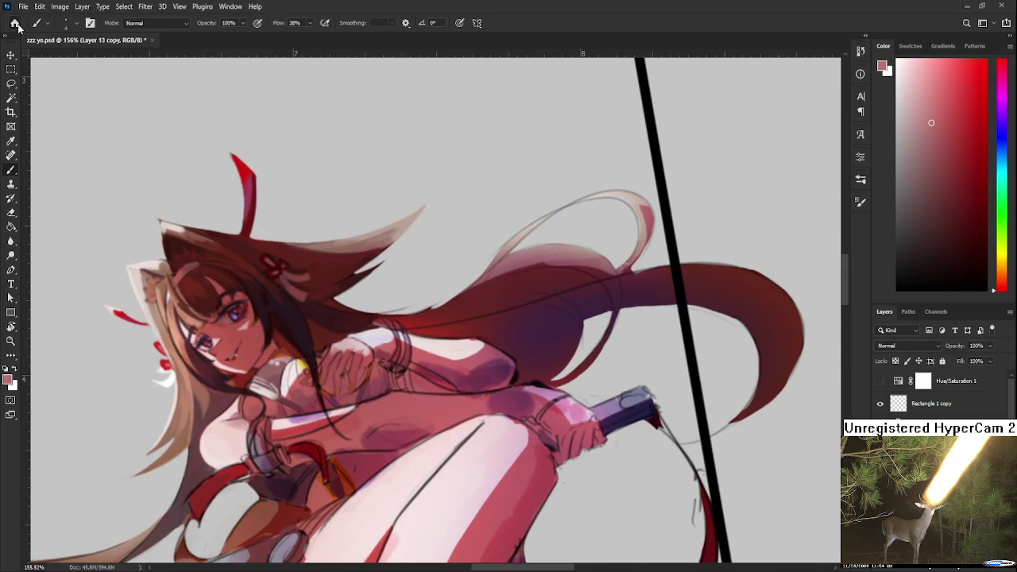
{"action": "left_click", "coordinate": [15, 23]}
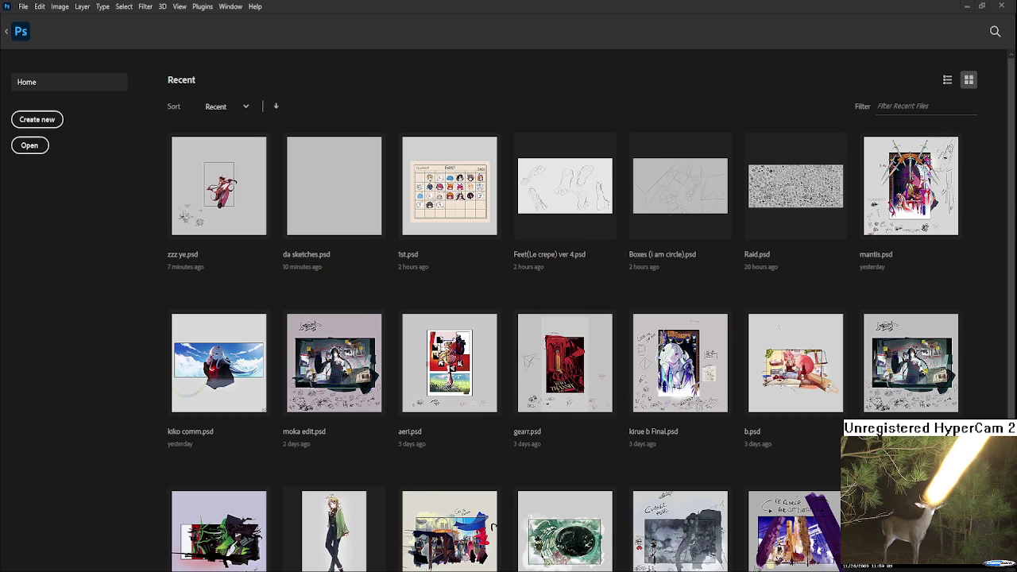
{"action": "left_click", "coordinate": [818, 200]}
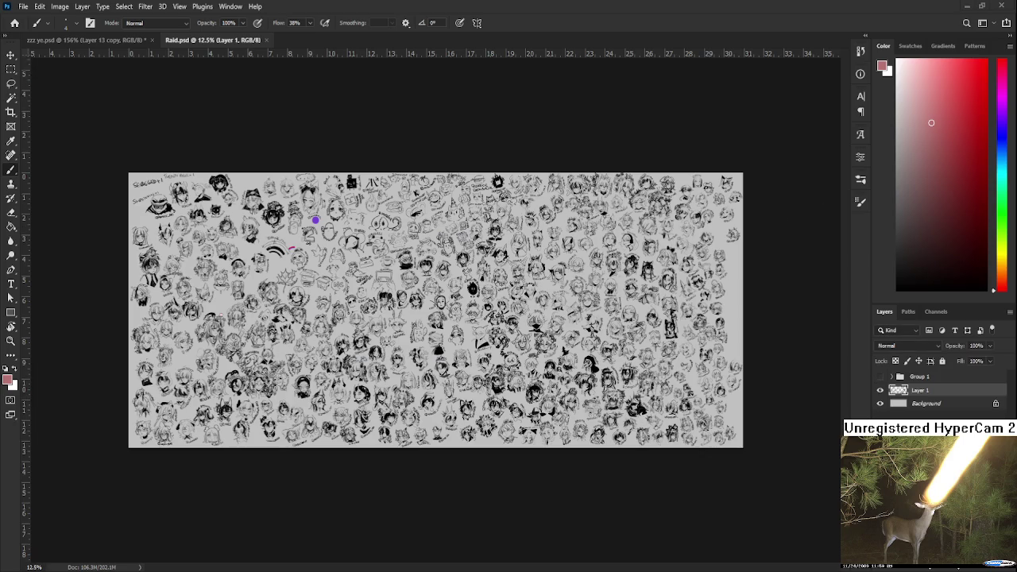
Zoom into Raid.psd and pan across the right edge, lower rows and bottom of the sketch sheet
{"action": "scroll", "coordinate": [662, 297], "scroll_direction": "up", "scroll_amount": 2}
{"action": "scroll", "coordinate": [662, 296], "scroll_direction": "up", "scroll_amount": 2}
{"action": "scroll", "coordinate": [662, 296], "scroll_direction": "up", "scroll_amount": 1}
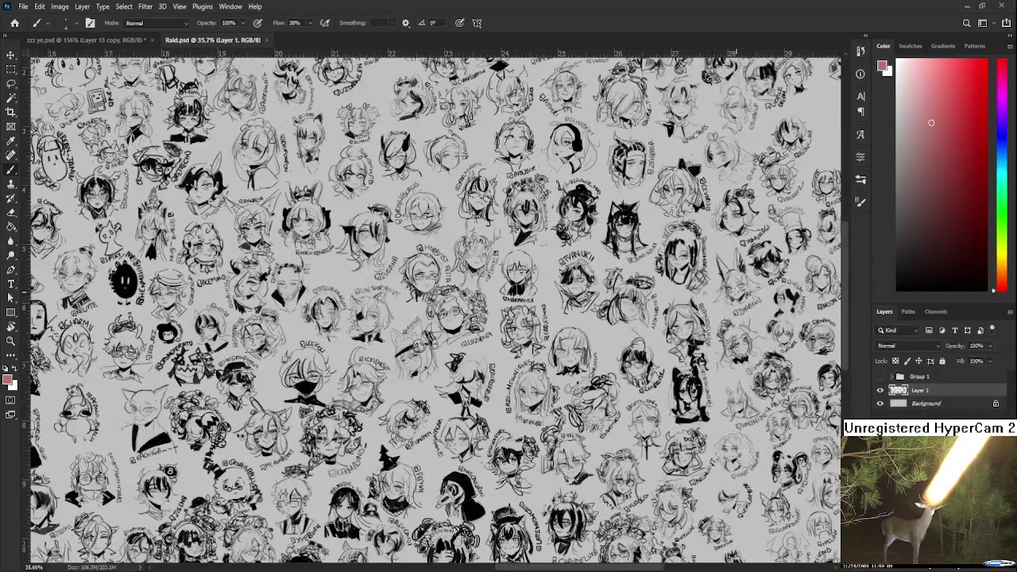
{"action": "scroll", "coordinate": [707, 262], "scroll_direction": "up", "scroll_amount": 2}
{"action": "mouse_move", "coordinate": [821, 48]}
{"action": "left_mouse_down"}
{"action": "mouse_move", "coordinate": [673, 127]}
{"action": "mouse_move", "coordinate": [585, 358]}
{"action": "left_mouse_up"}
{"action": "scroll", "coordinate": [585, 358], "scroll_direction": "up", "scroll_amount": 1}
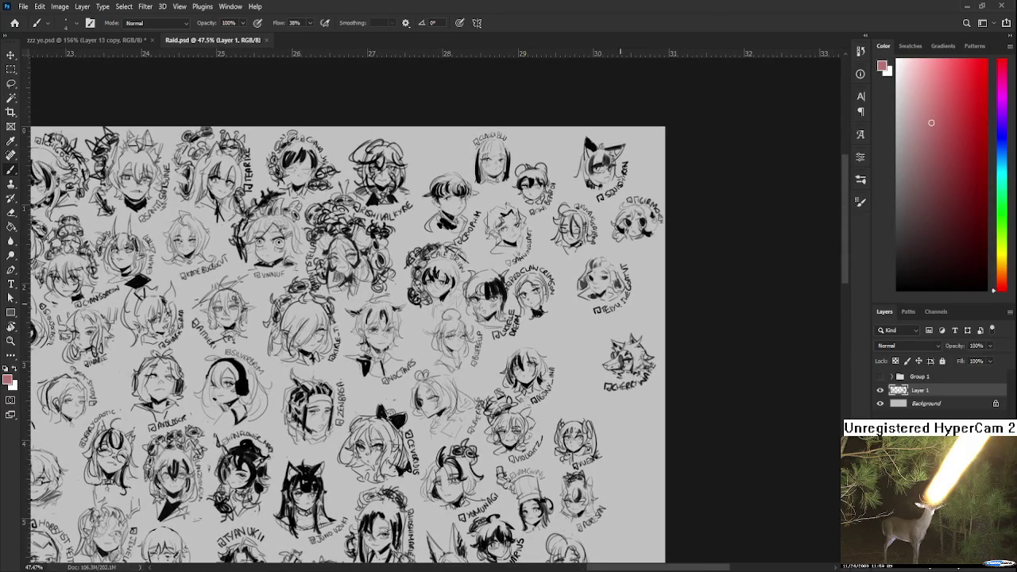
{"action": "scroll", "coordinate": [587, 222], "scroll_direction": "up", "scroll_amount": 2}
{"action": "scroll", "coordinate": [598, 349], "scroll_direction": "down", "scroll_amount": 2}
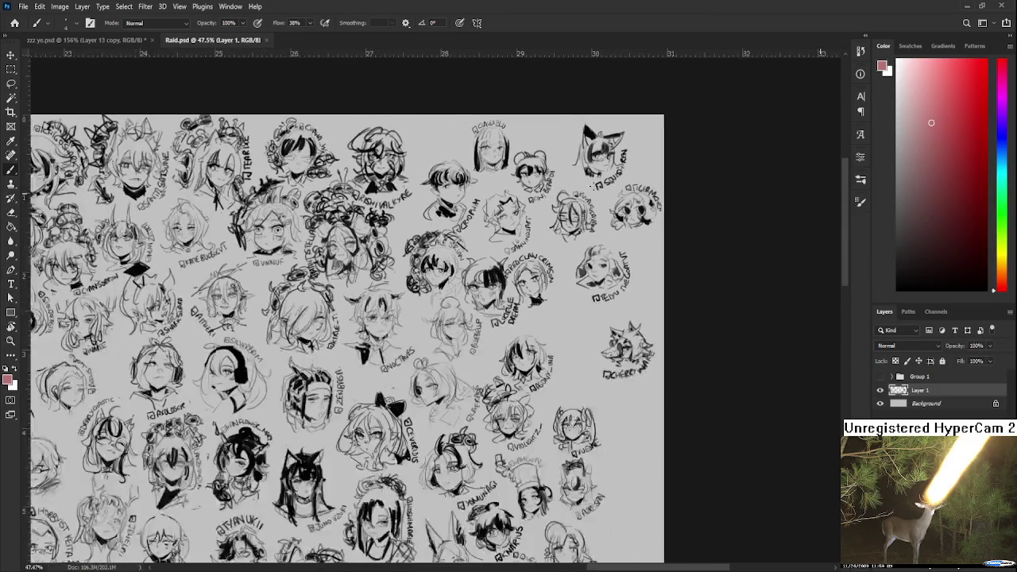
{"action": "mouse_move", "coordinate": [597, 350]}
{"action": "left_mouse_down"}
{"action": "mouse_move", "coordinate": [575, 232]}
{"action": "mouse_move", "coordinate": [521, 293]}
{"action": "left_mouse_up"}
{"action": "scroll", "coordinate": [575, 232], "scroll_direction": "up", "scroll_amount": 1}
{"action": "scroll", "coordinate": [521, 294], "scroll_direction": "up", "scroll_amount": 1}
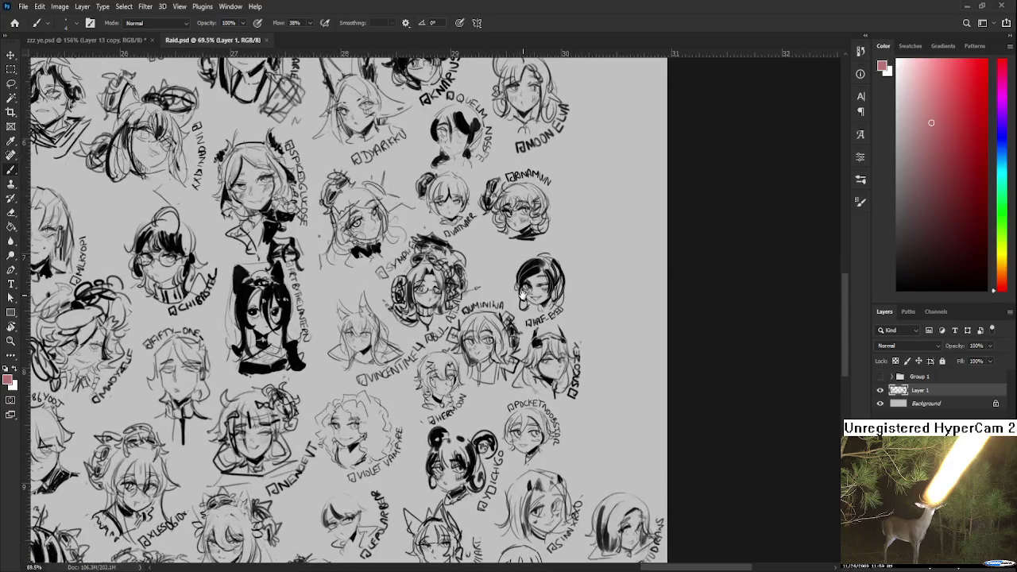
{"action": "left_click_drag", "start_coordinate": [578, 410], "coordinate": [562, 298]}
{"action": "scroll", "coordinate": [563, 299], "scroll_direction": "down", "scroll_amount": 1}
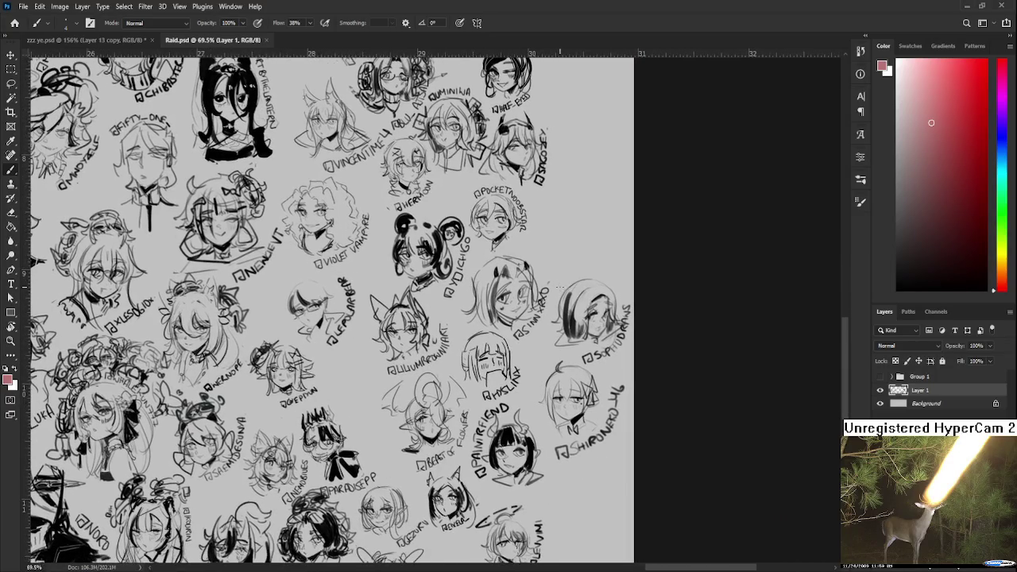
{"action": "scroll", "coordinate": [571, 314], "scroll_direction": "down", "scroll_amount": 2}
{"action": "left_click_drag", "start_coordinate": [581, 325], "coordinate": [556, 213]}
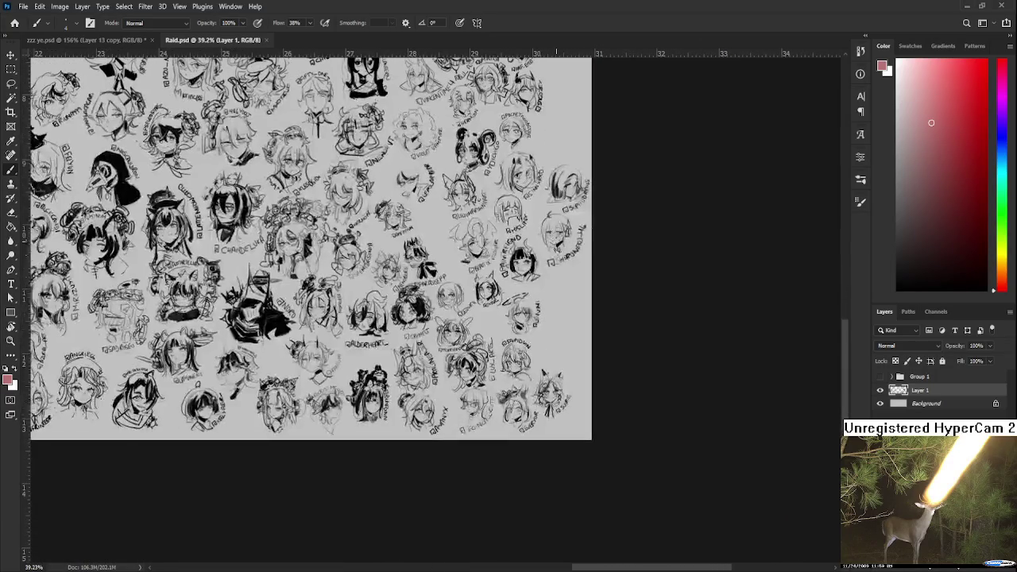
Pan back up past the wolf sketch to the sheet's top edge, then down again
{"action": "scroll", "coordinate": [567, 280], "scroll_direction": "up", "scroll_amount": 1}
{"action": "scroll", "coordinate": [564, 239], "scroll_direction": "up", "scroll_amount": 2}
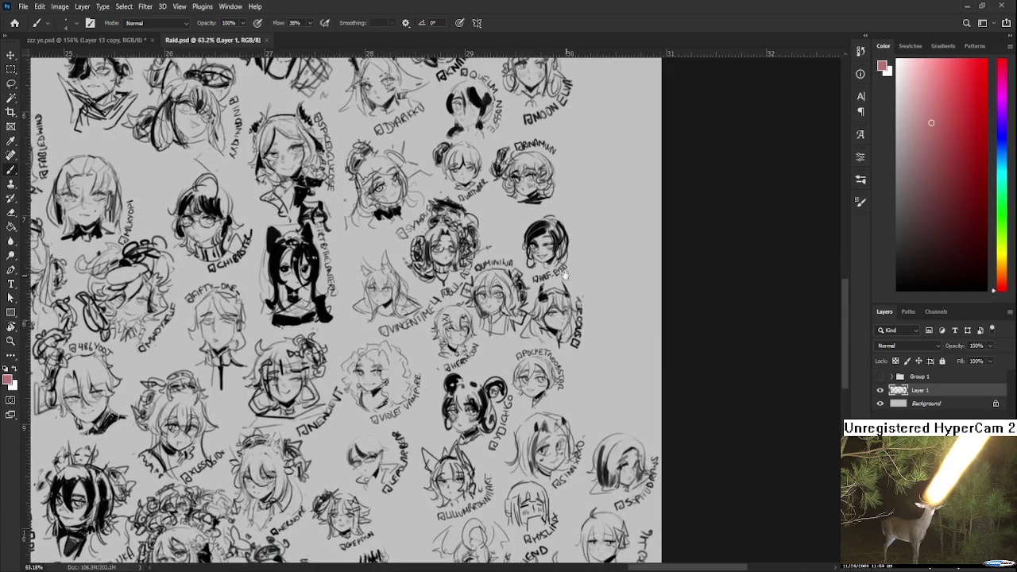
{"action": "left_click_drag", "start_coordinate": [564, 222], "coordinate": [585, 354]}
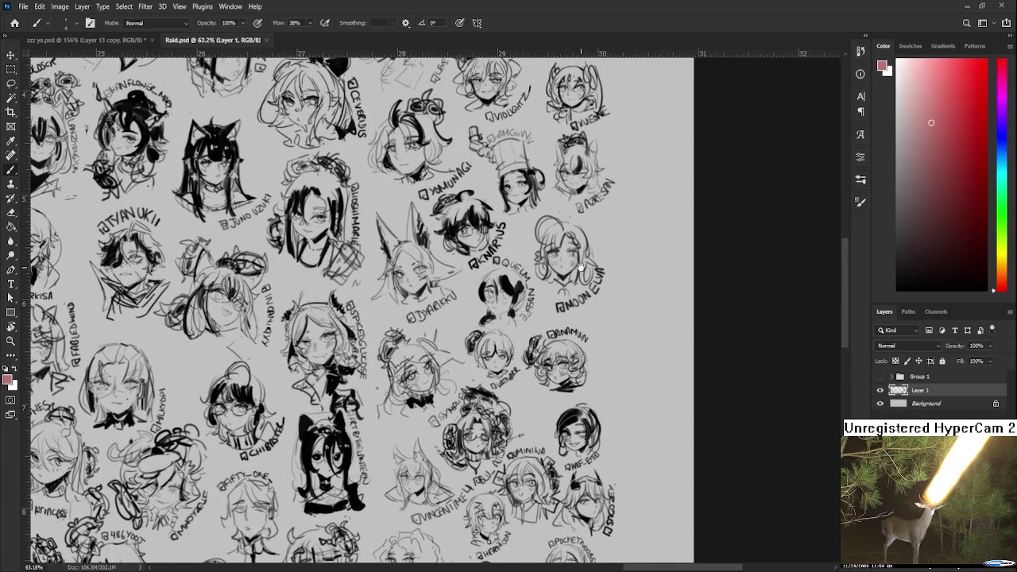
{"action": "left_click_drag", "start_coordinate": [580, 239], "coordinate": [569, 446]}
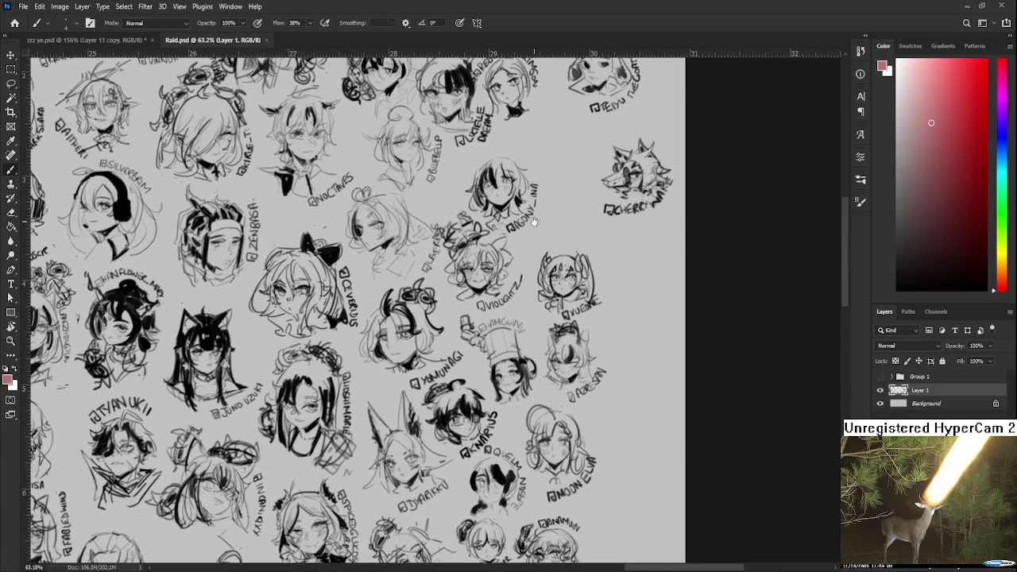
{"action": "left_click_drag", "start_coordinate": [540, 167], "coordinate": [570, 366]}
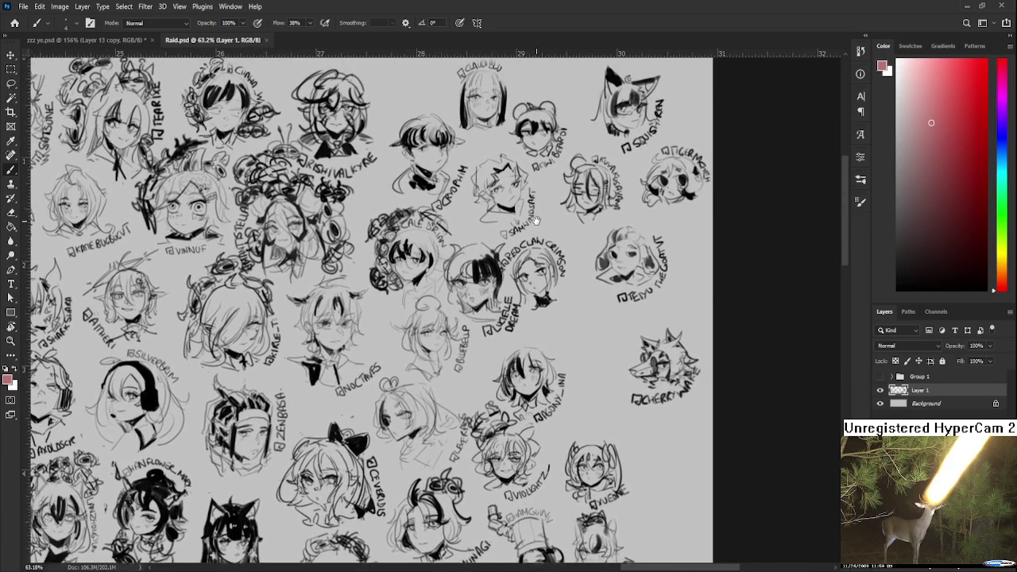
{"action": "mouse_move", "coordinate": [535, 220]}
{"action": "left_mouse_down"}
{"action": "mouse_move", "coordinate": [534, 276]}
{"action": "mouse_move", "coordinate": [548, 175]}
{"action": "left_mouse_up"}
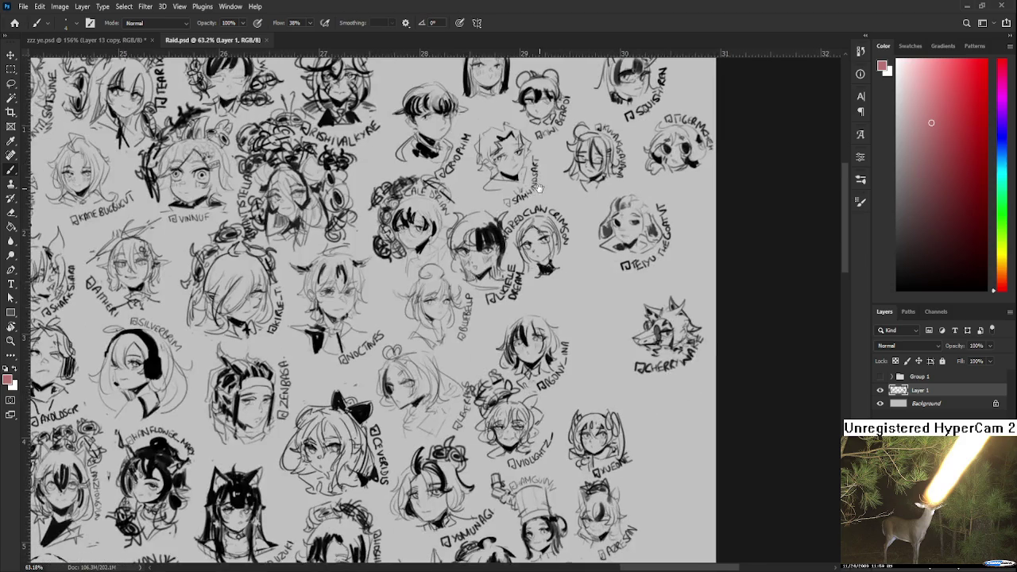
{"action": "left_click_drag", "start_coordinate": [556, 333], "coordinate": [572, 191]}
{"action": "mouse_move", "coordinate": [587, 318]}
{"action": "left_mouse_down"}
{"action": "mouse_move", "coordinate": [597, 208]}
{"action": "mouse_move", "coordinate": [615, 209]}
{"action": "left_mouse_up"}
{"action": "mouse_move", "coordinate": [598, 488]}
{"action": "left_mouse_down"}
{"action": "mouse_move", "coordinate": [584, 251]}
{"action": "mouse_move", "coordinate": [552, 200]}
{"action": "mouse_move", "coordinate": [547, 156]}
{"action": "left_mouse_up"}
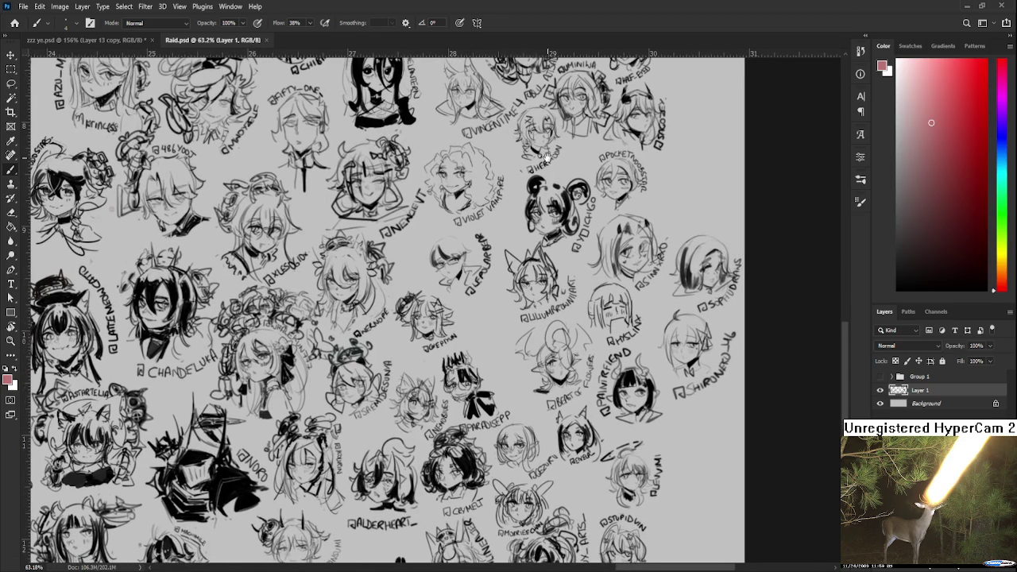
Zoom out and back in to survey the crowded sheet of tagged chibi heads
{"action": "scroll", "coordinate": [556, 207], "scroll_direction": "down", "scroll_amount": 2}
{"action": "scroll", "coordinate": [571, 254], "scroll_direction": "down", "scroll_amount": 3}
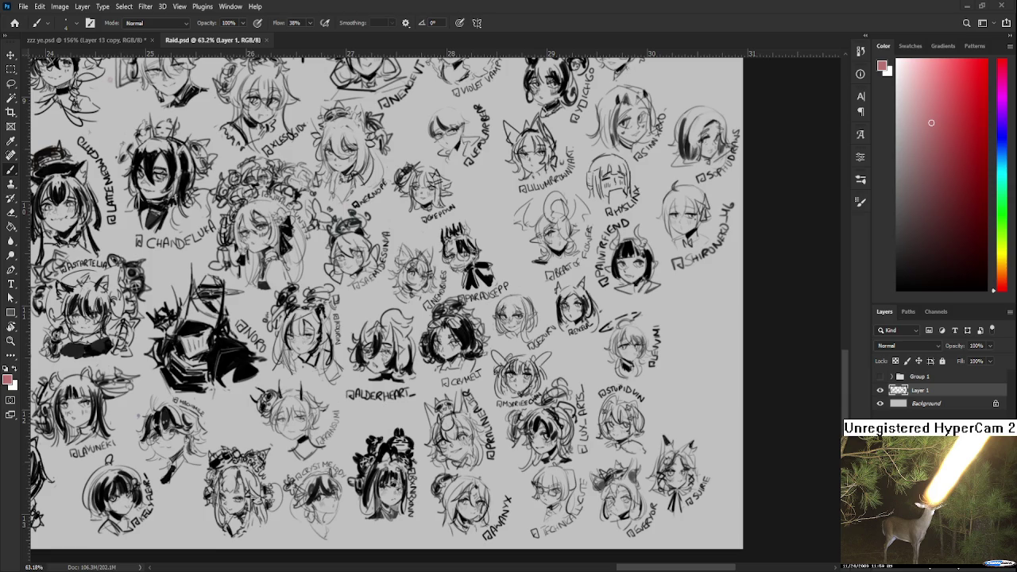
{"action": "scroll", "coordinate": [543, 318], "scroll_direction": "down", "scroll_amount": 3}
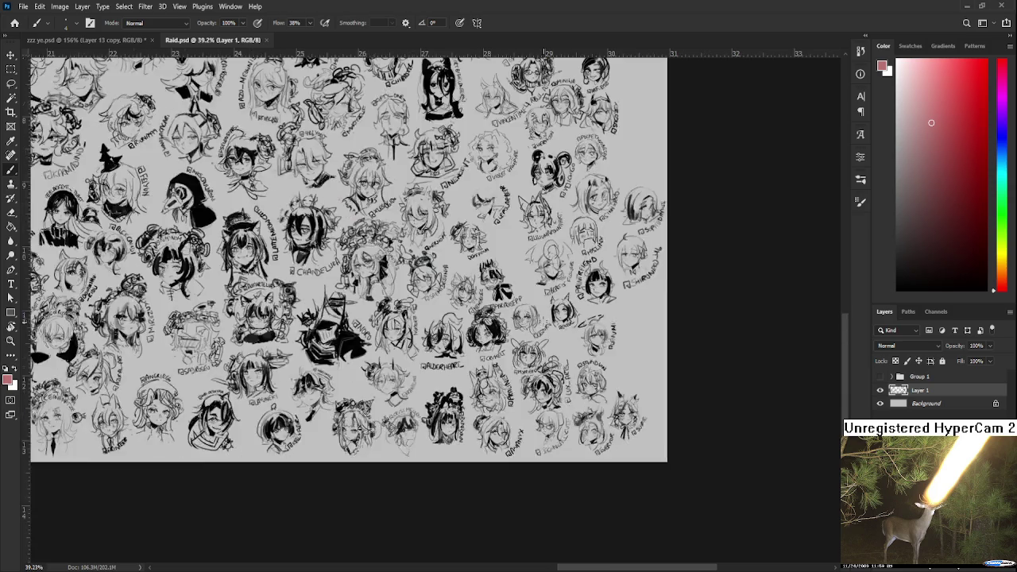
{"action": "scroll", "coordinate": [544, 318], "scroll_direction": "down", "scroll_amount": 1}
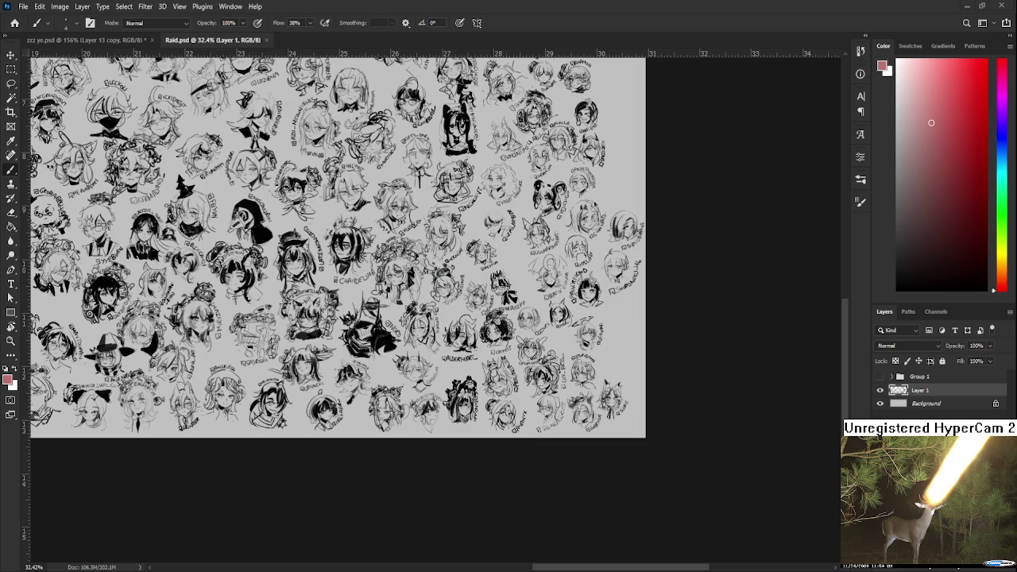
{"action": "scroll", "coordinate": [642, 379], "scroll_direction": "up", "scroll_amount": 3}
{"action": "scroll", "coordinate": [641, 379], "scroll_direction": "up", "scroll_amount": 3}
{"action": "scroll", "coordinate": [642, 379], "scroll_direction": "right", "scroll_amount": 1}
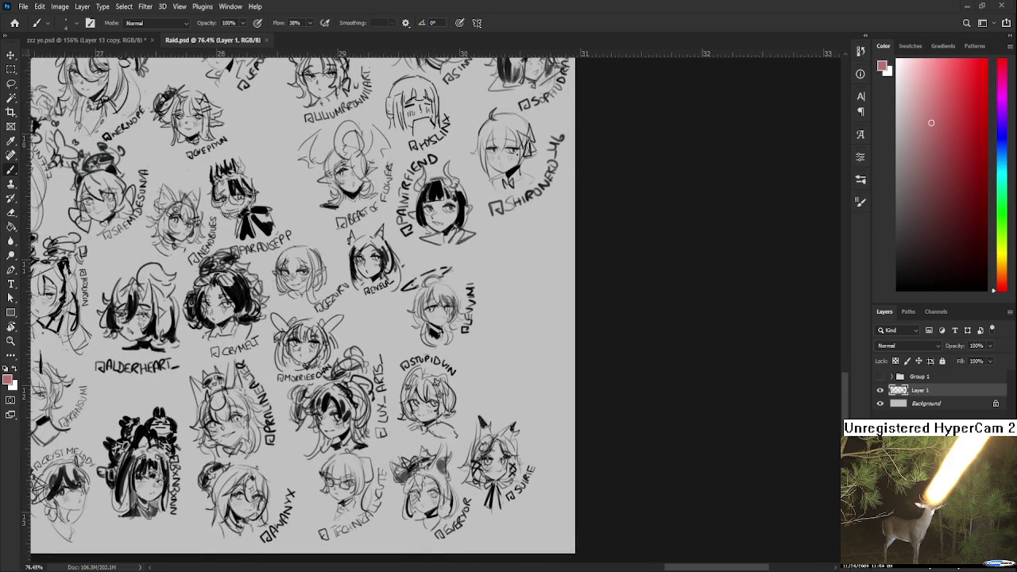
{"action": "scroll", "coordinate": [526, 295], "scroll_direction": "up", "scroll_amount": 1}
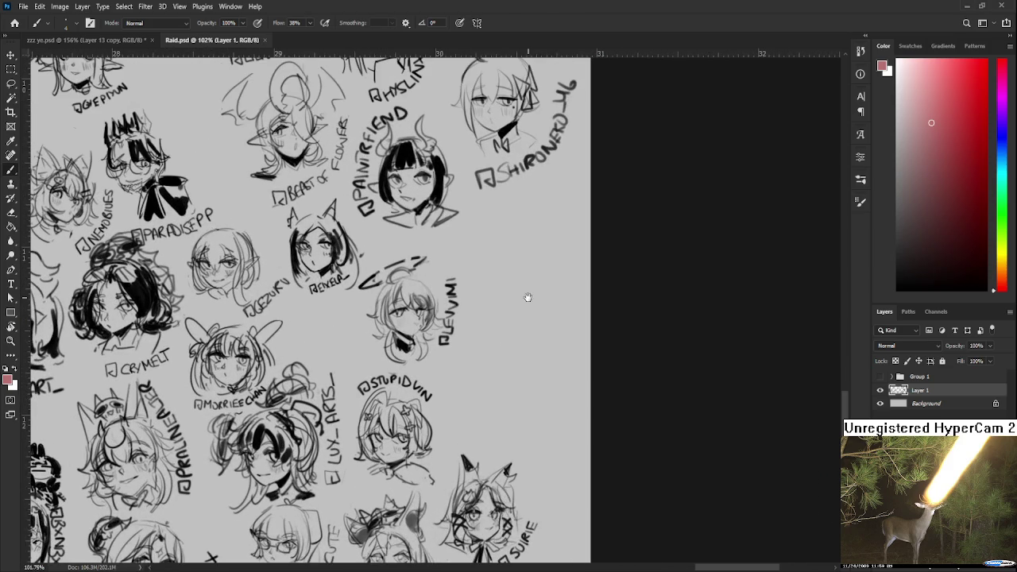
Switch to black and sketch a small eye in the empty area, undoing stray strokes
{"action": "scroll", "coordinate": [469, 330], "scroll_direction": "up", "scroll_amount": 1}
{"action": "mouse_move", "coordinate": [473, 337]}
{"action": "left_mouse_down"}
{"action": "mouse_move", "coordinate": [496, 321]}
{"action": "mouse_move", "coordinate": [499, 292]}
{"action": "mouse_move", "coordinate": [486, 313]}
{"action": "mouse_move", "coordinate": [492, 341]}
{"action": "mouse_move", "coordinate": [479, 321]}
{"action": "mouse_move", "coordinate": [499, 321]}
{"action": "mouse_move", "coordinate": [487, 321]}
{"action": "left_mouse_up"}
{"action": "key", "text": "ctrl+z"}
{"action": "key", "text": "d"}
{"action": "key", "text": "ctrl+z"}
{"action": "key", "text": "ctrl+z"}
{"action": "key", "text": "ctrl+z"}
{"action": "key", "text": "ctrl+z"}
{"action": "mouse_move", "coordinate": [477, 333]}
{"action": "left_mouse_down"}
{"action": "mouse_move", "coordinate": [494, 327]}
{"action": "mouse_move", "coordinate": [468, 331]}
{"action": "mouse_move", "coordinate": [490, 303]}
{"action": "left_mouse_up"}
{"action": "key", "text": "ctrl+z"}
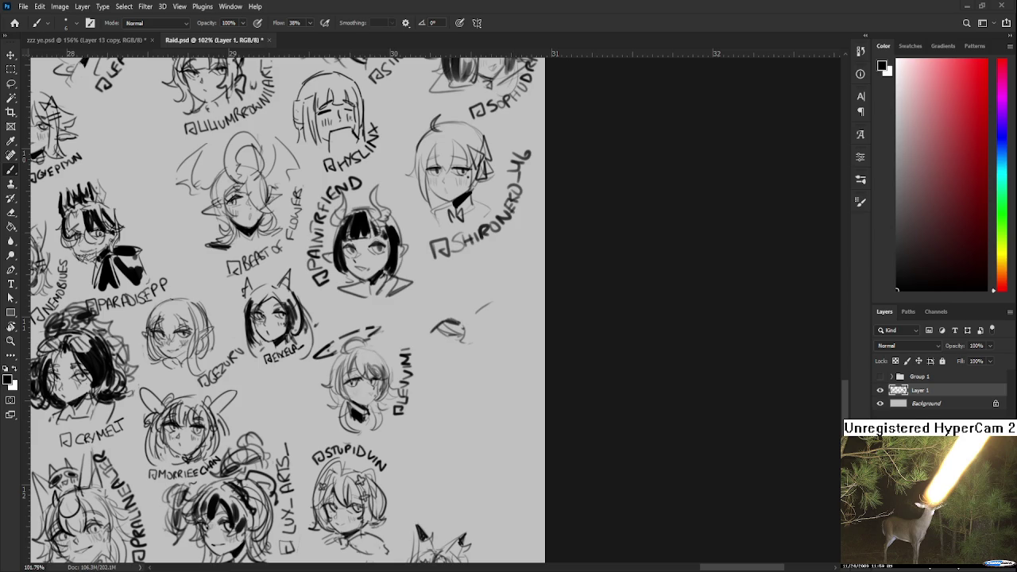
{"action": "scroll", "coordinate": [373, 417], "scroll_direction": "down", "scroll_amount": 2}
{"action": "scroll", "coordinate": [373, 417], "scroll_direction": "down", "scroll_amount": 2}
{"action": "scroll", "coordinate": [373, 416], "scroll_direction": "down", "scroll_amount": 2}
{"action": "scroll", "coordinate": [373, 417], "scroll_direction": "down", "scroll_amount": 1}
{"action": "mouse_move", "coordinate": [373, 417]}
{"action": "left_mouse_down"}
{"action": "mouse_move", "coordinate": [450, 350]}
{"action": "mouse_move", "coordinate": [639, 381]}
{"action": "left_mouse_up"}
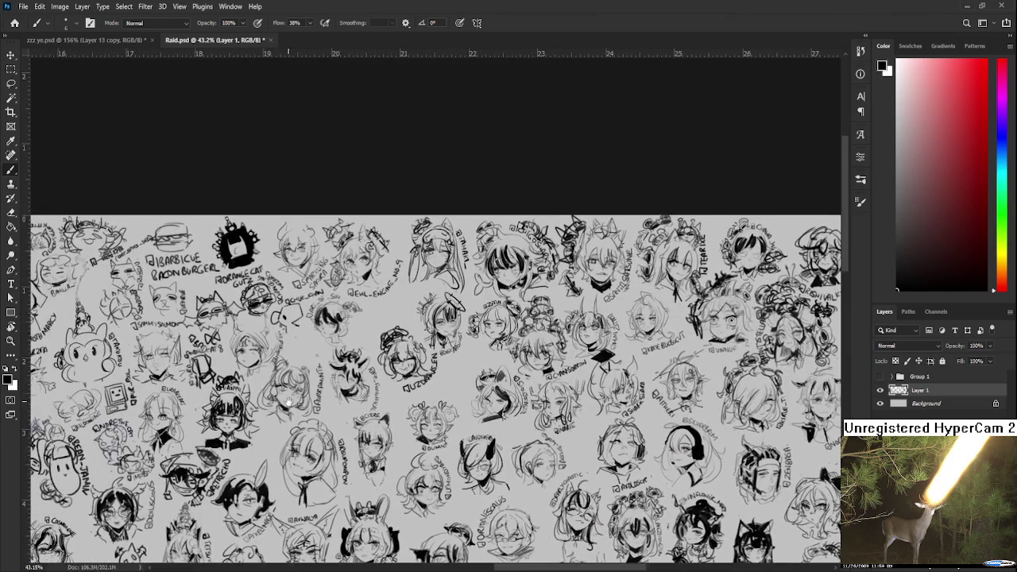
{"action": "mouse_move", "coordinate": [283, 397]}
{"action": "left_mouse_down"}
{"action": "mouse_move", "coordinate": [363, 401]}
{"action": "mouse_move", "coordinate": [310, 404]}
{"action": "left_mouse_up"}
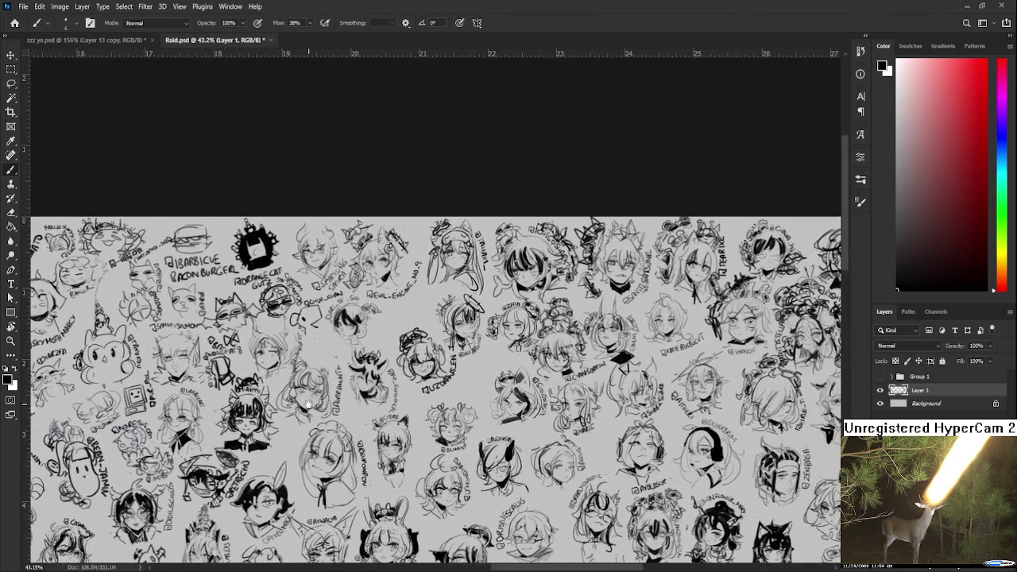
{"action": "scroll", "coordinate": [277, 397], "scroll_direction": "up", "scroll_amount": 2}
{"action": "scroll", "coordinate": [274, 401], "scroll_direction": "up", "scroll_amount": 3}
{"action": "scroll", "coordinate": [274, 401], "scroll_direction": "up", "scroll_amount": 2}
{"action": "left_click_drag", "start_coordinate": [260, 392], "coordinate": [322, 403]}
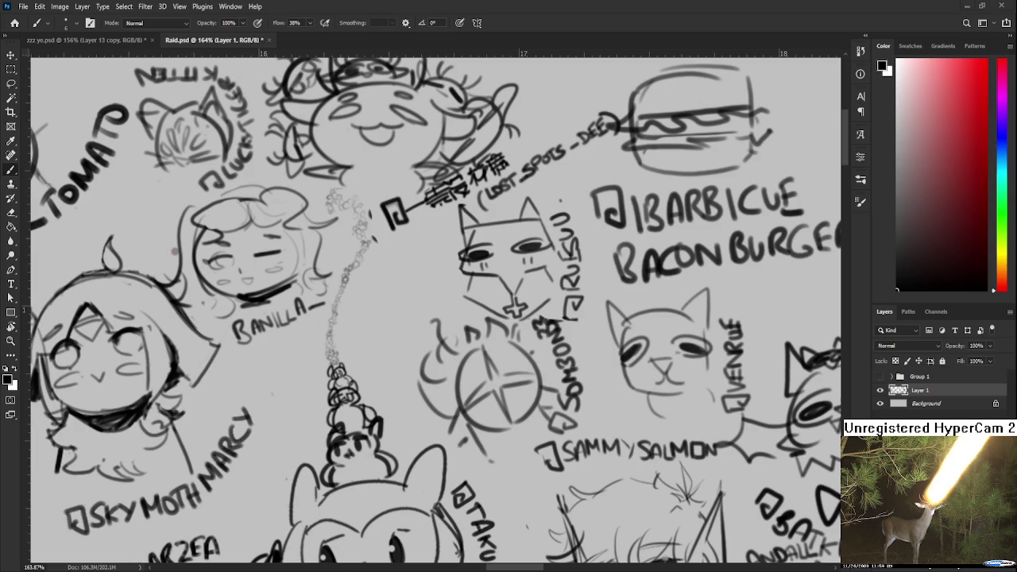
{"action": "left_click_drag", "start_coordinate": [536, 490], "coordinate": [582, 449]}
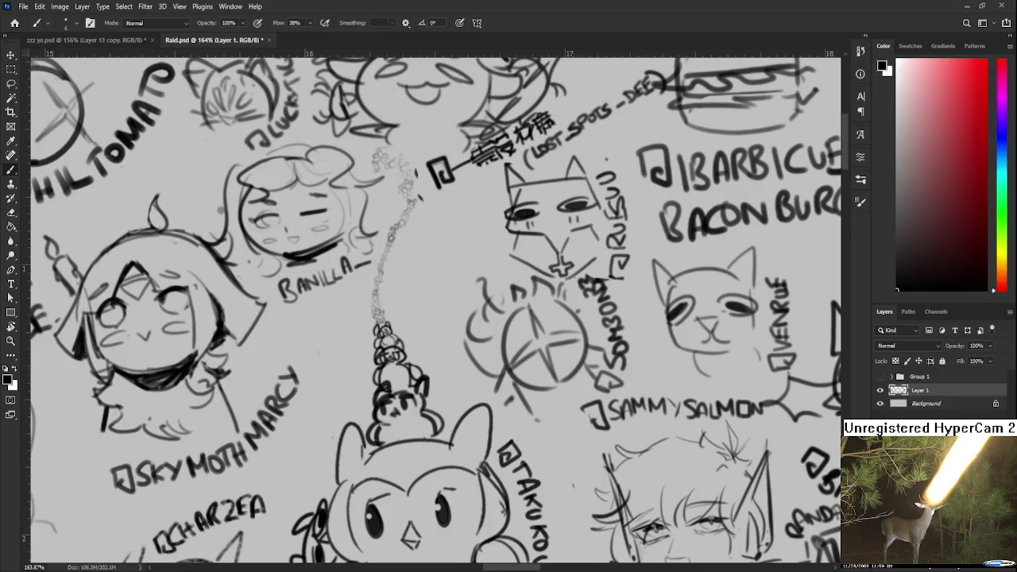
{"action": "scroll", "coordinate": [474, 348], "scroll_direction": "down", "scroll_amount": 5}
{"action": "scroll", "coordinate": [375, 396], "scroll_direction": "down", "scroll_amount": 2}
{"action": "scroll", "coordinate": [373, 397], "scroll_direction": "down", "scroll_amount": 1}
{"action": "scroll", "coordinate": [385, 395], "scroll_direction": "down", "scroll_amount": 1}
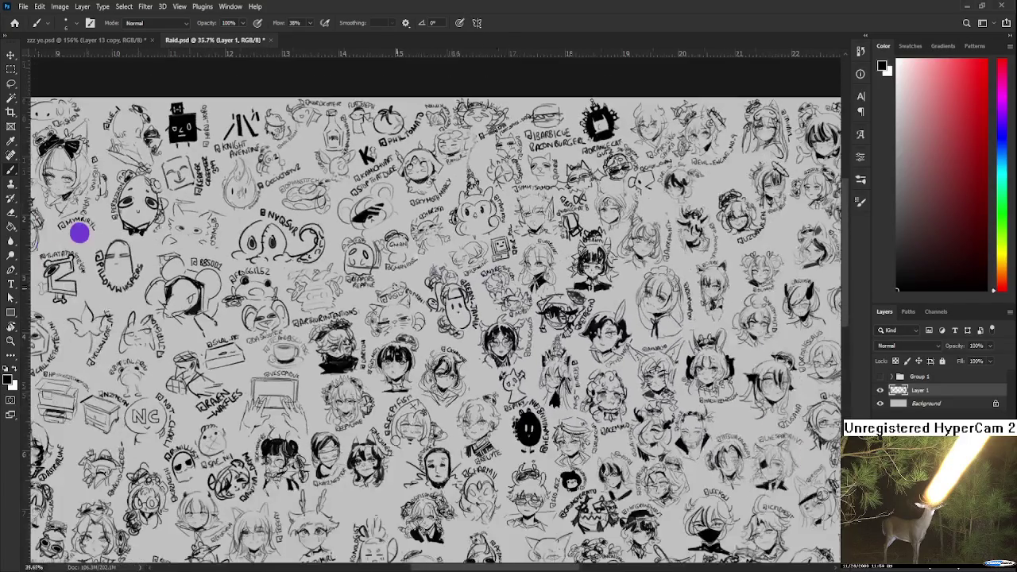
{"action": "scroll", "coordinate": [401, 392], "scroll_direction": "down", "scroll_amount": 1}
{"action": "scroll", "coordinate": [417, 390], "scroll_direction": "down", "scroll_amount": 2}
{"action": "left_click_drag", "start_coordinate": [425, 389], "coordinate": [428, 402]}
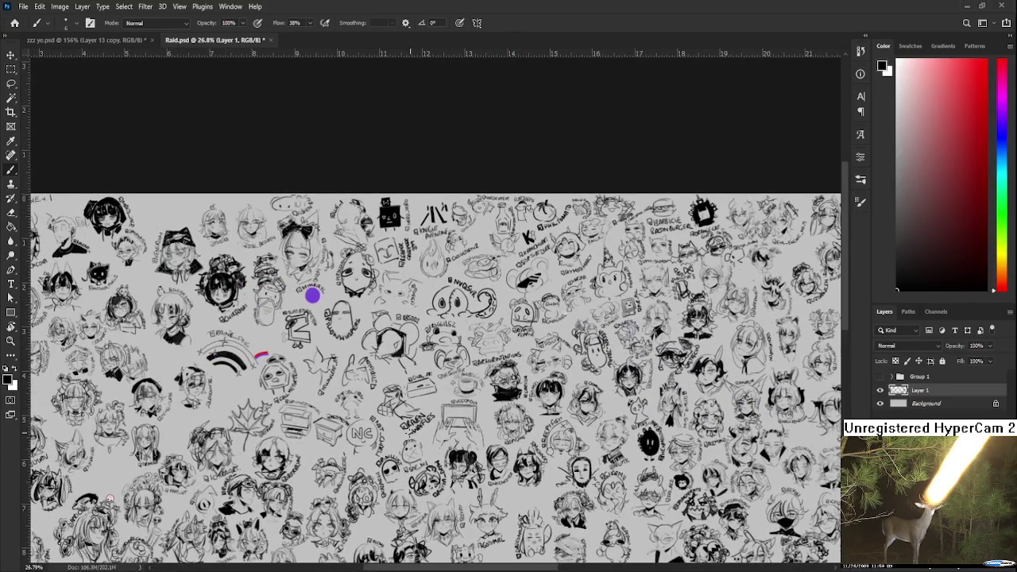
{"action": "scroll", "coordinate": [328, 433], "scroll_direction": "up", "scroll_amount": 2}
{"action": "scroll", "coordinate": [328, 432], "scroll_direction": "up", "scroll_amount": 5}
{"action": "scroll", "coordinate": [330, 425], "scroll_direction": "up", "scroll_amount": 4}
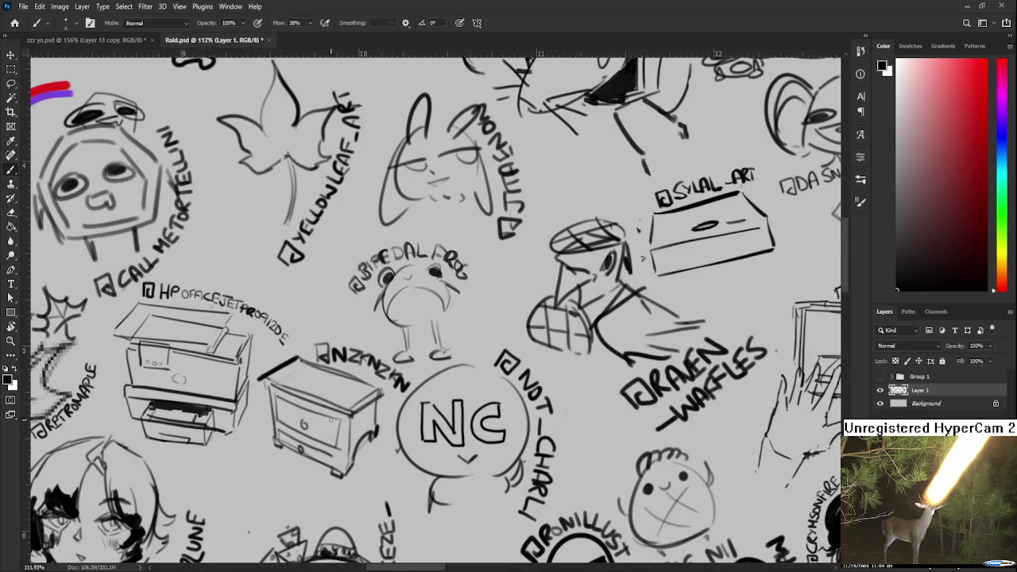
{"action": "scroll", "coordinate": [305, 352], "scroll_direction": "up", "scroll_amount": 1}
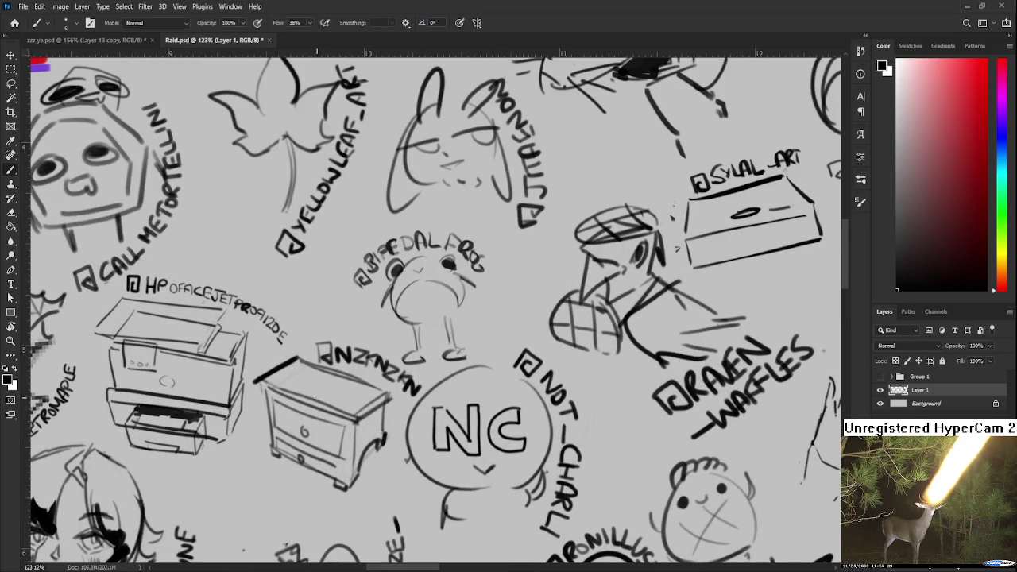
{"action": "scroll", "coordinate": [281, 382], "scroll_direction": "down", "scroll_amount": 7}
{"action": "scroll", "coordinate": [282, 382], "scroll_direction": "down", "scroll_amount": 1}
{"action": "scroll", "coordinate": [282, 382], "scroll_direction": "down", "scroll_amount": 3}
{"action": "scroll", "coordinate": [427, 380], "scroll_direction": "right", "scroll_amount": 5}
{"action": "scroll", "coordinate": [357, 397], "scroll_direction": "right", "scroll_amount": 5}
{"action": "scroll", "coordinate": [318, 421], "scroll_direction": "down", "scroll_amount": 3}
{"action": "scroll", "coordinate": [310, 426], "scroll_direction": "up", "scroll_amount": 2}
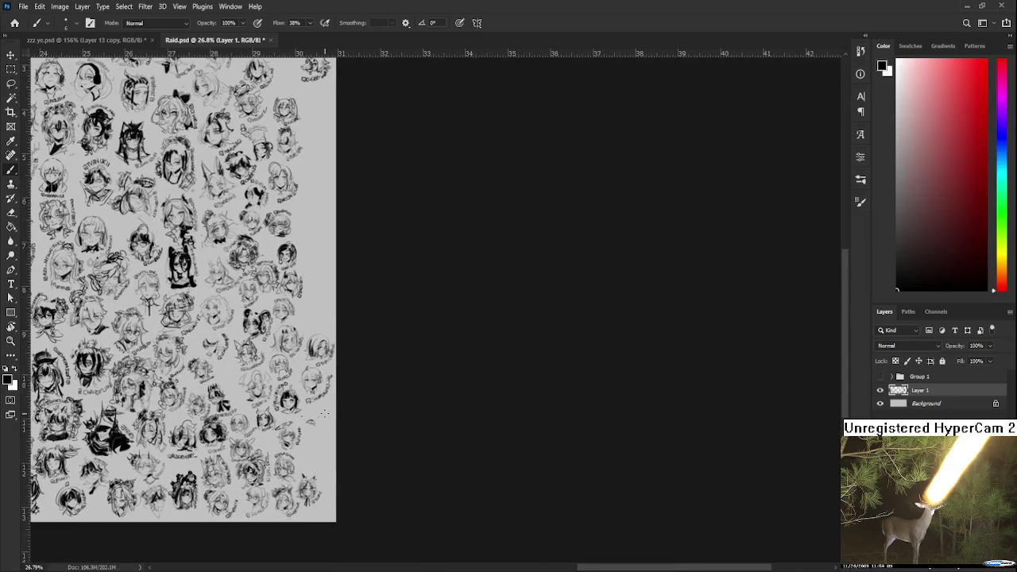
{"action": "scroll", "coordinate": [305, 428], "scroll_direction": "up", "scroll_amount": 3}
{"action": "scroll", "coordinate": [300, 429], "scroll_direction": "up", "scroll_amount": 3}
{"action": "scroll", "coordinate": [295, 431], "scroll_direction": "up", "scroll_amount": 3}
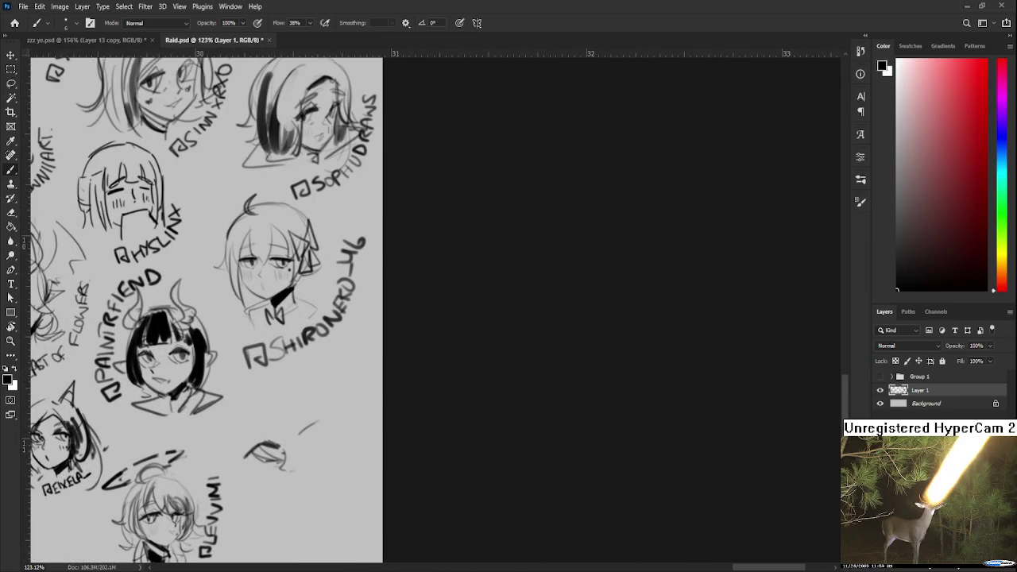
{"action": "scroll", "coordinate": [429, 354], "scroll_direction": "down", "scroll_amount": 3}
{"action": "scroll", "coordinate": [397, 374], "scroll_direction": "down", "scroll_amount": 2}
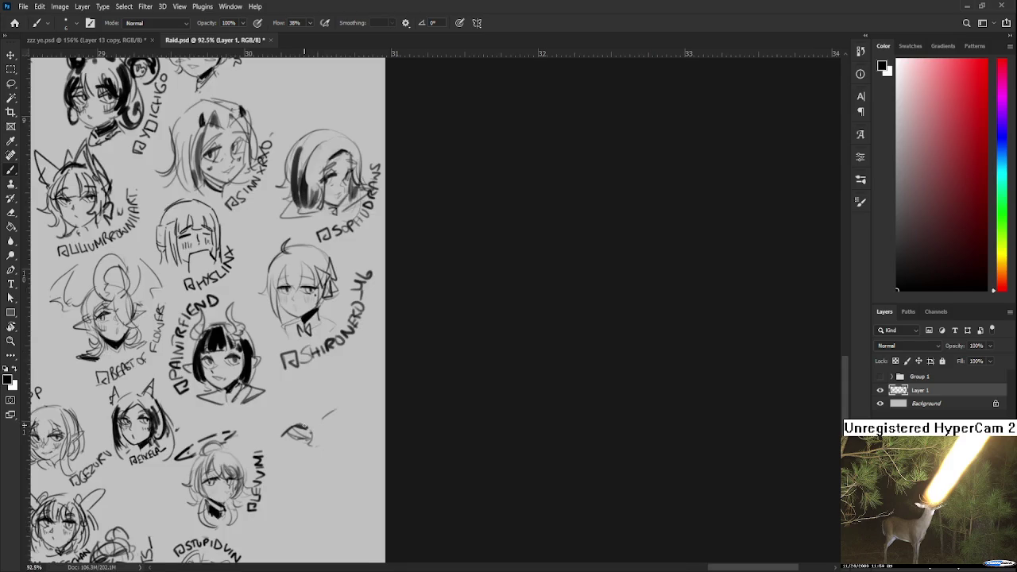
{"action": "scroll", "coordinate": [334, 405], "scroll_direction": "up", "scroll_amount": 1}
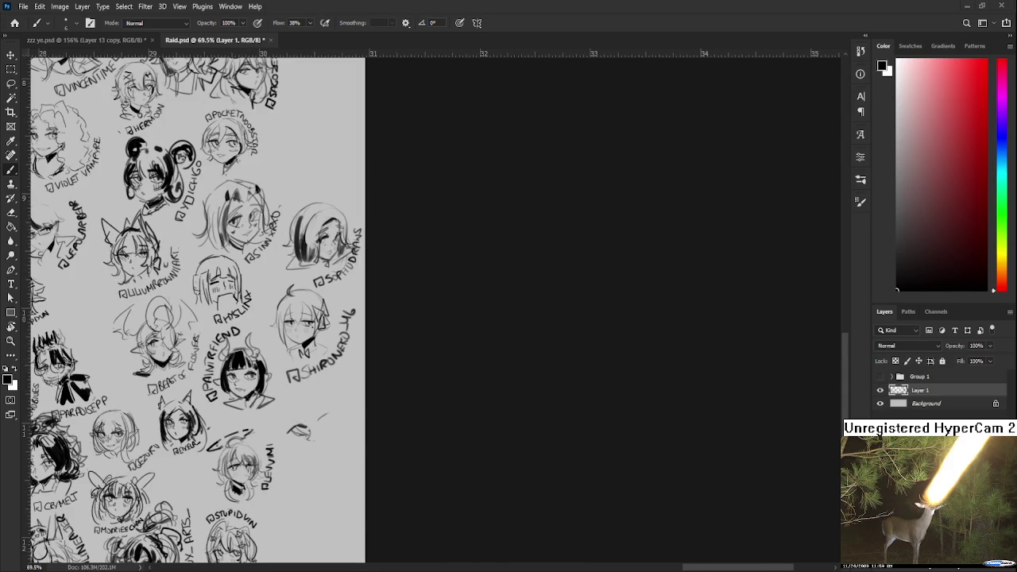
{"action": "scroll", "coordinate": [263, 419], "scroll_direction": "down", "scroll_amount": 3}
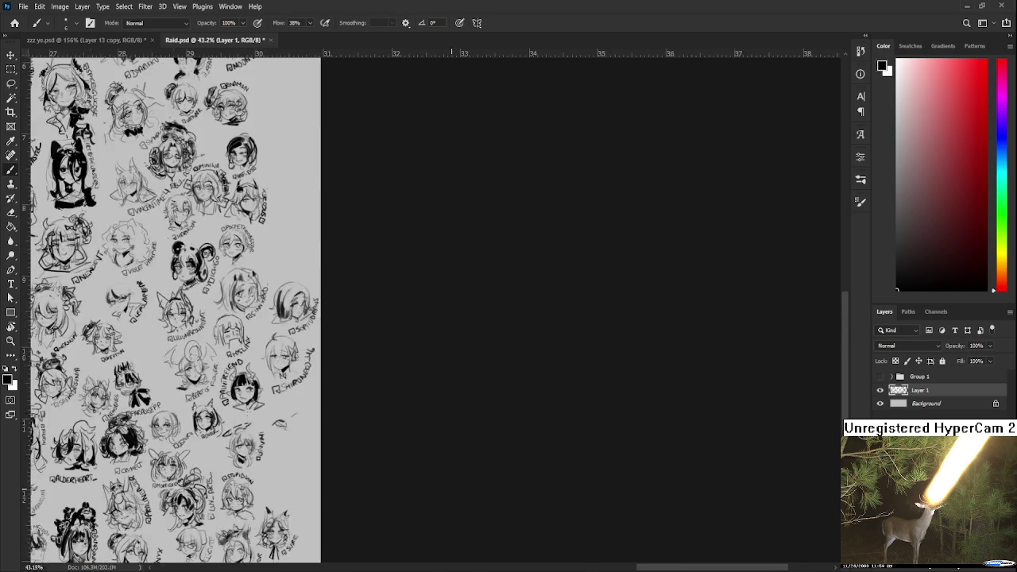
{"action": "scroll", "coordinate": [262, 420], "scroll_direction": "down", "scroll_amount": 3}
{"action": "scroll", "coordinate": [262, 420], "scroll_direction": "down", "scroll_amount": 3}
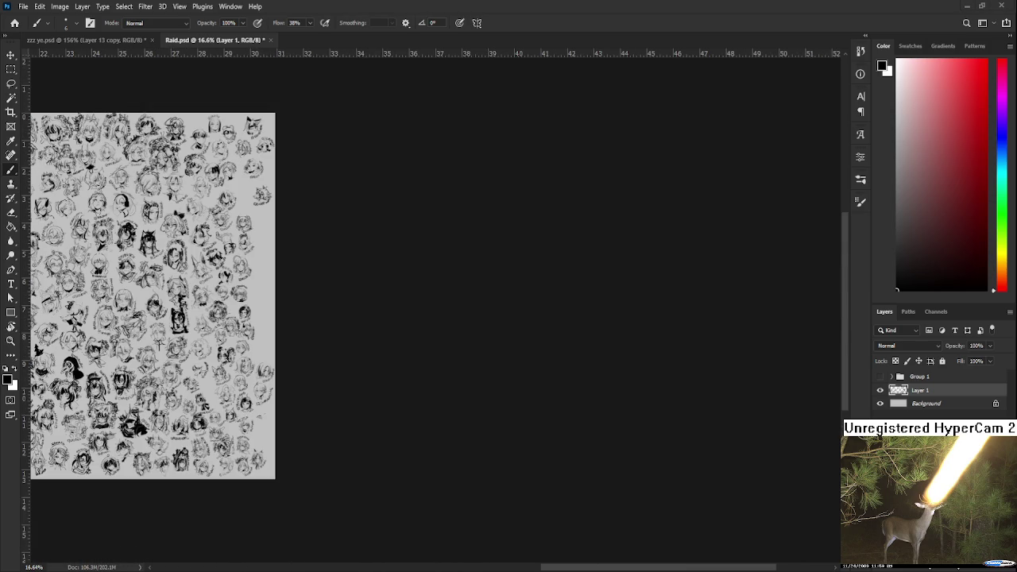
{"action": "left_click", "coordinate": [84, 39]}
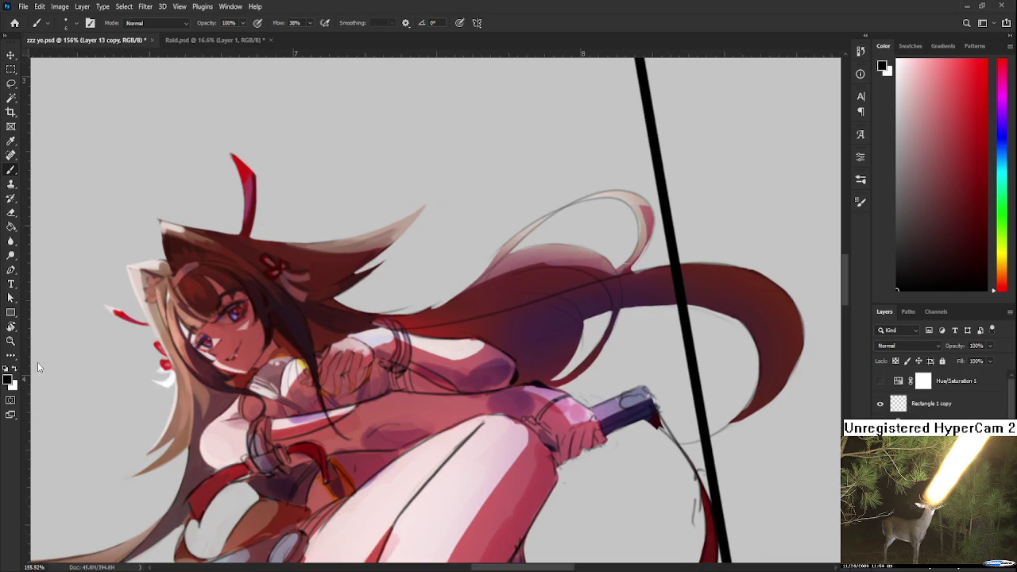
{"action": "scroll", "coordinate": [739, 151], "scroll_direction": "down", "scroll_amount": 1}
{"action": "scroll", "coordinate": [739, 151], "scroll_direction": "down", "scroll_amount": 1}
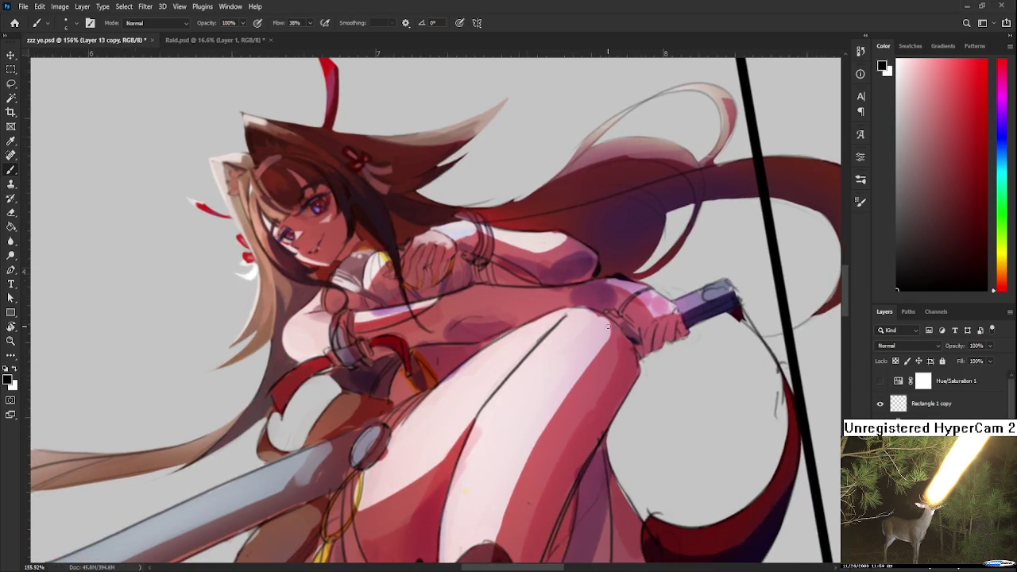
{"action": "scroll", "coordinate": [739, 151], "scroll_direction": "down", "scroll_amount": 1}
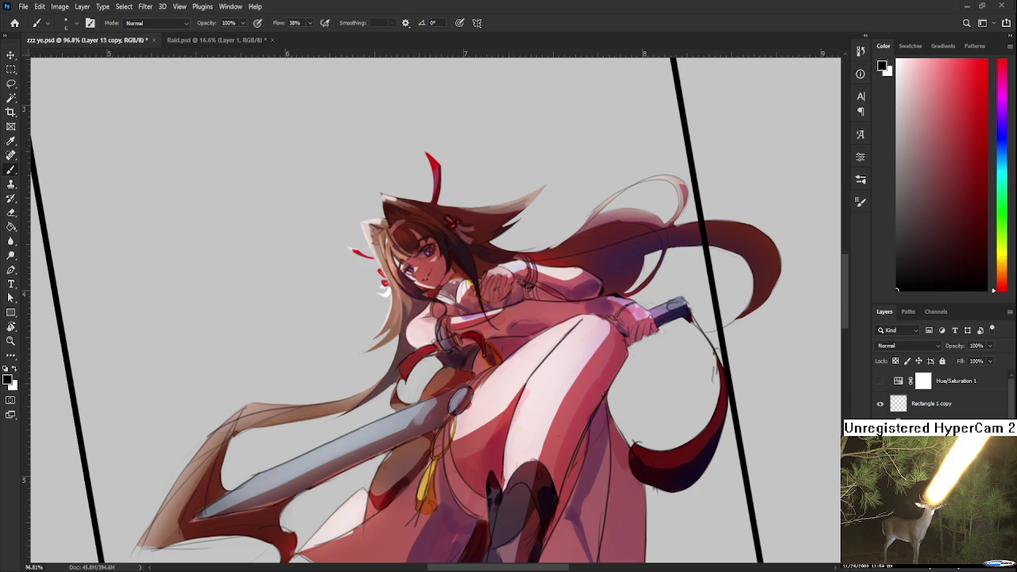
{"action": "key", "text": "ctrl+Tab"}
{"action": "scroll", "coordinate": [421, 318], "scroll_direction": "up", "scroll_amount": 2}
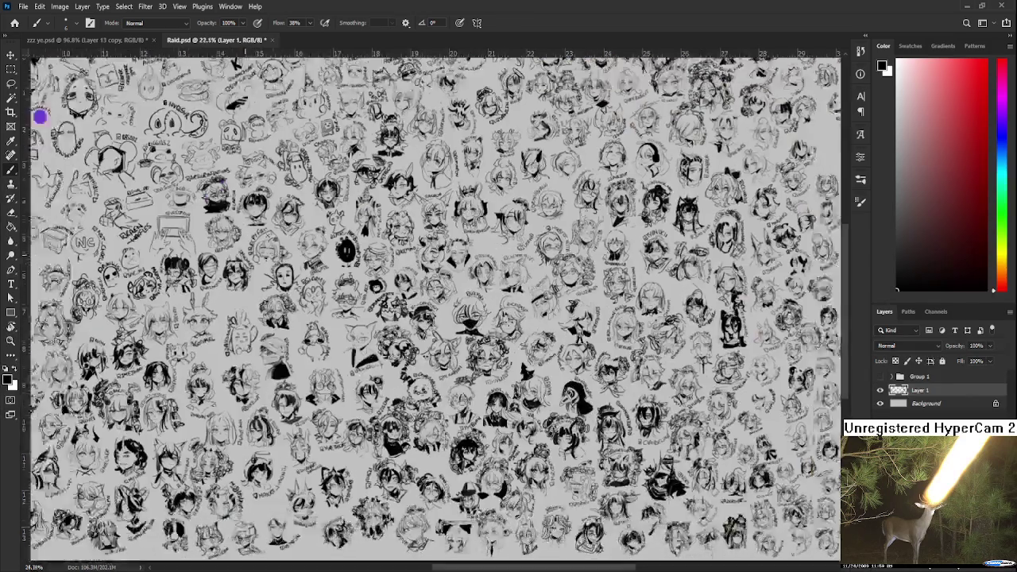
Zoom to the bottom-right, lasso the small eye sketch and reposition it with Free Transform
{"action": "scroll", "coordinate": [422, 318], "scroll_direction": "right", "scroll_amount": 5}
{"action": "scroll", "coordinate": [476, 333], "scroll_direction": "up", "scroll_amount": 2}
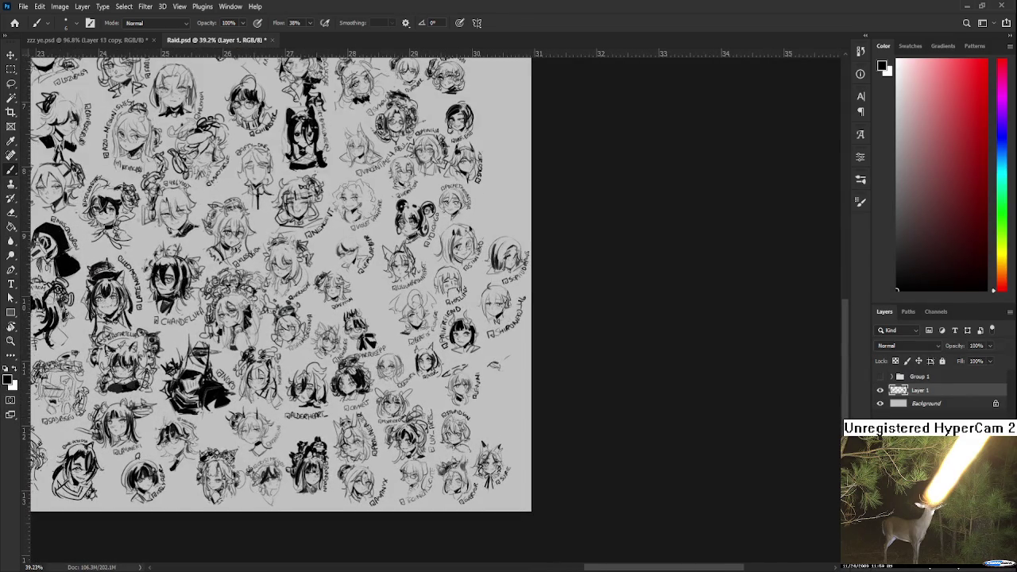
{"action": "scroll", "coordinate": [539, 373], "scroll_direction": "up", "scroll_amount": 3}
{"action": "scroll", "coordinate": [539, 373], "scroll_direction": "up", "scroll_amount": 2}
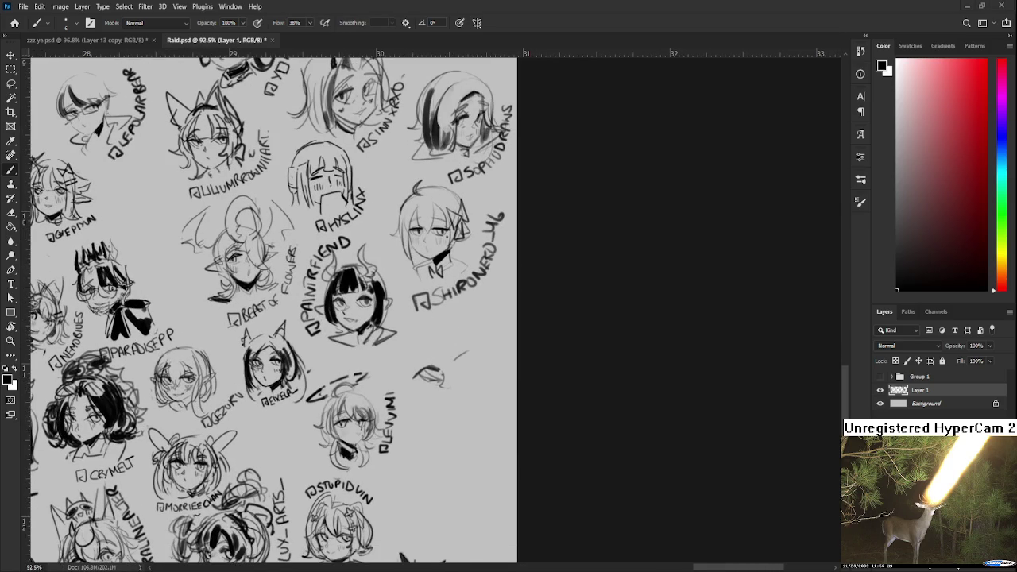
{"action": "mouse_move", "coordinate": [465, 355]}
{"action": "left_mouse_down"}
{"action": "mouse_move", "coordinate": [434, 354]}
{"action": "mouse_move", "coordinate": [437, 364]}
{"action": "mouse_move", "coordinate": [450, 348]}
{"action": "mouse_move", "coordinate": [431, 351]}
{"action": "left_mouse_up"}
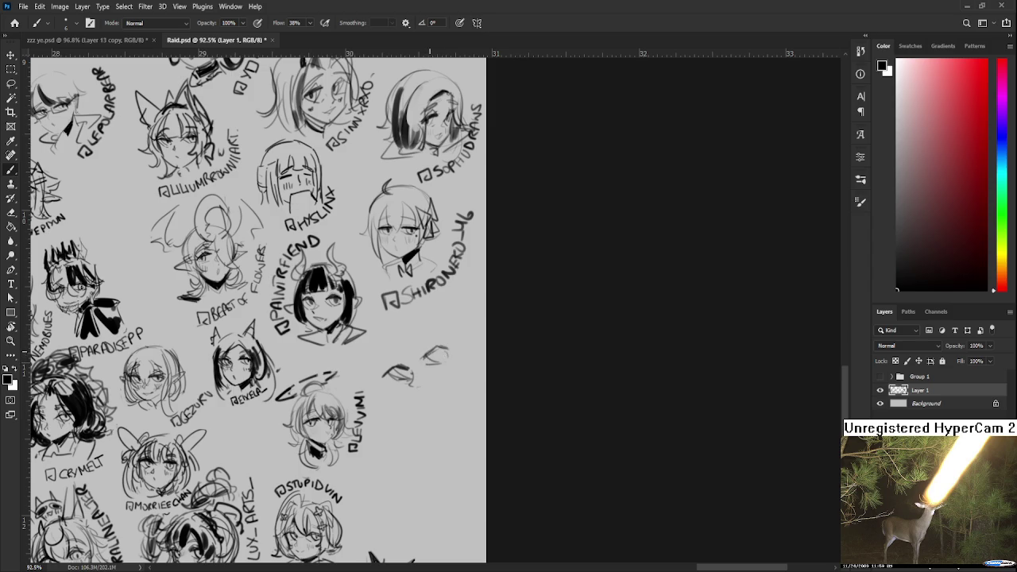
{"action": "key", "text": "l"}
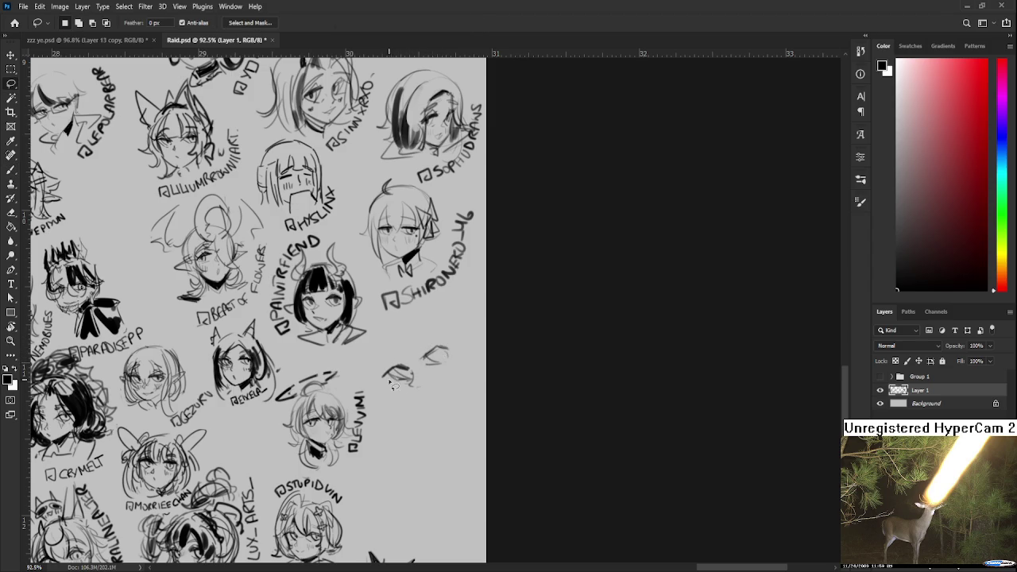
{"action": "left_click_drag", "start_coordinate": [409, 387], "coordinate": [406, 386]}
{"action": "key", "text": "ctrl+t"}
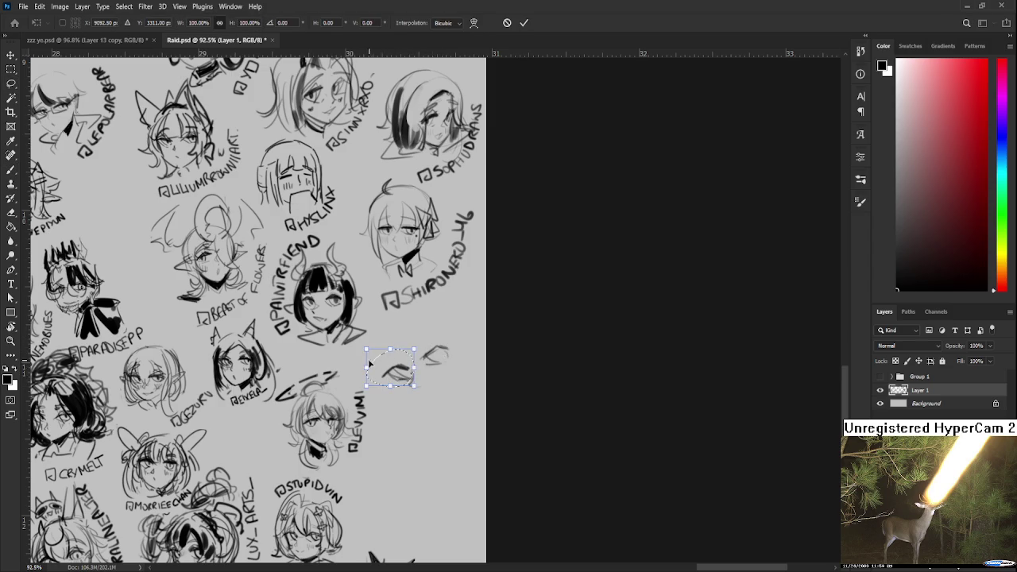
{"action": "key", "text": "Return"}
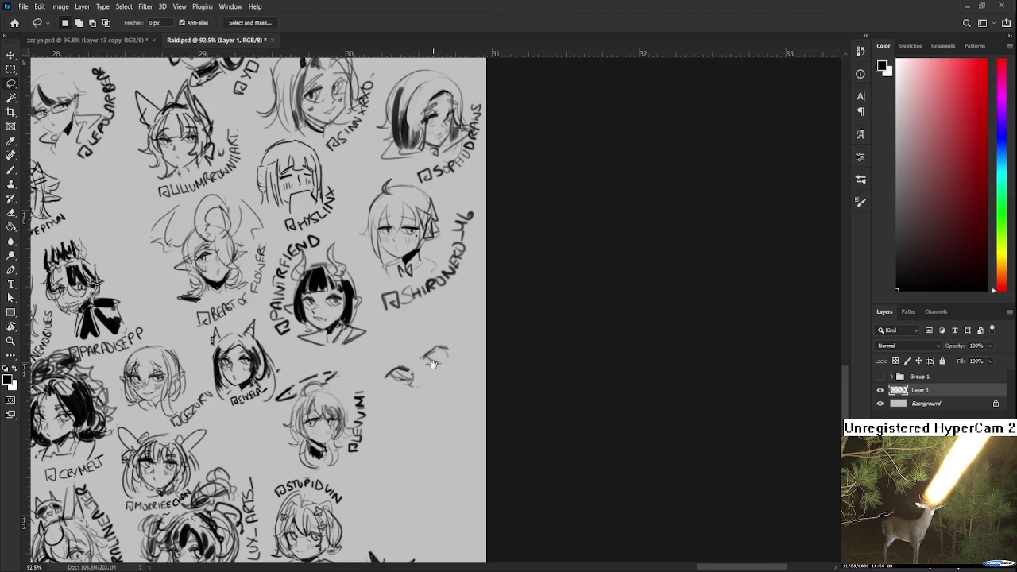
{"action": "left_click_drag", "start_coordinate": [415, 350], "coordinate": [392, 344]}
{"action": "key", "text": "b"}
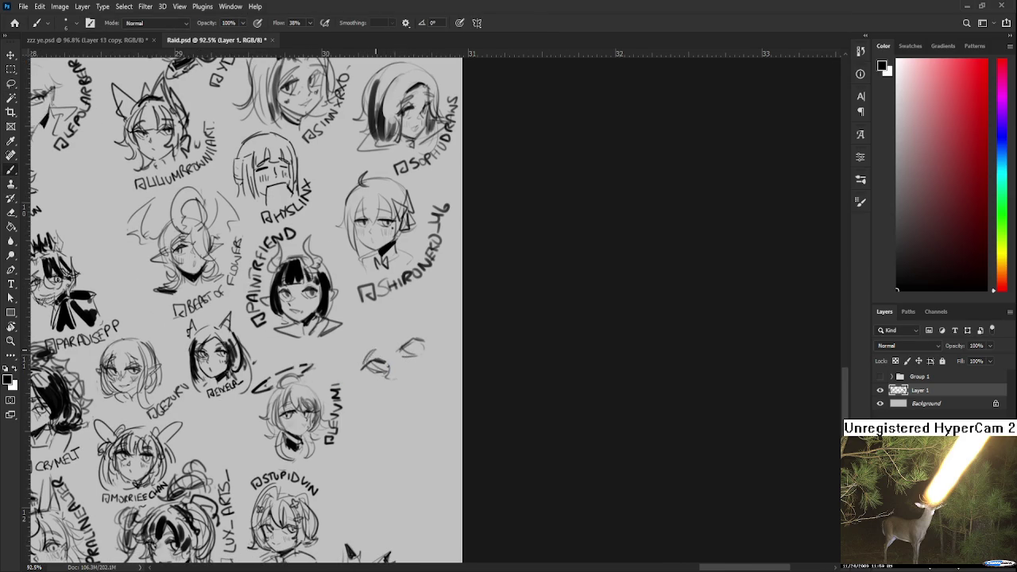
{"action": "scroll", "coordinate": [398, 353], "scroll_direction": "up", "scroll_amount": 1}
Draw the new face's chin, jaw line, hair strands and an arc over the head
{"action": "mouse_move", "coordinate": [391, 348]}
{"action": "left_mouse_down"}
{"action": "mouse_move", "coordinate": [364, 373]}
{"action": "mouse_move", "coordinate": [402, 365]}
{"action": "mouse_move", "coordinate": [385, 346]}
{"action": "mouse_move", "coordinate": [400, 370]}
{"action": "mouse_move", "coordinate": [419, 356]}
{"action": "mouse_move", "coordinate": [429, 394]}
{"action": "mouse_move", "coordinate": [379, 353]}
{"action": "mouse_move", "coordinate": [386, 370]}
{"action": "mouse_move", "coordinate": [363, 375]}
{"action": "mouse_move", "coordinate": [378, 381]}
{"action": "left_mouse_up"}
{"action": "key", "text": "ctrl+z"}
{"action": "key", "text": "ctrl+z"}
{"action": "key", "text": "ctrl+z"}
{"action": "key", "text": "ctrl+z"}
{"action": "key", "text": "ctrl+z"}
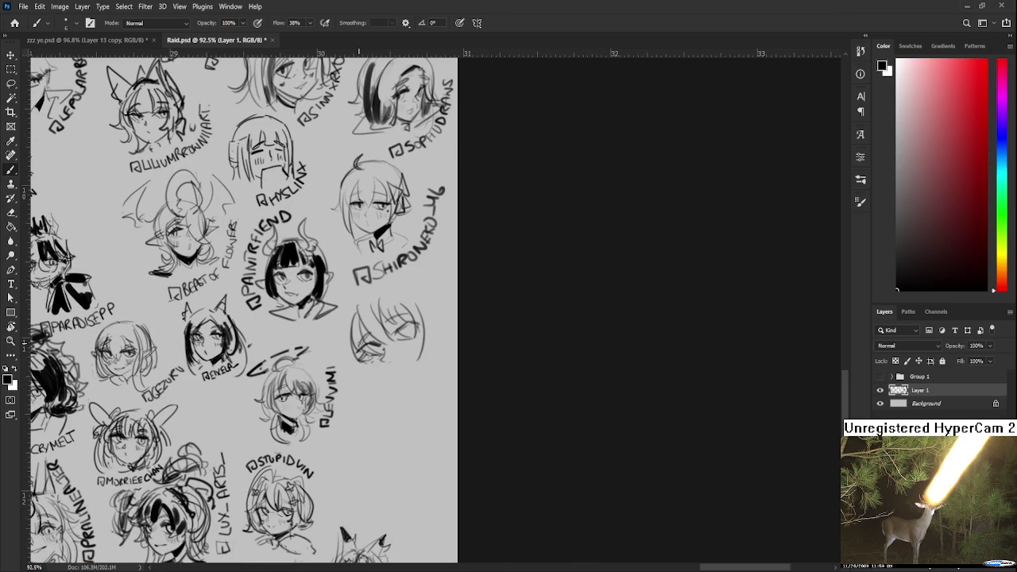
{"action": "left_click_drag", "start_coordinate": [385, 370], "coordinate": [362, 381]}
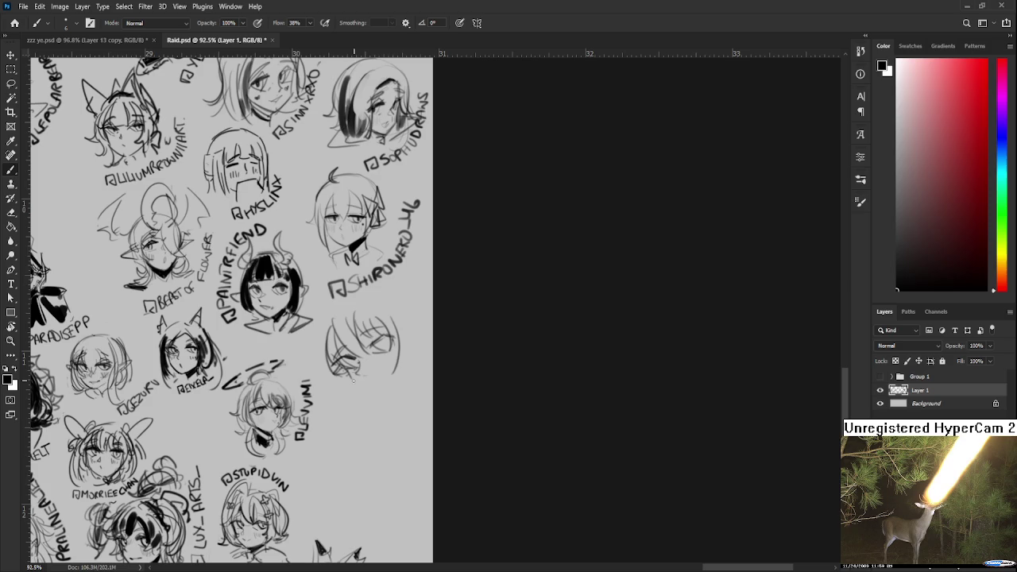
{"action": "left_click_drag", "start_coordinate": [354, 381], "coordinate": [384, 391]}
{"action": "left_click_drag", "start_coordinate": [397, 355], "coordinate": [387, 389]}
{"action": "mouse_move", "coordinate": [405, 322]}
{"action": "left_mouse_down"}
{"action": "mouse_move", "coordinate": [413, 367]}
{"action": "mouse_move", "coordinate": [392, 327]}
{"action": "mouse_move", "coordinate": [354, 386]}
{"action": "mouse_move", "coordinate": [364, 383]}
{"action": "left_mouse_up"}
{"action": "left_click_drag", "start_coordinate": [336, 326], "coordinate": [334, 341]}
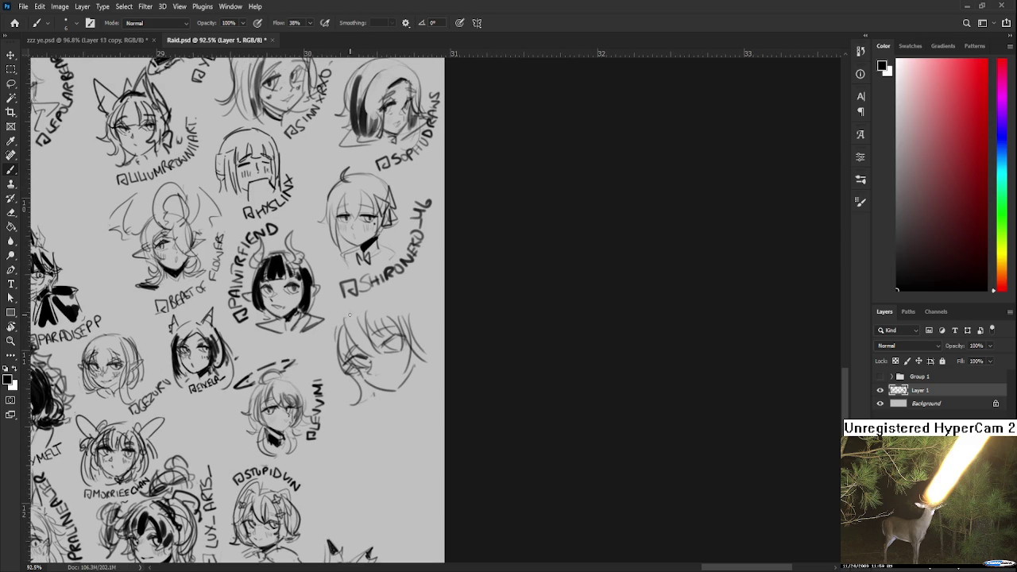
{"action": "mouse_move", "coordinate": [342, 321]}
{"action": "left_mouse_down"}
{"action": "mouse_move", "coordinate": [397, 298]}
{"action": "mouse_move", "coordinate": [420, 335]}
{"action": "left_mouse_up"}
{"action": "left_click_drag", "start_coordinate": [378, 292], "coordinate": [415, 296]}
{"action": "left_click_drag", "start_coordinate": [422, 316], "coordinate": [435, 342]}
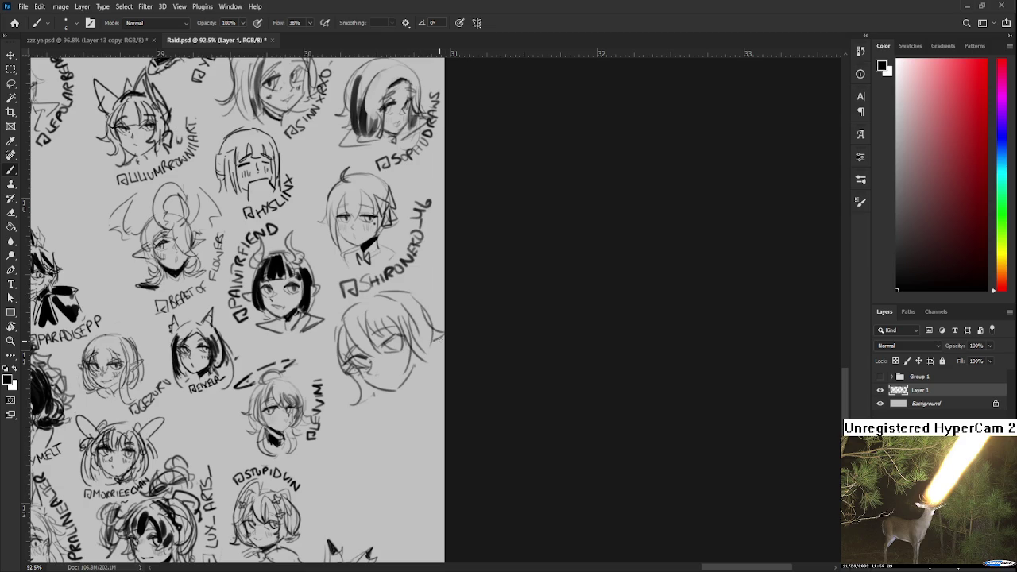
Lasso the new face sketch, shrink it to about 75% and move it into place
{"action": "key", "text": "l"}
{"action": "mouse_move", "coordinate": [354, 306]}
{"action": "left_mouse_down"}
{"action": "mouse_move", "coordinate": [391, 291]}
{"action": "mouse_move", "coordinate": [420, 313]}
{"action": "left_mouse_up"}
{"action": "key", "text": "ctrl+t"}
{"action": "left_click_drag", "start_coordinate": [374, 374], "coordinate": [380, 362]}
{"action": "key", "text": "Return"}
{"action": "key", "text": "b"}
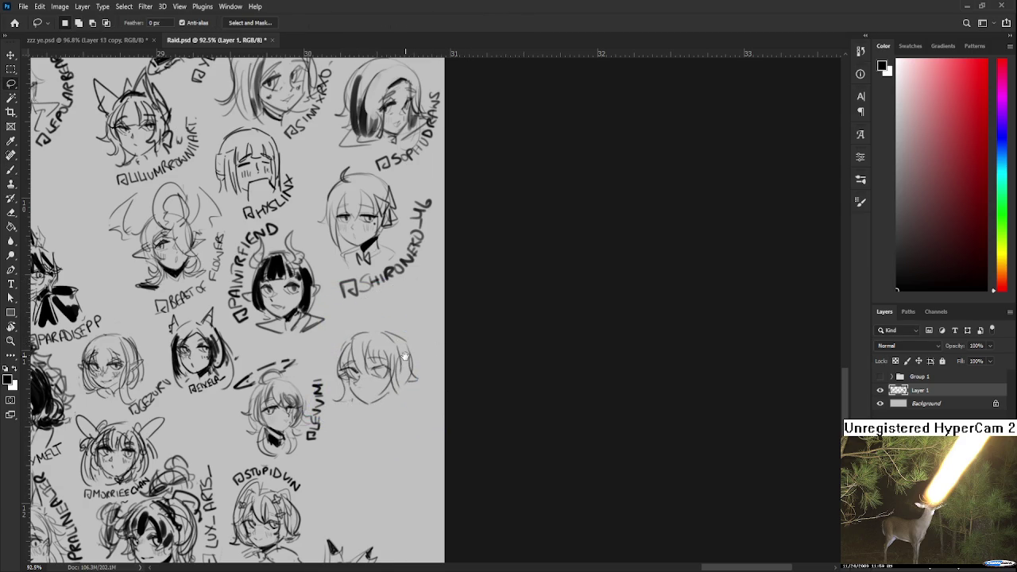
Add a pointed cat ear, a collar line and a small hairclip to the head
{"action": "key", "text": "ctrl+z"}
{"action": "mouse_move", "coordinate": [367, 308]}
{"action": "left_mouse_down"}
{"action": "mouse_move", "coordinate": [387, 332]}
{"action": "mouse_move", "coordinate": [363, 297]}
{"action": "left_mouse_up"}
{"action": "mouse_move", "coordinate": [363, 297]}
{"action": "left_mouse_down"}
{"action": "mouse_move", "coordinate": [387, 324]}
{"action": "mouse_move", "coordinate": [365, 314]}
{"action": "mouse_move", "coordinate": [368, 302]}
{"action": "mouse_move", "coordinate": [345, 357]}
{"action": "mouse_move", "coordinate": [359, 350]}
{"action": "left_mouse_up"}
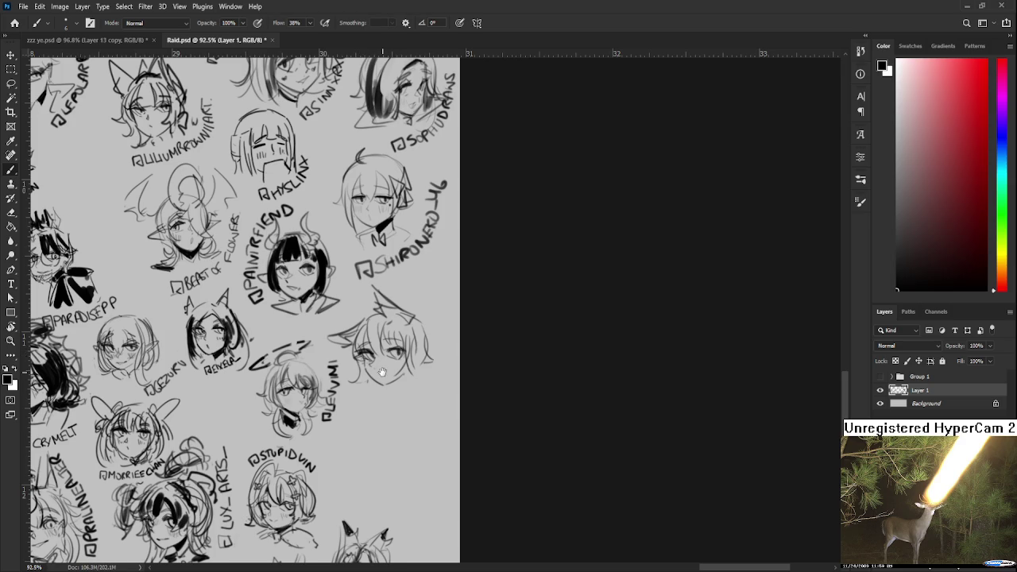
{"action": "scroll", "coordinate": [382, 368], "scroll_direction": "down", "scroll_amount": 1}
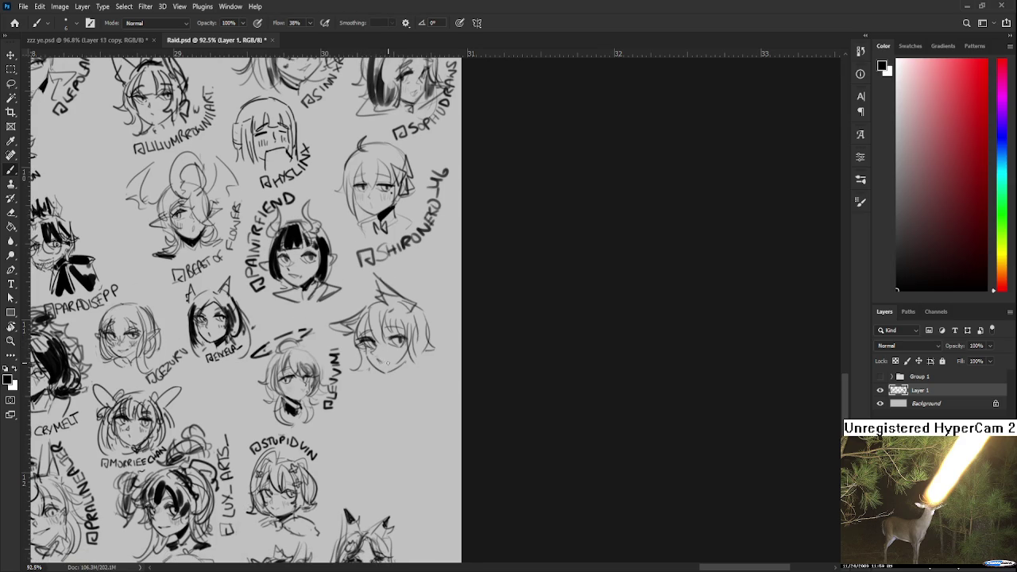
{"action": "scroll", "coordinate": [387, 364], "scroll_direction": "up", "scroll_amount": 1}
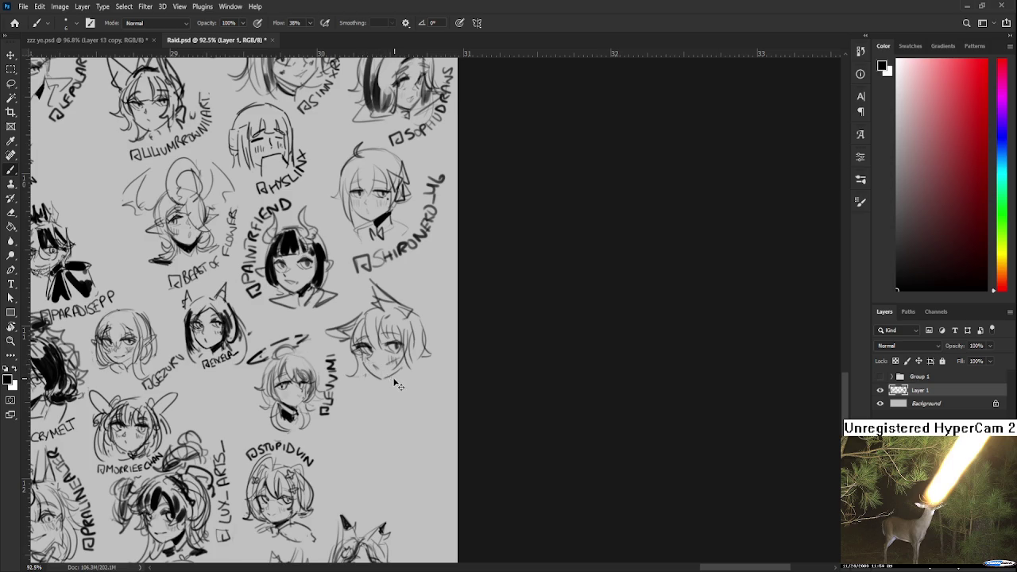
{"action": "mouse_move", "coordinate": [410, 364]}
{"action": "left_mouse_down"}
{"action": "mouse_move", "coordinate": [394, 382]}
{"action": "mouse_move", "coordinate": [407, 381]}
{"action": "left_mouse_up"}
{"action": "left_click_drag", "start_coordinate": [423, 354], "coordinate": [413, 351]}
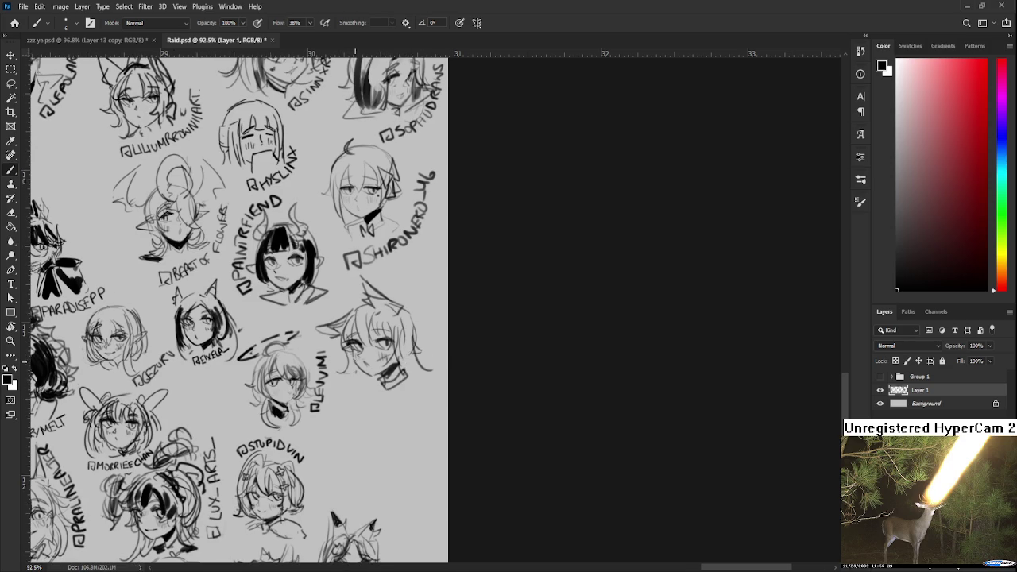
{"action": "scroll", "coordinate": [370, 378], "scroll_direction": "up", "scroll_amount": 1}
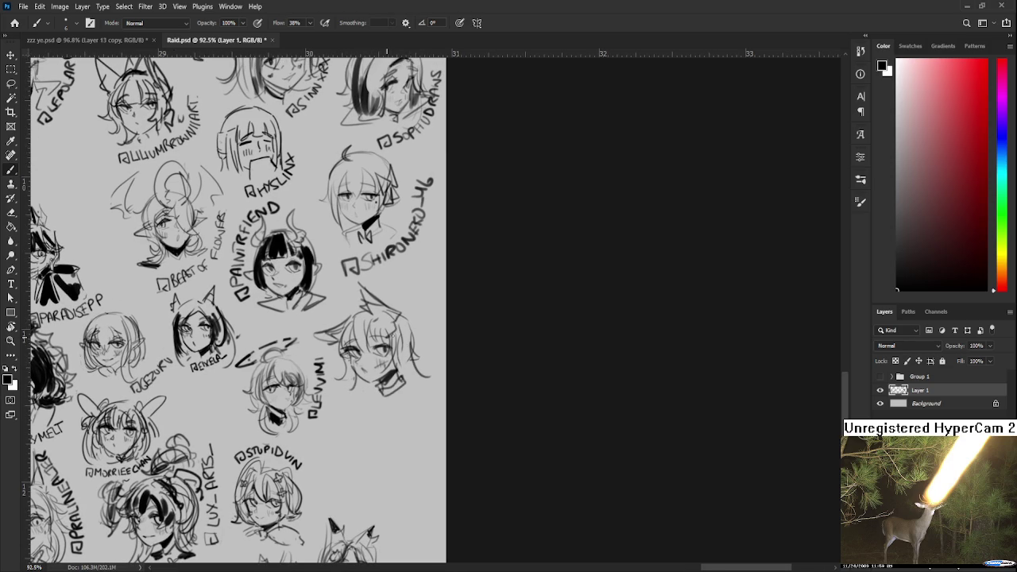
{"action": "left_click_drag", "start_coordinate": [398, 332], "coordinate": [407, 327]}
Letter the handle beneath the sketch, fixing mistaken letters, and reset the canvas rotation
{"action": "mouse_move", "coordinate": [380, 389]}
{"action": "left_mouse_down"}
{"action": "mouse_move", "coordinate": [387, 360]}
{"action": "mouse_move", "coordinate": [385, 373]}
{"action": "mouse_move", "coordinate": [402, 372]}
{"action": "mouse_move", "coordinate": [436, 352]}
{"action": "left_mouse_up"}
{"action": "left_click_drag", "start_coordinate": [436, 346], "coordinate": [446, 351]}
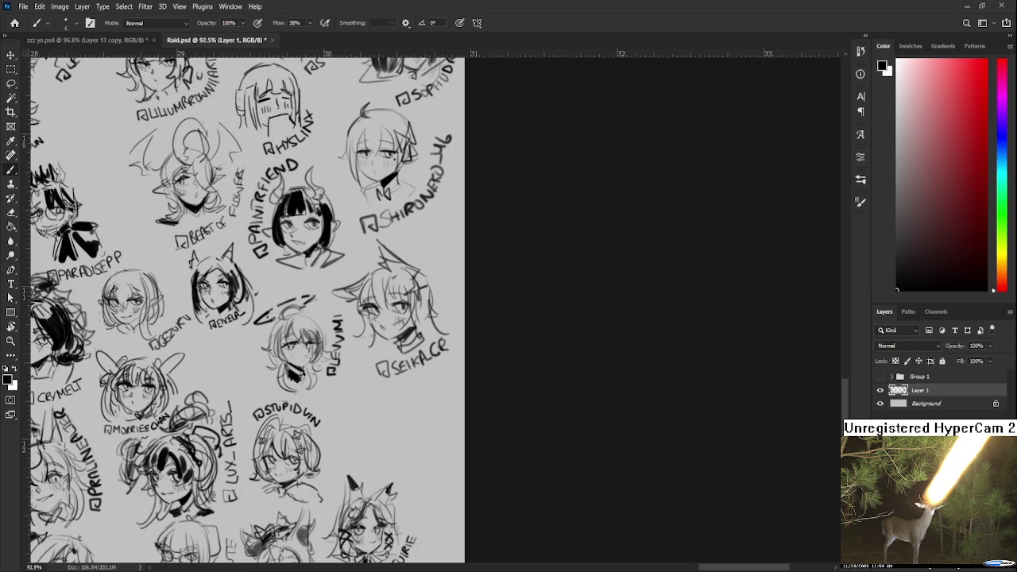
{"action": "key", "text": "ctrl+z"}
{"action": "key", "text": "ctrl+z"}
{"action": "key", "text": "ctrl+z"}
{"action": "key", "text": "ctrl+z"}
{"action": "key", "text": "ctrl+z"}
{"action": "mouse_move", "coordinate": [439, 355]}
{"action": "left_mouse_down"}
{"action": "mouse_move", "coordinate": [416, 341]}
{"action": "mouse_move", "coordinate": [446, 328]}
{"action": "mouse_move", "coordinate": [483, 374]}
{"action": "left_mouse_up"}
{"action": "key", "text": "r"}
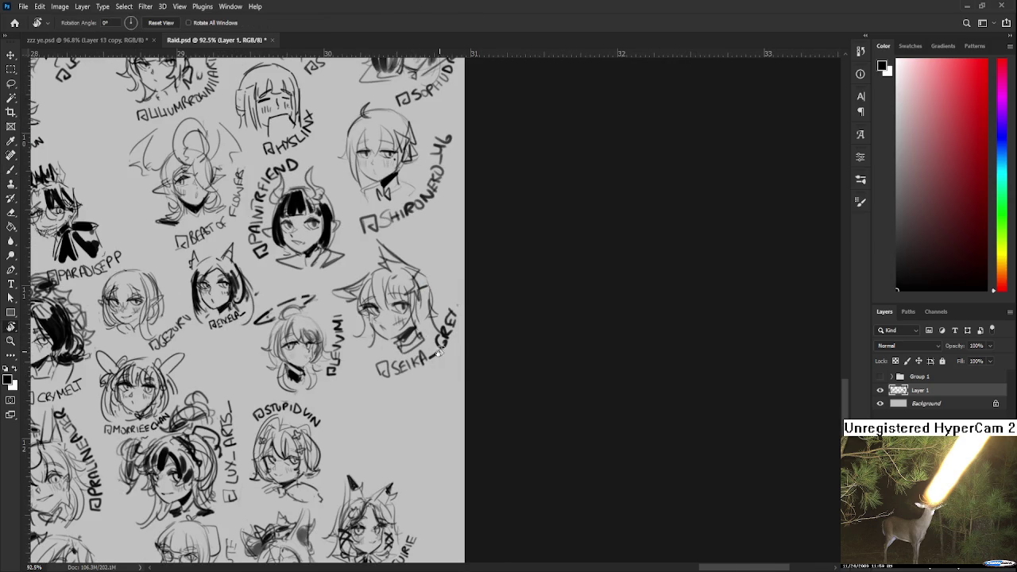
Zoom out on the Raid.psd sheet while IMG_8039 is placed as a new layer
{"action": "scroll", "coordinate": [483, 374], "scroll_direction": "down", "scroll_amount": 3}
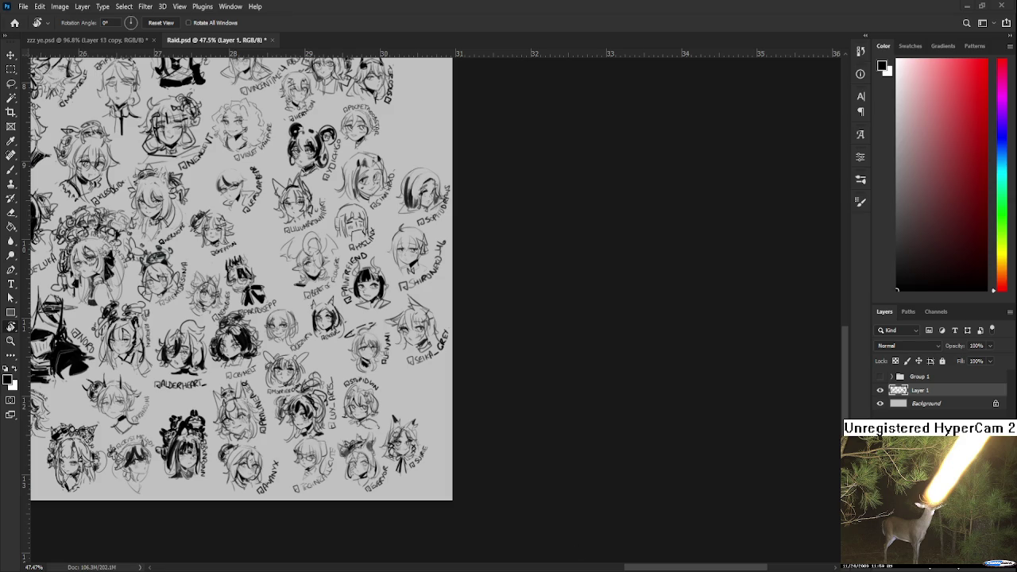
{"action": "scroll", "coordinate": [415, 323], "scroll_direction": "down", "scroll_amount": 5}
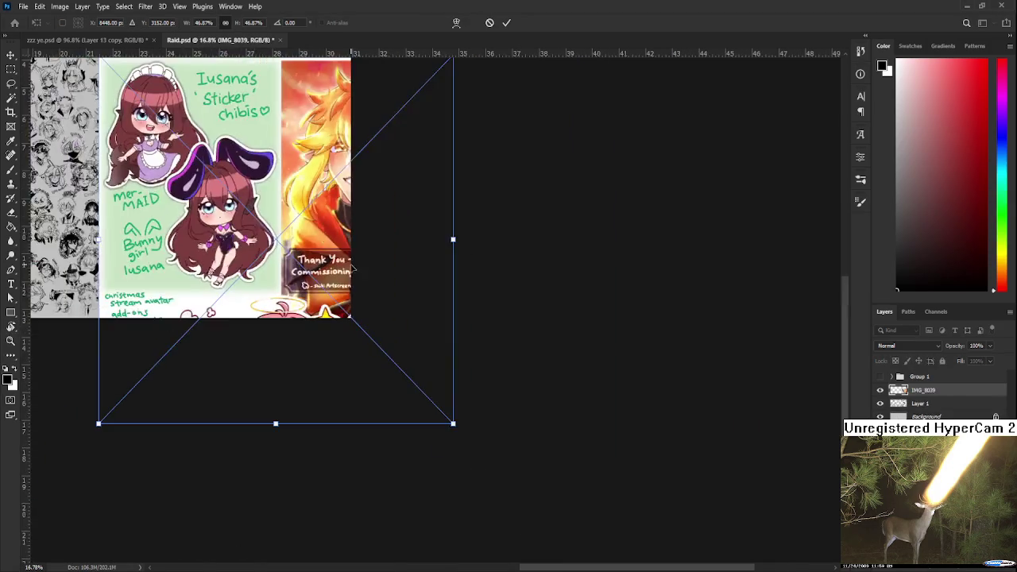
Shrink IMG_8039, move it over the sheet's right side and commit the placement
{"action": "left_click_drag", "start_coordinate": [787, 257], "coordinate": [667, 329]}
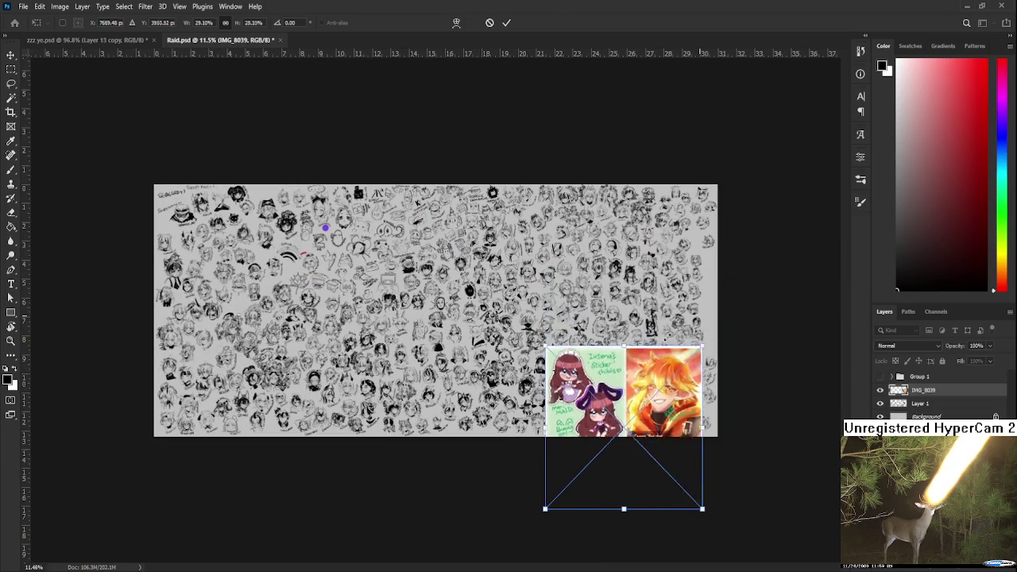
{"action": "left_click_drag", "start_coordinate": [605, 342], "coordinate": [551, 254]}
{"action": "key", "text": "Return"}
{"action": "scroll", "coordinate": [496, 278], "scroll_direction": "up", "scroll_amount": 3}
{"action": "scroll", "coordinate": [453, 330], "scroll_direction": "up", "scroll_amount": 2}
{"action": "left_click_drag", "start_coordinate": [507, 305], "coordinate": [433, 288]}
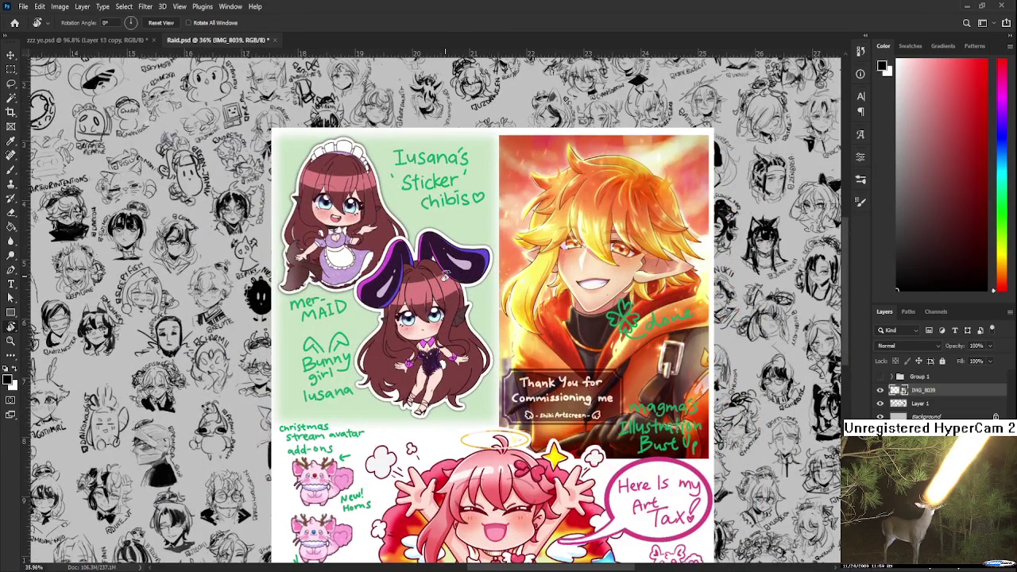
{"action": "left_click_drag", "start_coordinate": [484, 355], "coordinate": [431, 285]}
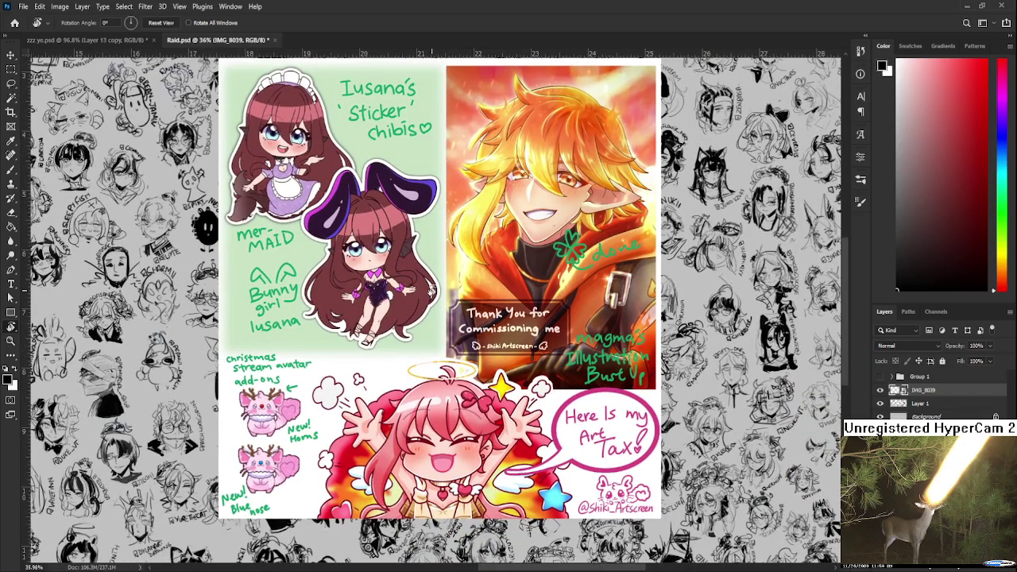
Zoom in and pan to inspect the bottom of the placed commission artwork
{"action": "scroll", "coordinate": [499, 292], "scroll_direction": "up", "scroll_amount": 1}
{"action": "scroll", "coordinate": [517, 296], "scroll_direction": "up", "scroll_amount": 1}
{"action": "scroll", "coordinate": [541, 316], "scroll_direction": "up", "scroll_amount": 1}
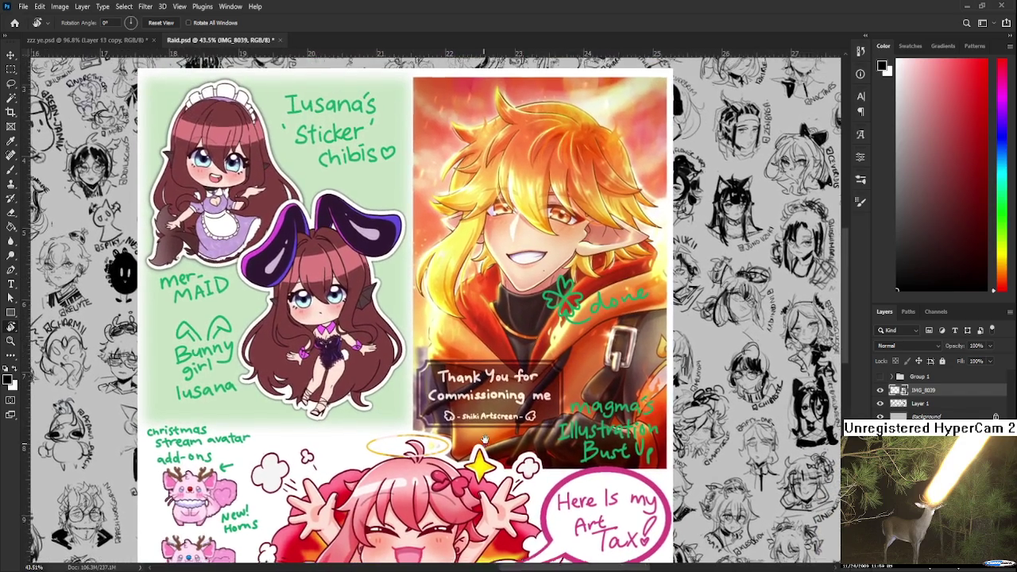
{"action": "left_click_drag", "start_coordinate": [490, 405], "coordinate": [537, 278]}
{"action": "scroll", "coordinate": [537, 278], "scroll_direction": "up", "scroll_amount": 1}
{"action": "scroll", "coordinate": [543, 297], "scroll_direction": "up", "scroll_amount": 1}
{"action": "scroll", "coordinate": [279, 280], "scroll_direction": "up", "scroll_amount": 1}
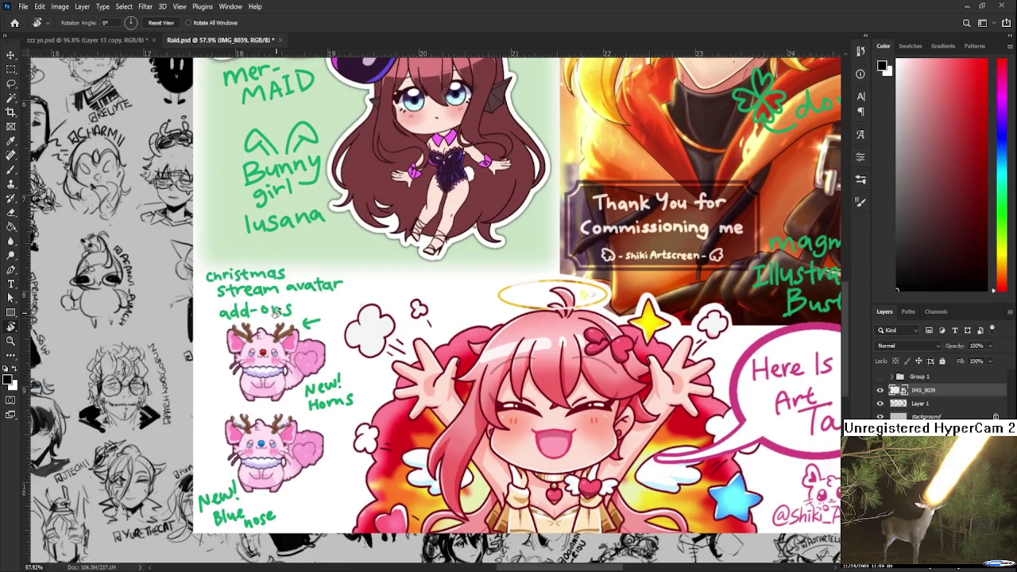
{"action": "scroll", "coordinate": [290, 350], "scroll_direction": "down", "scroll_amount": 6}
{"action": "scroll", "coordinate": [321, 340], "scroll_direction": "up", "scroll_amount": 1}
{"action": "scroll", "coordinate": [320, 334], "scroll_direction": "up", "scroll_amount": 3}
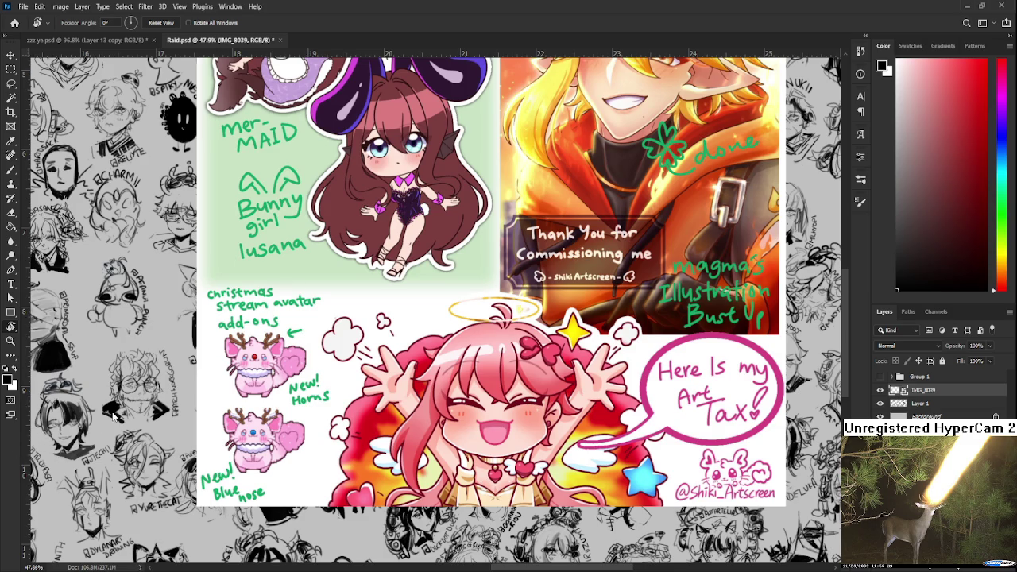
Zoom in and out repeatedly to compare the placed artwork against the sketch sheet
{"action": "scroll", "coordinate": [592, 296], "scroll_direction": "down", "scroll_amount": 2}
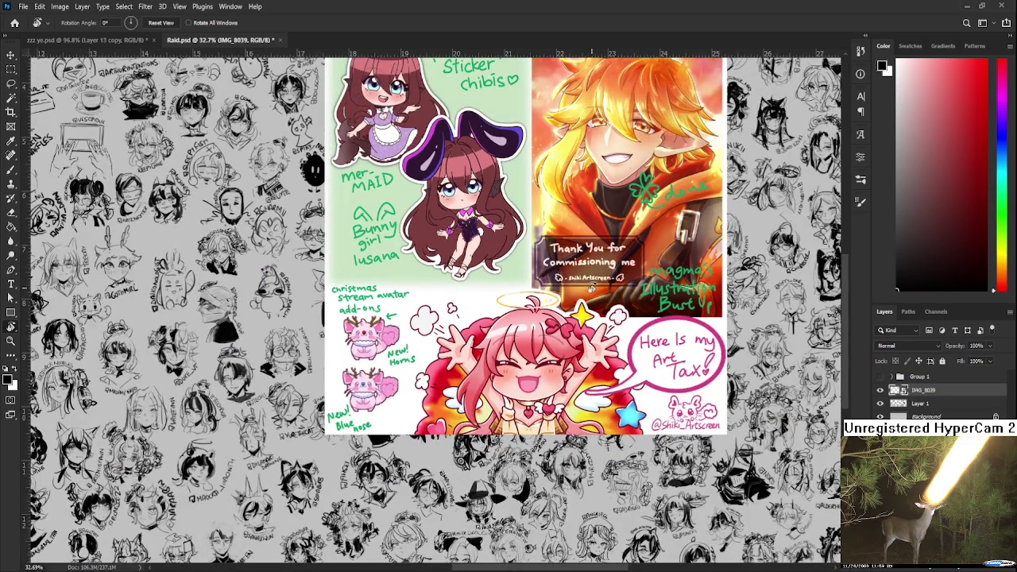
{"action": "scroll", "coordinate": [554, 173], "scroll_direction": "up", "scroll_amount": 1}
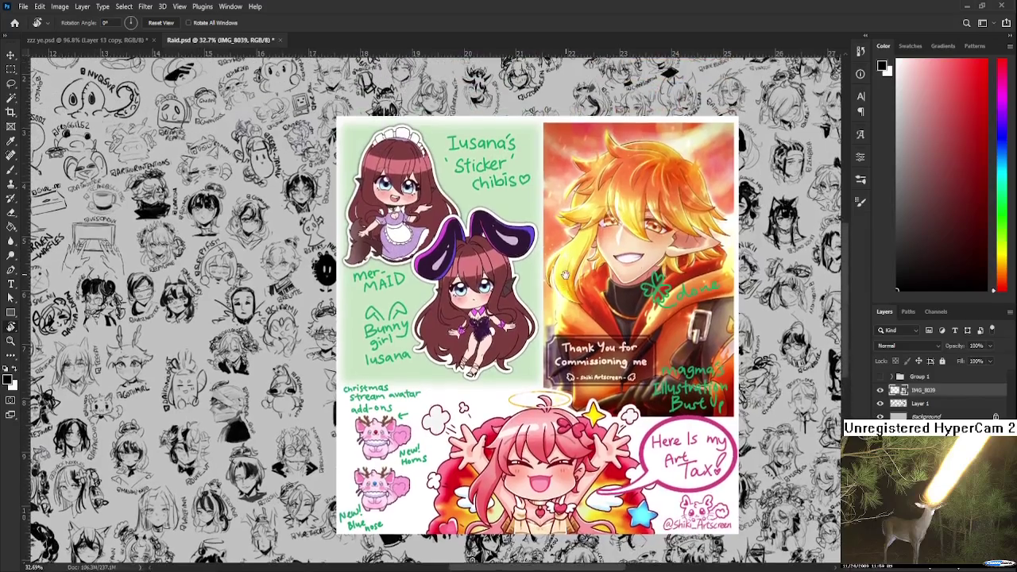
{"action": "scroll", "coordinate": [570, 253], "scroll_direction": "up", "scroll_amount": 1}
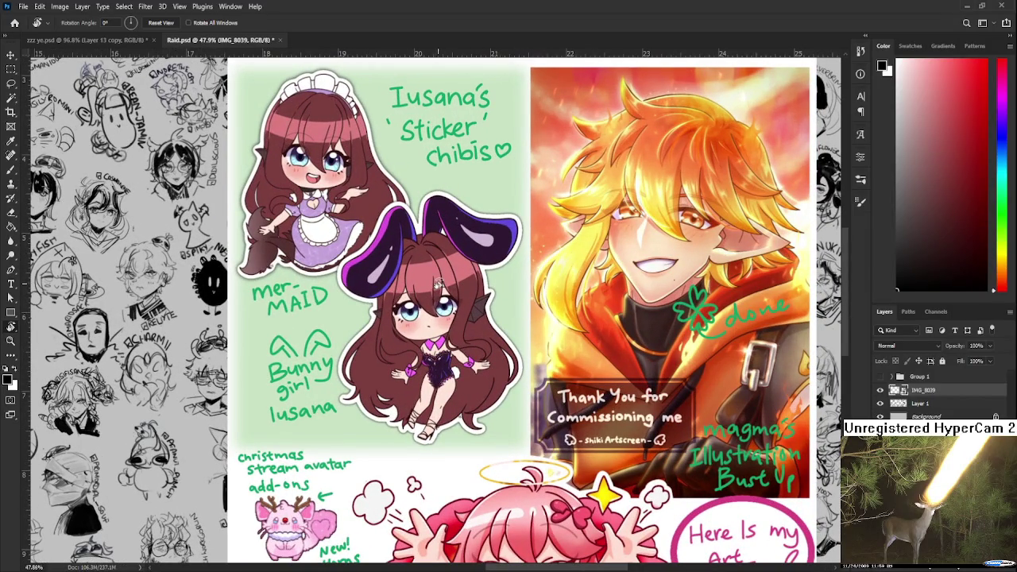
{"action": "scroll", "coordinate": [437, 283], "scroll_direction": "down", "scroll_amount": 2}
{"action": "scroll", "coordinate": [437, 283], "scroll_direction": "down", "scroll_amount": 1}
{"action": "scroll", "coordinate": [438, 283], "scroll_direction": "up", "scroll_amount": 1}
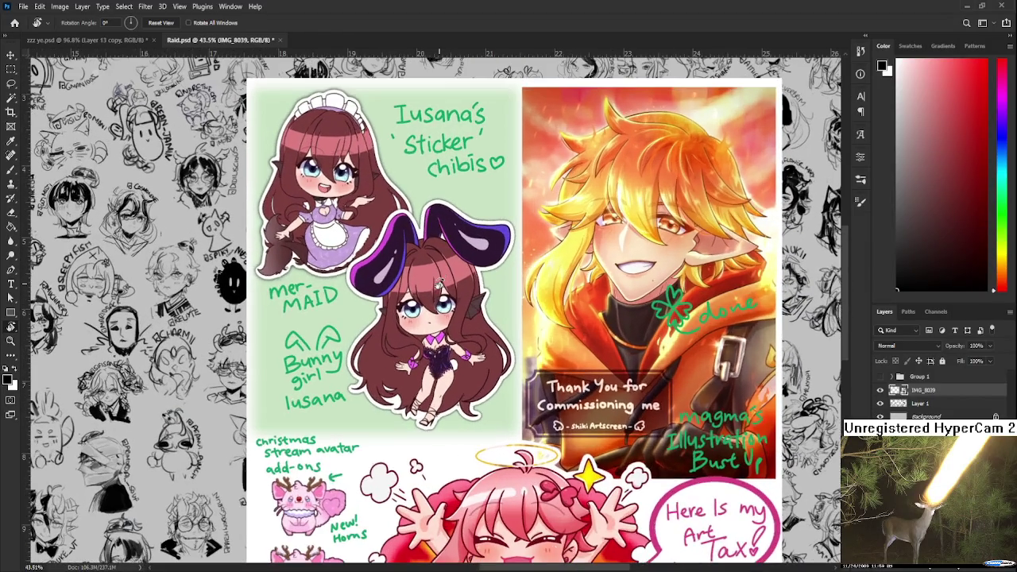
{"action": "scroll", "coordinate": [373, 264], "scroll_direction": "up", "scroll_amount": 2}
{"action": "scroll", "coordinate": [429, 306], "scroll_direction": "up", "scroll_amount": 1}
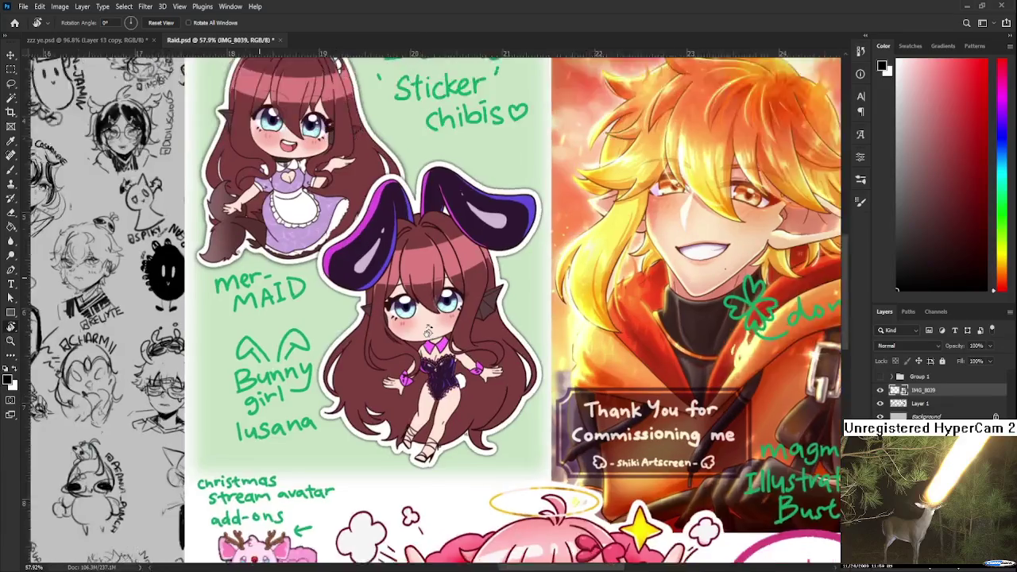
{"action": "scroll", "coordinate": [428, 307], "scroll_direction": "up", "scroll_amount": 1}
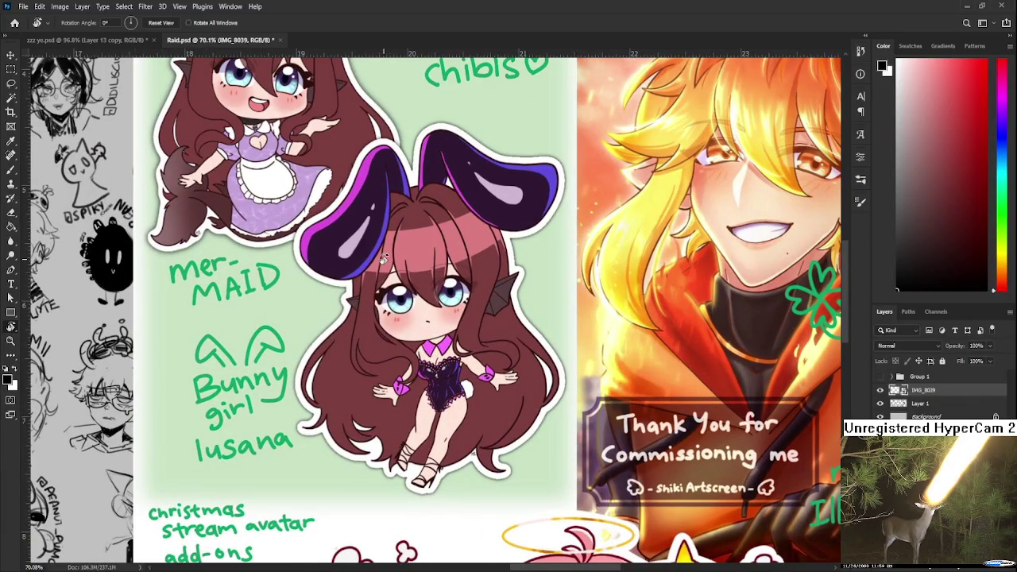
{"action": "scroll", "coordinate": [383, 258], "scroll_direction": "down", "scroll_amount": 2}
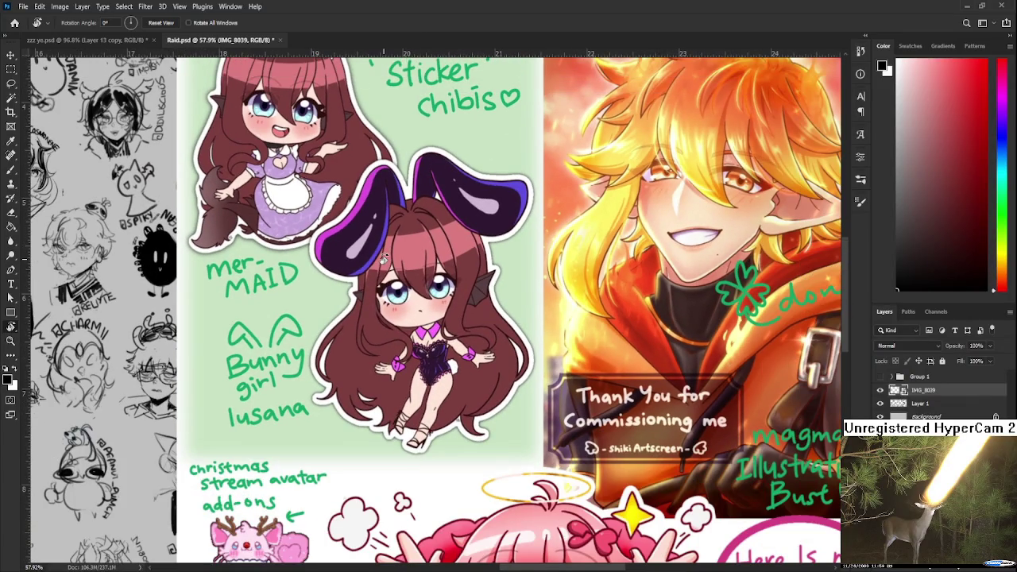
{"action": "scroll", "coordinate": [221, 153], "scroll_direction": "up", "scroll_amount": 2}
{"action": "scroll", "coordinate": [221, 154], "scroll_direction": "up", "scroll_amount": 1}
{"action": "scroll", "coordinate": [221, 153], "scroll_direction": "down", "scroll_amount": 2}
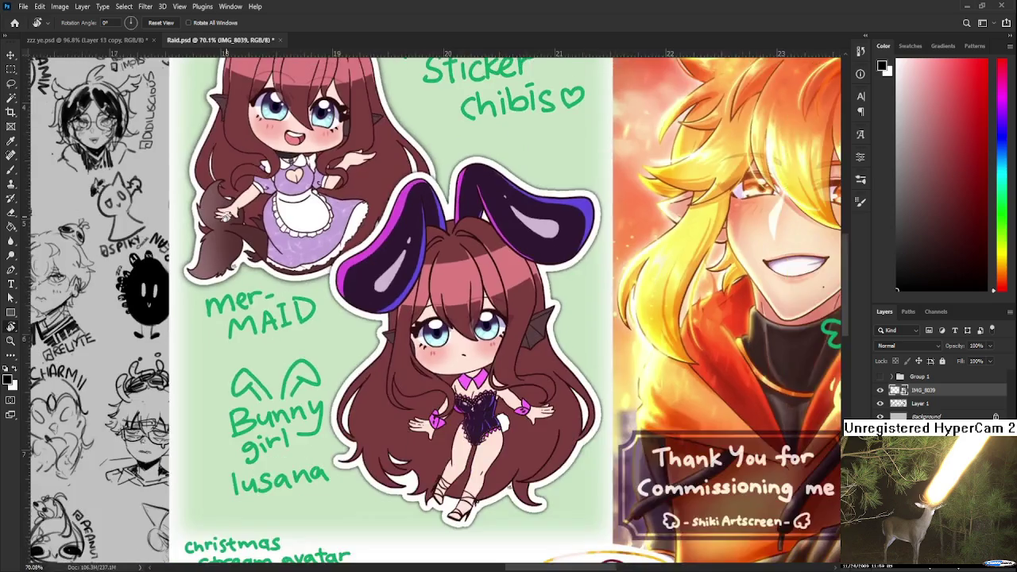
{"action": "scroll", "coordinate": [228, 213], "scroll_direction": "down", "scroll_amount": 2}
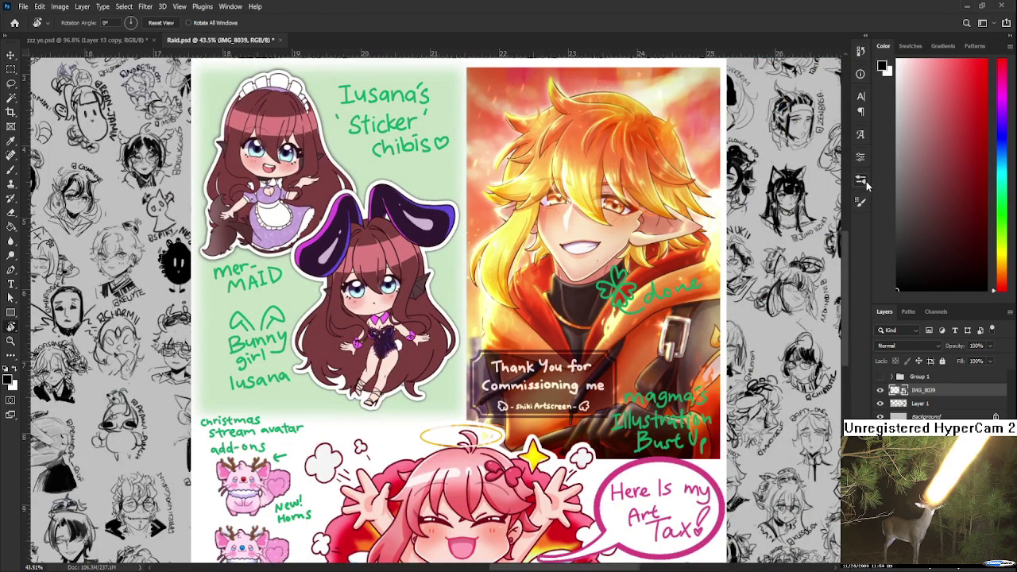
{"action": "scroll", "coordinate": [747, 169], "scroll_direction": "down", "scroll_amount": 1}
{"action": "scroll", "coordinate": [747, 168], "scroll_direction": "down", "scroll_amount": 1}
{"action": "scroll", "coordinate": [747, 168], "scroll_direction": "down", "scroll_amount": 2}
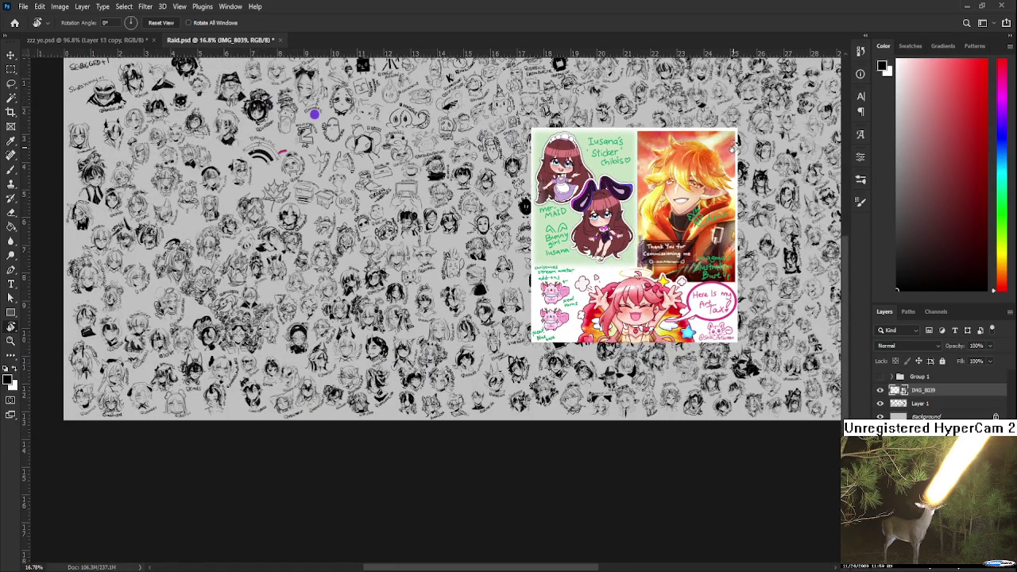
{"action": "scroll", "coordinate": [621, 146], "scroll_direction": "up", "scroll_amount": 2}
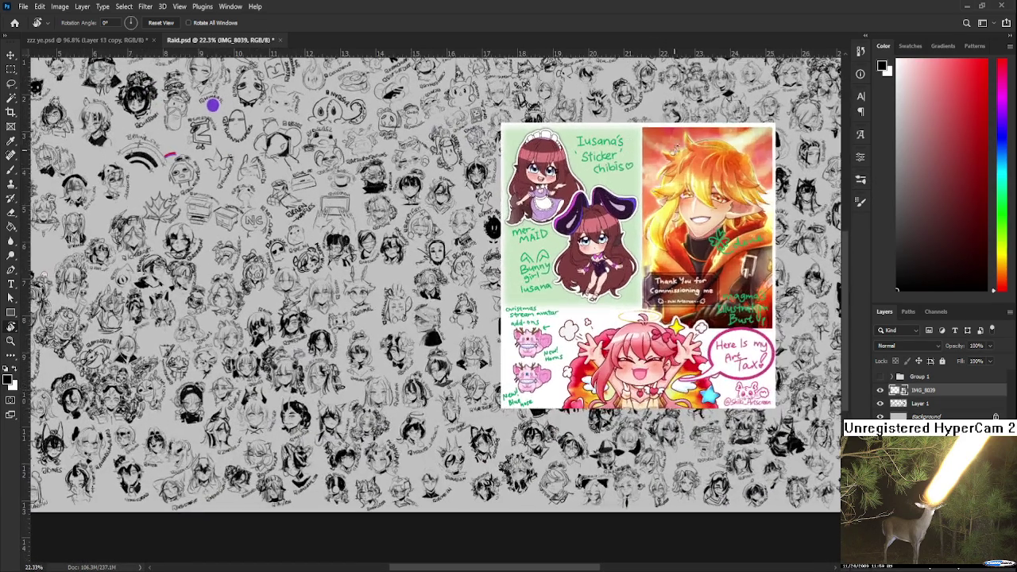
{"action": "key", "text": "ctrl+t"}
{"action": "mouse_move", "coordinate": [500, 408]}
{"action": "left_mouse_down"}
{"action": "mouse_move", "coordinate": [671, 229]}
{"action": "mouse_move", "coordinate": [333, 458]}
{"action": "left_mouse_up"}
{"action": "scroll", "coordinate": [392, 426], "scroll_direction": "up", "scroll_amount": 2}
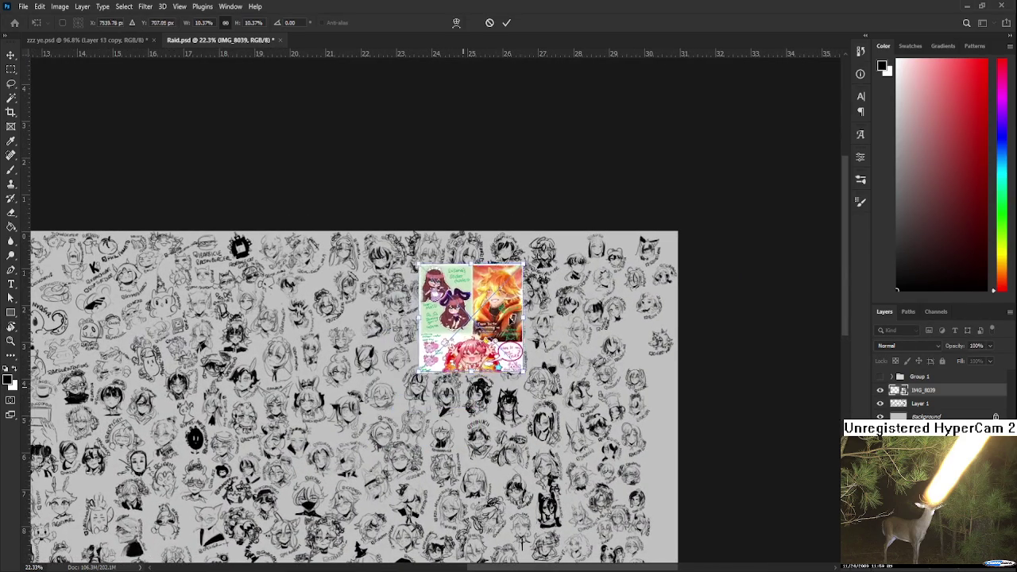
{"action": "key", "text": "Return"}
{"action": "scroll", "coordinate": [614, 244], "scroll_direction": "up", "scroll_amount": 2}
{"action": "scroll", "coordinate": [635, 226], "scroll_direction": "up", "scroll_amount": 1}
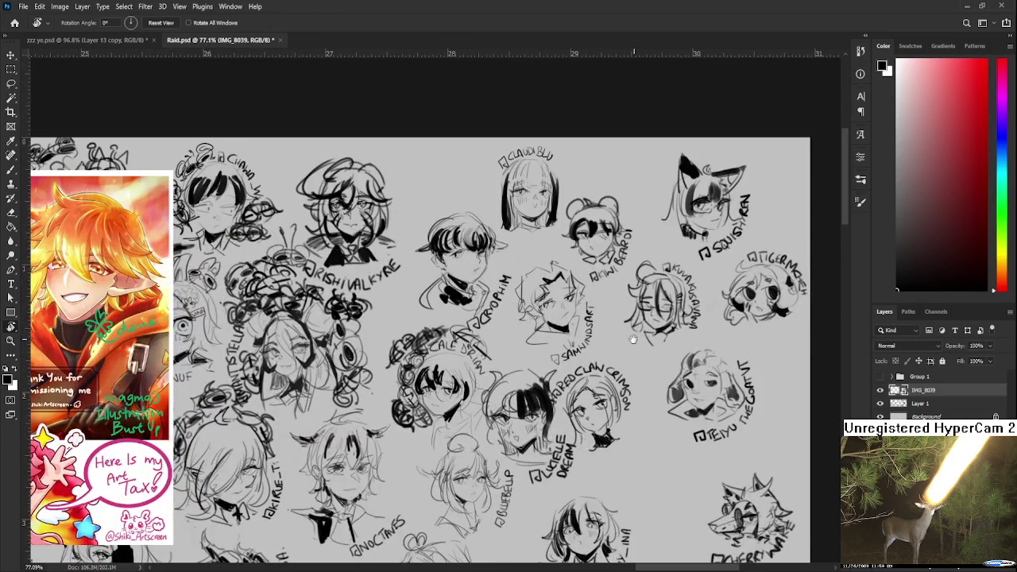
{"action": "scroll", "coordinate": [658, 209], "scroll_direction": "up", "scroll_amount": 2}
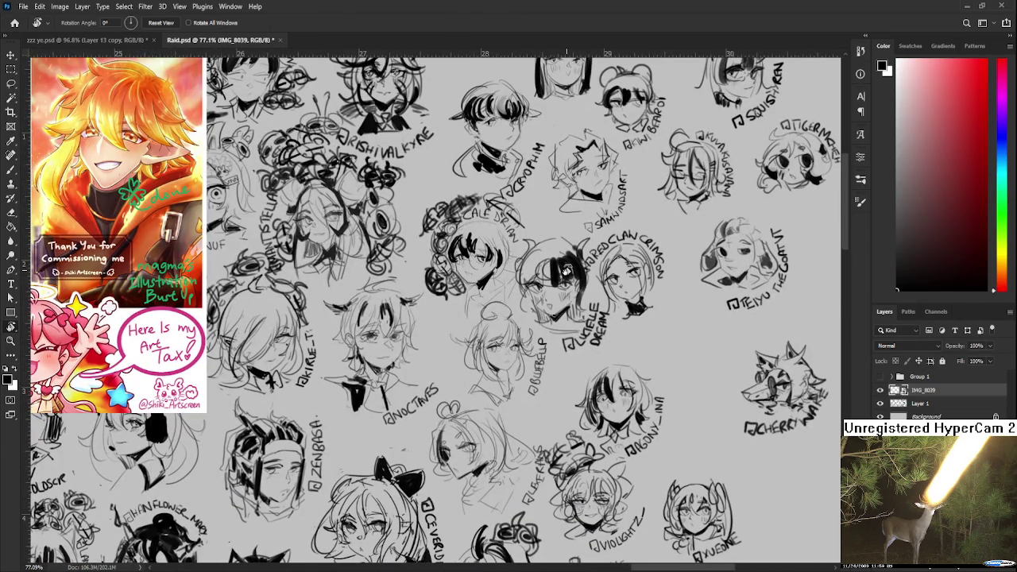
{"action": "scroll", "coordinate": [569, 270], "scroll_direction": "down", "scroll_amount": 3}
{"action": "scroll", "coordinate": [572, 238], "scroll_direction": "up", "scroll_amount": 2}
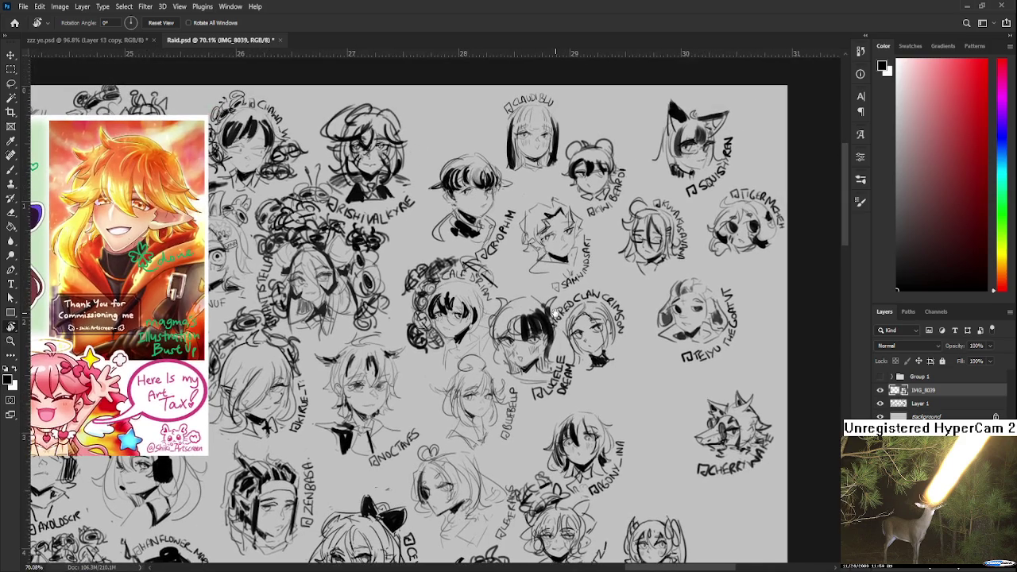
{"action": "scroll", "coordinate": [570, 228], "scroll_direction": "down", "scroll_amount": 3}
{"action": "scroll", "coordinate": [588, 227], "scroll_direction": "down", "scroll_amount": 3}
{"action": "scroll", "coordinate": [622, 224], "scroll_direction": "down", "scroll_amount": 3}
{"action": "scroll", "coordinate": [622, 225], "scroll_direction": "down", "scroll_amount": 2}
{"action": "scroll", "coordinate": [615, 234], "scroll_direction": "down", "scroll_amount": 2}
{"action": "scroll", "coordinate": [607, 245], "scroll_direction": "down", "scroll_amount": 2}
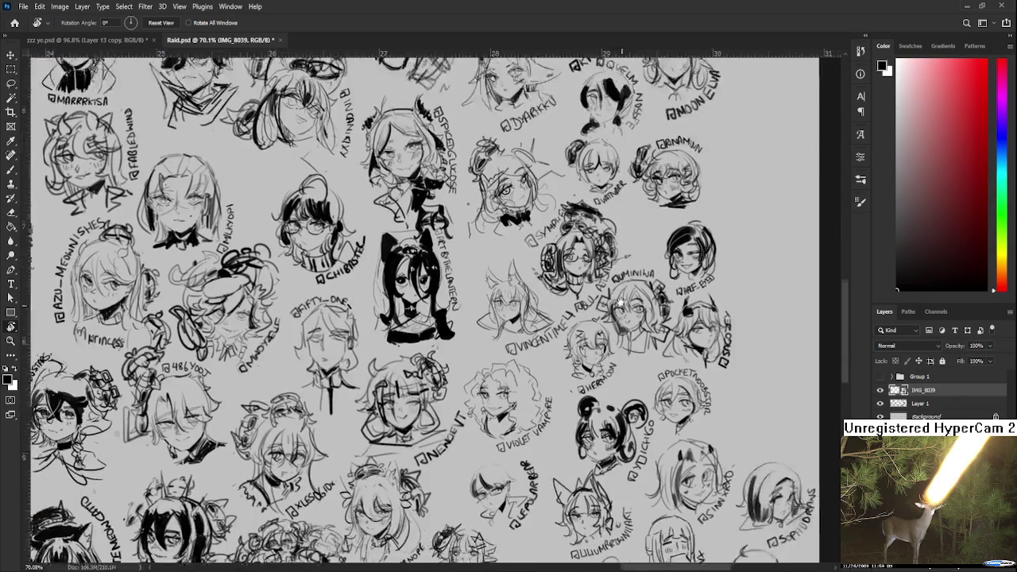
{"action": "scroll", "coordinate": [607, 246], "scroll_direction": "down", "scroll_amount": 1}
{"action": "scroll", "coordinate": [613, 240], "scroll_direction": "down", "scroll_amount": 2}
{"action": "scroll", "coordinate": [620, 235], "scroll_direction": "down", "scroll_amount": 1}
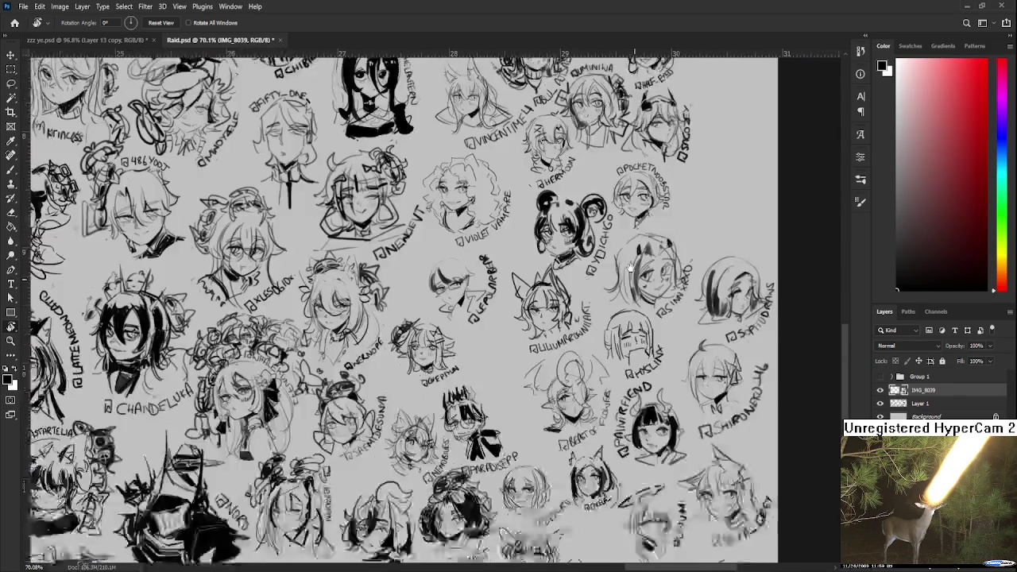
{"action": "scroll", "coordinate": [625, 230], "scroll_direction": "down", "scroll_amount": 1}
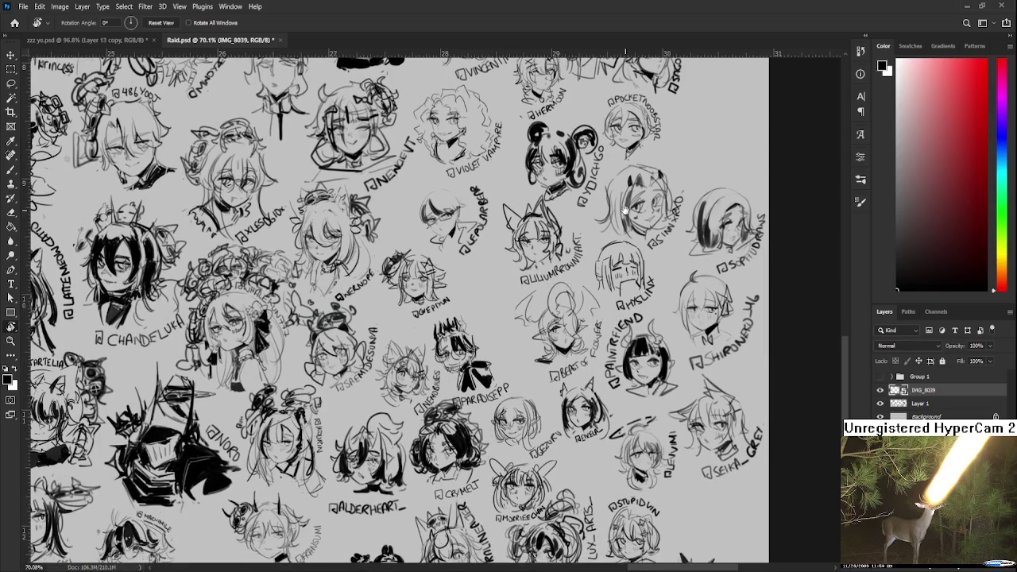
{"action": "scroll", "coordinate": [622, 231], "scroll_direction": "down", "scroll_amount": 2}
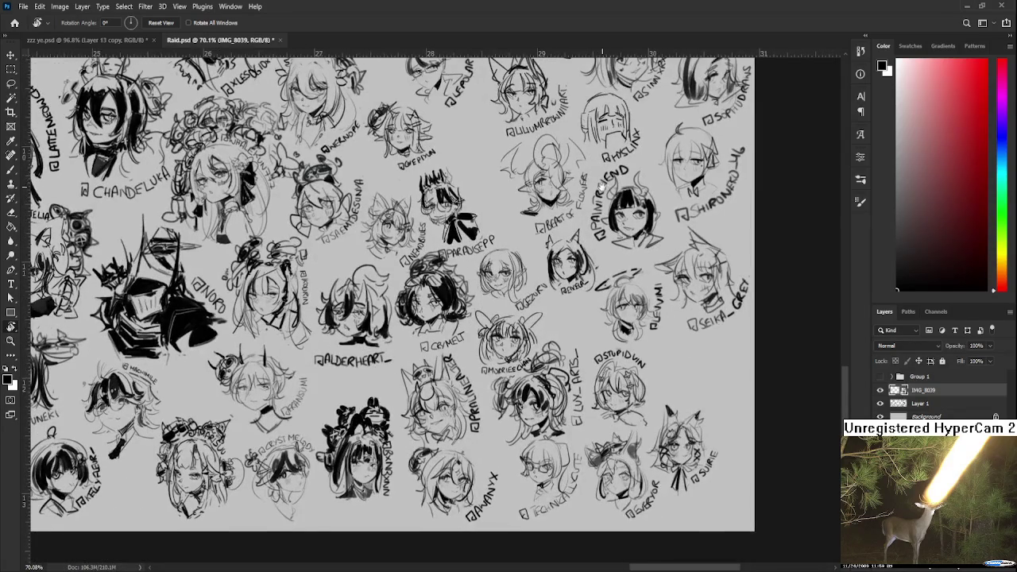
{"action": "scroll", "coordinate": [617, 228], "scroll_direction": "down", "scroll_amount": 1}
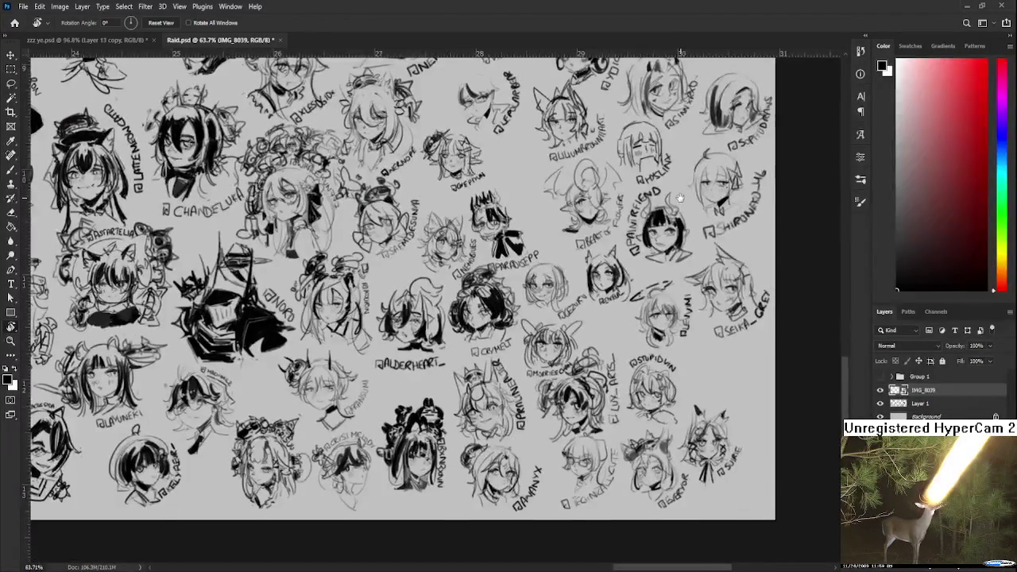
{"action": "scroll", "coordinate": [642, 277], "scroll_direction": "up", "scroll_amount": 3}
{"action": "scroll", "coordinate": [640, 336], "scroll_direction": "up", "scroll_amount": 2}
{"action": "scroll", "coordinate": [634, 334], "scroll_direction": "up", "scroll_amount": 2}
{"action": "scroll", "coordinate": [628, 332], "scroll_direction": "up", "scroll_amount": 1}
{"action": "left_click_drag", "start_coordinate": [624, 330], "coordinate": [617, 394]}
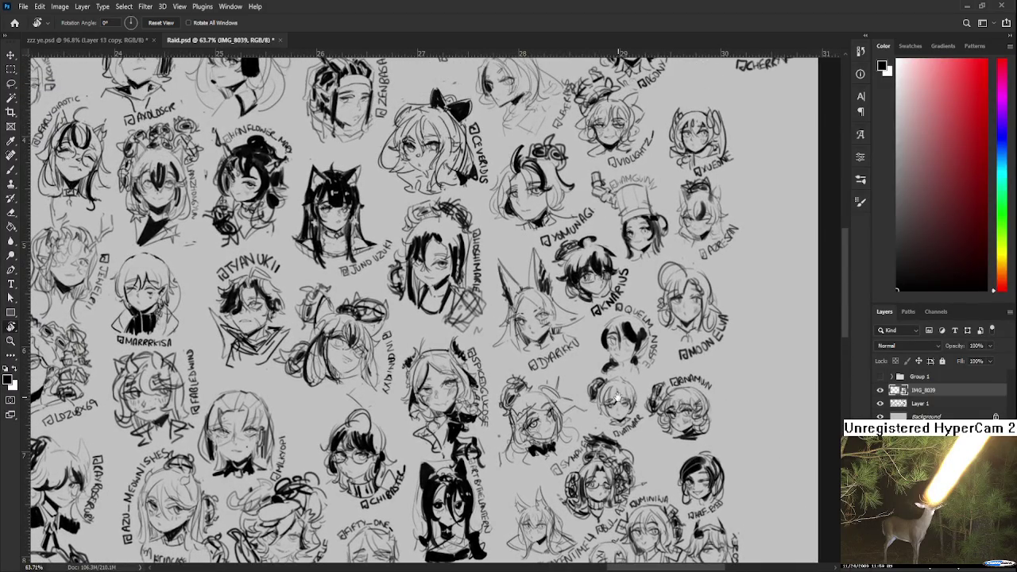
{"action": "scroll", "coordinate": [616, 374], "scroll_direction": "up", "scroll_amount": 1}
{"action": "scroll", "coordinate": [612, 342], "scroll_direction": "up", "scroll_amount": 1}
{"action": "scroll", "coordinate": [609, 309], "scroll_direction": "up", "scroll_amount": 3}
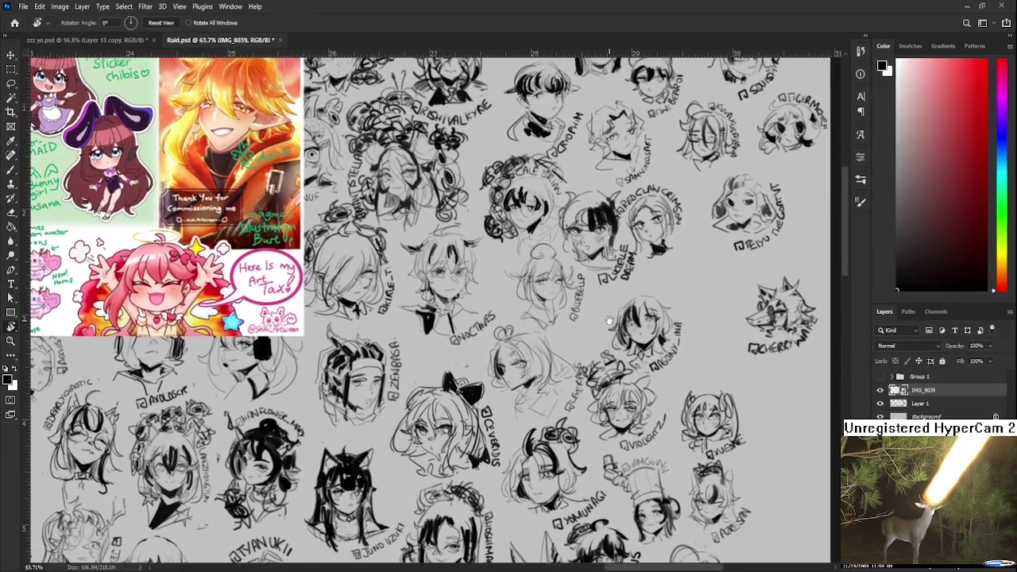
{"action": "left_click_drag", "start_coordinate": [607, 284], "coordinate": [607, 399]}
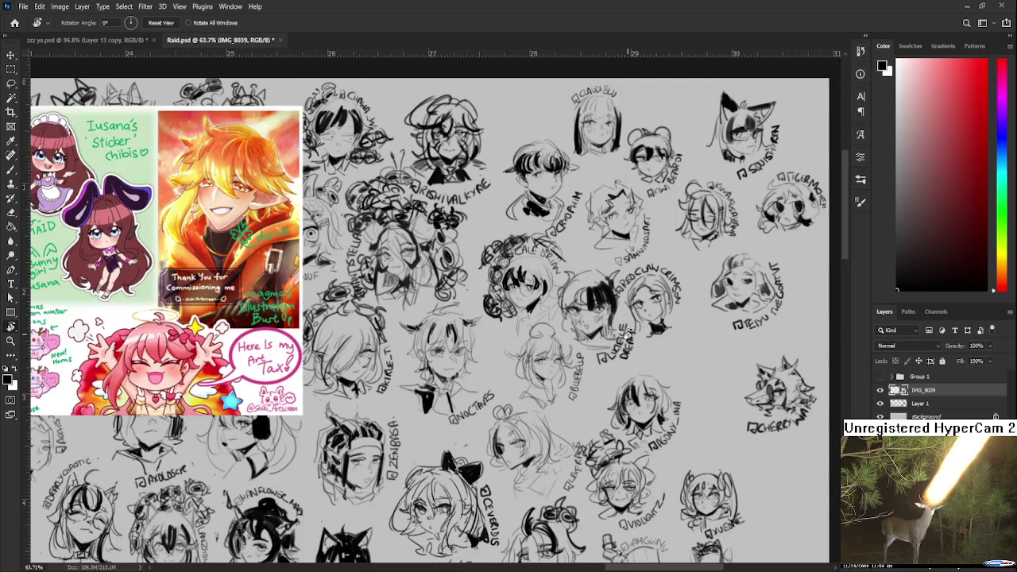
{"action": "scroll", "coordinate": [629, 333], "scroll_direction": "up", "scroll_amount": 1}
{"action": "scroll", "coordinate": [639, 317], "scroll_direction": "down", "scroll_amount": 2}
{"action": "scroll", "coordinate": [640, 318], "scroll_direction": "down", "scroll_amount": 2}
{"action": "scroll", "coordinate": [640, 317], "scroll_direction": "down", "scroll_amount": 2}
{"action": "scroll", "coordinate": [671, 317], "scroll_direction": "down", "scroll_amount": 1}
{"action": "mouse_move", "coordinate": [24, 362]}
{"action": "left_mouse_down"}
{"action": "mouse_move", "coordinate": [167, 253]}
{"action": "mouse_move", "coordinate": [369, 212]}
{"action": "mouse_move", "coordinate": [548, 301]}
{"action": "left_mouse_up"}
{"action": "scroll", "coordinate": [548, 300], "scroll_direction": "up", "scroll_amount": 4}
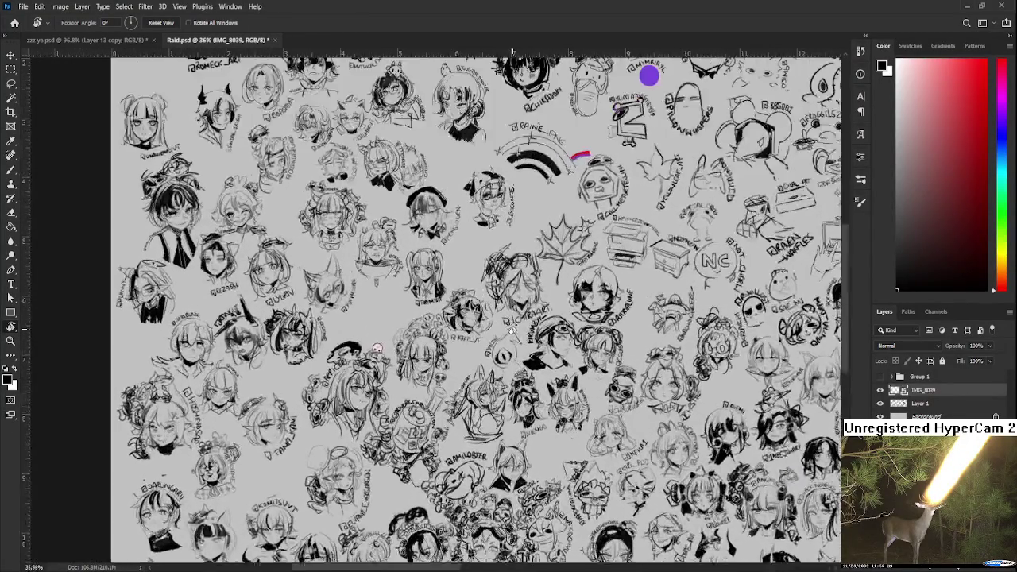
{"action": "mouse_move", "coordinate": [483, 389]}
{"action": "left_mouse_down"}
{"action": "mouse_move", "coordinate": [515, 271]}
{"action": "mouse_move", "coordinate": [597, 291]}
{"action": "mouse_move", "coordinate": [559, 178]}
{"action": "left_mouse_up"}
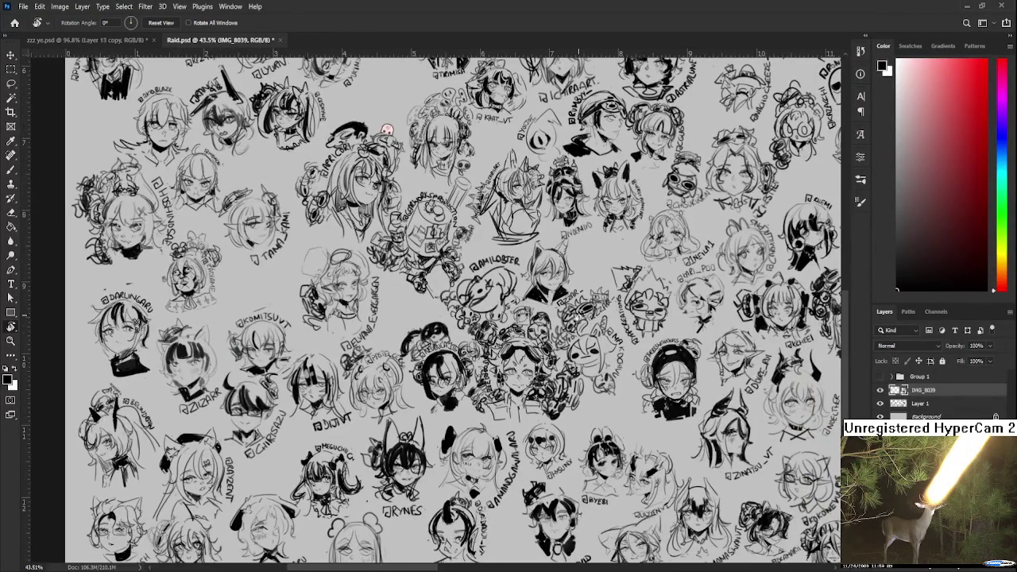
{"action": "scroll", "coordinate": [574, 329], "scroll_direction": "up", "scroll_amount": 2}
{"action": "scroll", "coordinate": [578, 332], "scroll_direction": "down", "scroll_amount": 2}
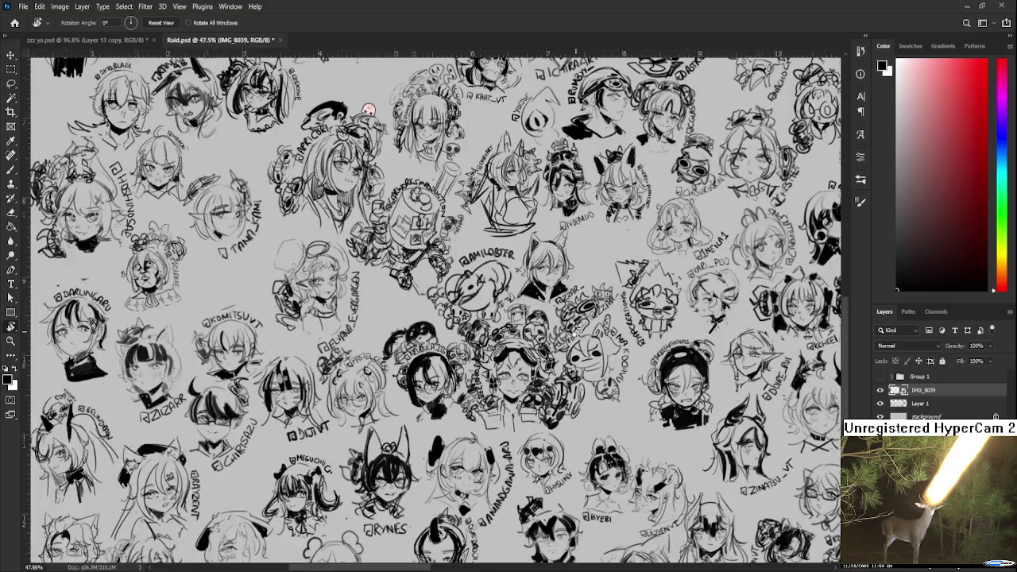
{"action": "scroll", "coordinate": [578, 332], "scroll_direction": "down", "scroll_amount": 2}
{"action": "scroll", "coordinate": [578, 332], "scroll_direction": "down", "scroll_amount": 1}
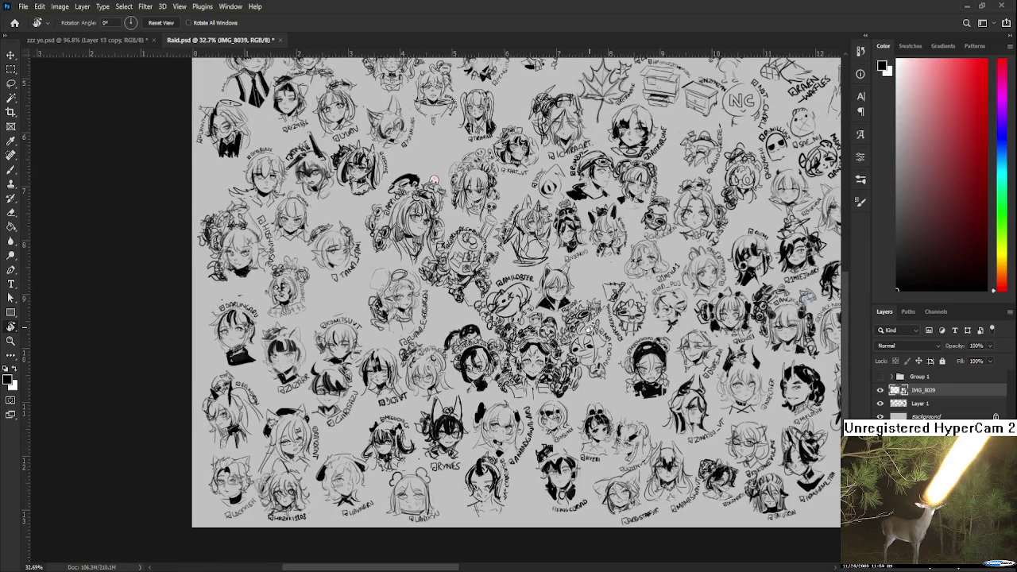
{"action": "scroll", "coordinate": [588, 330], "scroll_direction": "up", "scroll_amount": 1}
{"action": "scroll", "coordinate": [588, 330], "scroll_direction": "up", "scroll_amount": 1}
{"action": "mouse_move", "coordinate": [591, 326]}
{"action": "left_mouse_down"}
{"action": "mouse_move", "coordinate": [554, 251]}
{"action": "mouse_move", "coordinate": [564, 350]}
{"action": "mouse_move", "coordinate": [489, 416]}
{"action": "mouse_move", "coordinate": [545, 430]}
{"action": "left_mouse_up"}
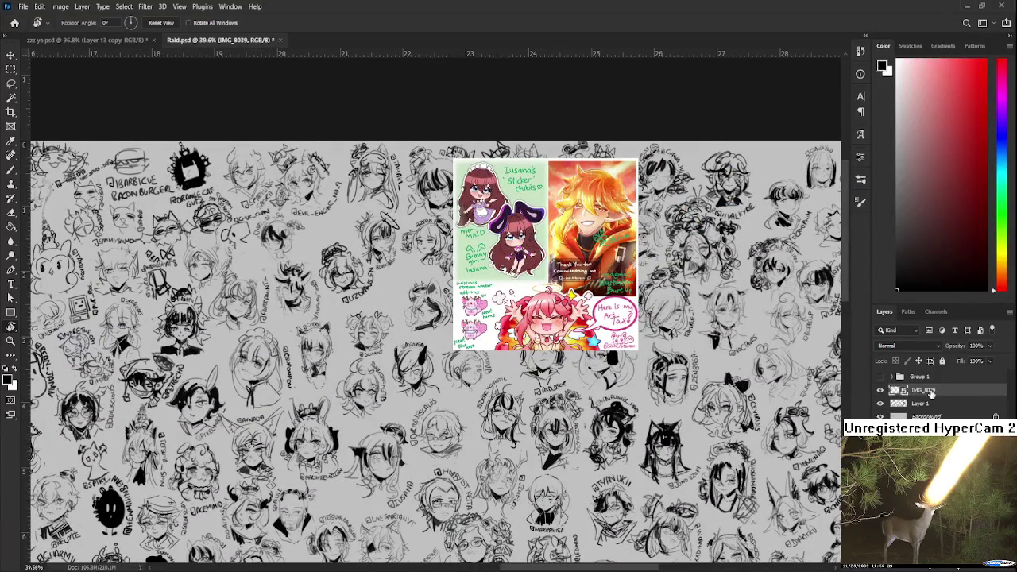
{"action": "left_click", "coordinate": [879, 390]}
{"action": "scroll", "coordinate": [548, 261], "scroll_direction": "up", "scroll_amount": 2}
{"action": "scroll", "coordinate": [548, 260], "scroll_direction": "up", "scroll_amount": 2}
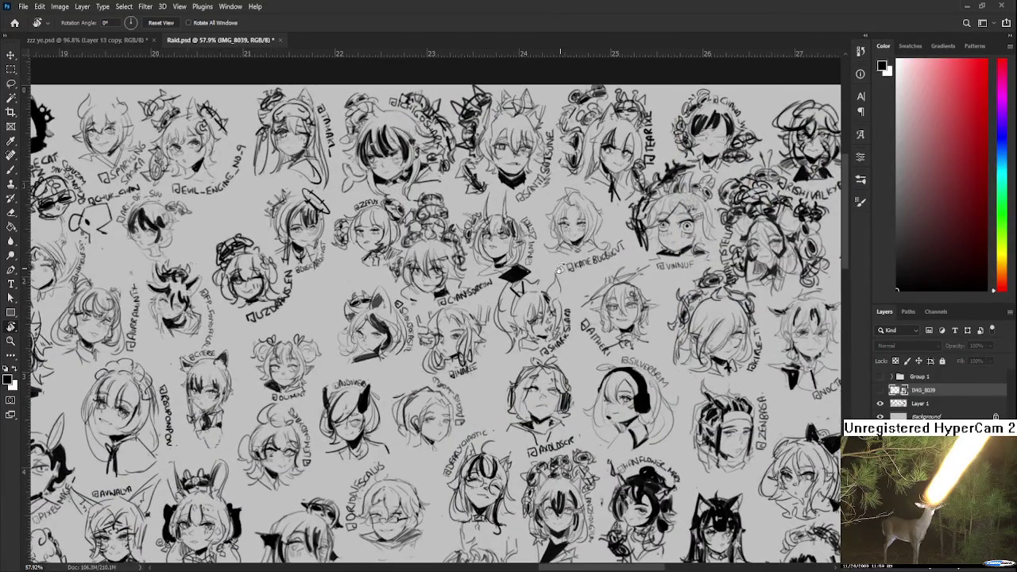
{"action": "scroll", "coordinate": [498, 343], "scroll_direction": "down", "scroll_amount": 1}
{"action": "mouse_move", "coordinate": [531, 321]}
{"action": "left_mouse_down"}
{"action": "mouse_move", "coordinate": [573, 339]}
{"action": "mouse_move", "coordinate": [389, 159]}
{"action": "left_mouse_up"}
{"action": "scroll", "coordinate": [574, 339], "scroll_direction": "down", "scroll_amount": 2}
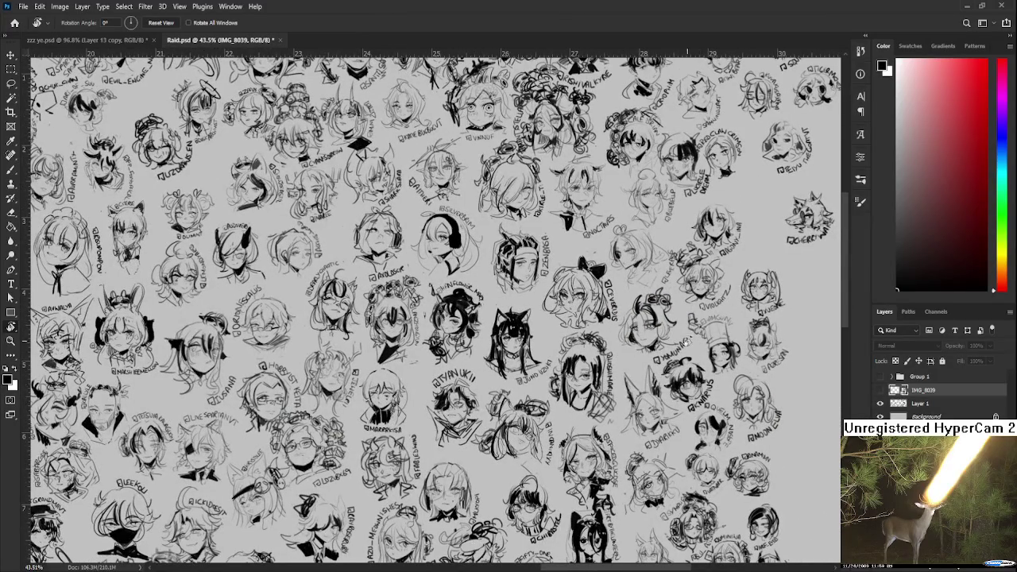
{"action": "scroll", "coordinate": [685, 298], "scroll_direction": "up", "scroll_amount": 1}
{"action": "scroll", "coordinate": [678, 334], "scroll_direction": "up", "scroll_amount": 1}
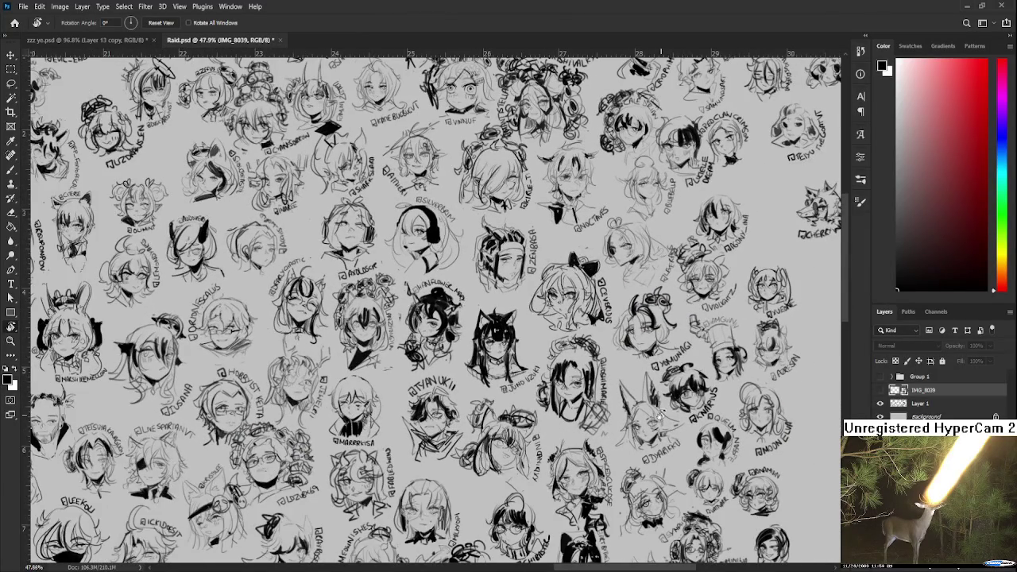
{"action": "scroll", "coordinate": [658, 417], "scroll_direction": "up", "scroll_amount": 1}
{"action": "scroll", "coordinate": [656, 427], "scroll_direction": "up", "scroll_amount": 1}
{"action": "scroll", "coordinate": [651, 441], "scroll_direction": "up", "scroll_amount": 1}
{"action": "left_click_drag", "start_coordinate": [651, 441], "coordinate": [597, 469]}
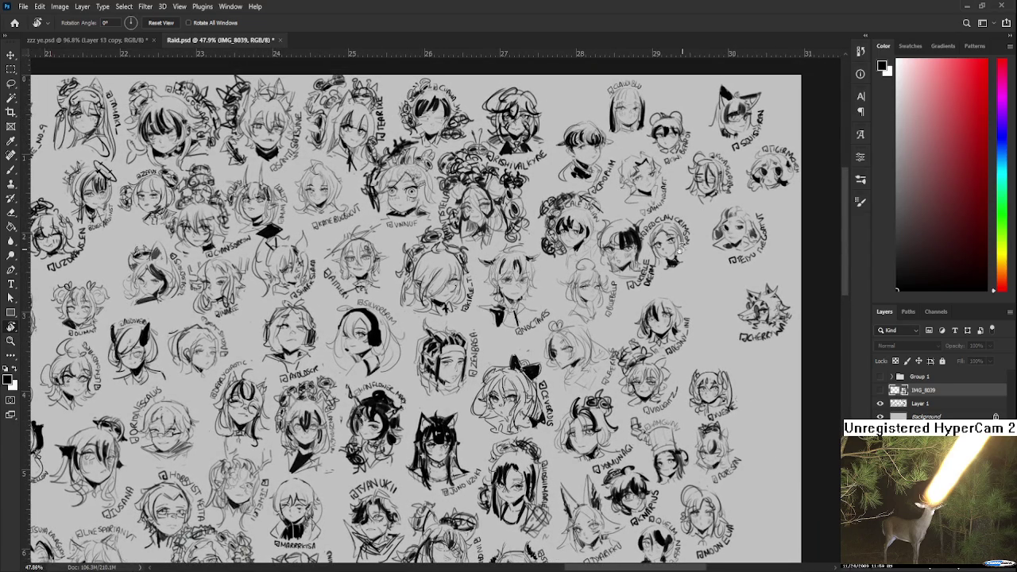
{"action": "scroll", "coordinate": [633, 421], "scroll_direction": "down", "scroll_amount": 4}
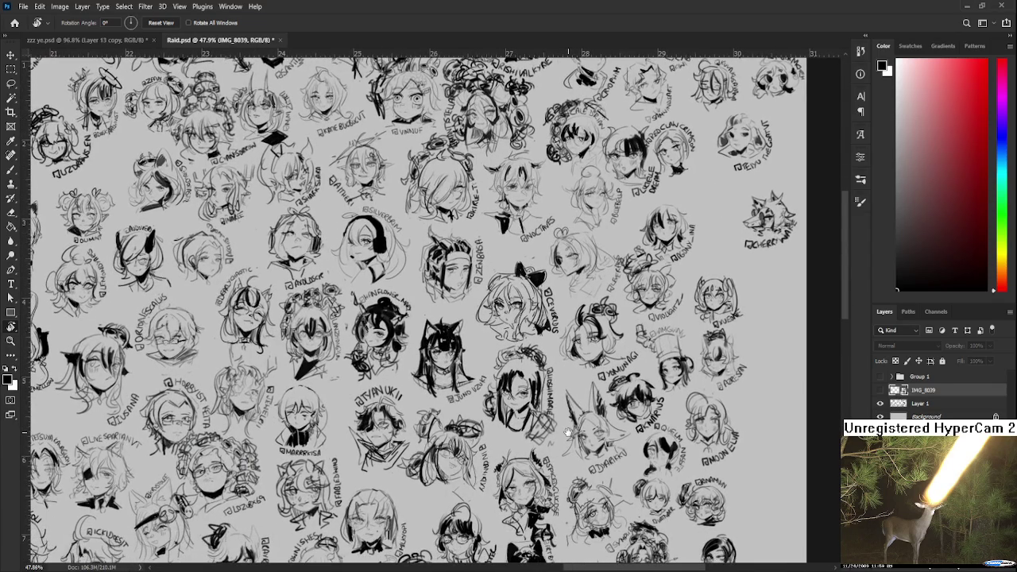
{"action": "left_click_drag", "start_coordinate": [567, 431], "coordinate": [556, 322]}
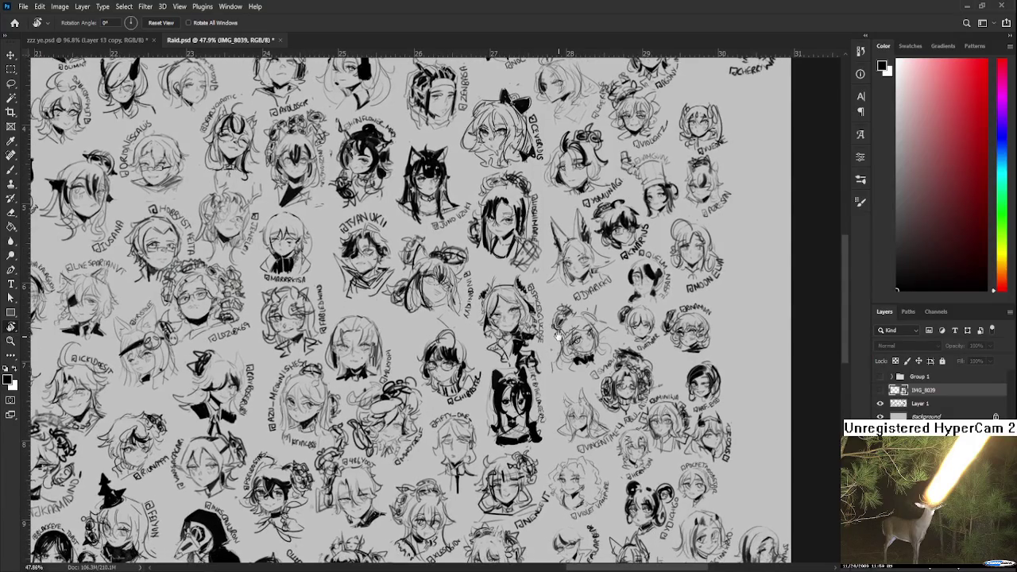
{"action": "scroll", "coordinate": [569, 401], "scroll_direction": "up", "scroll_amount": 2}
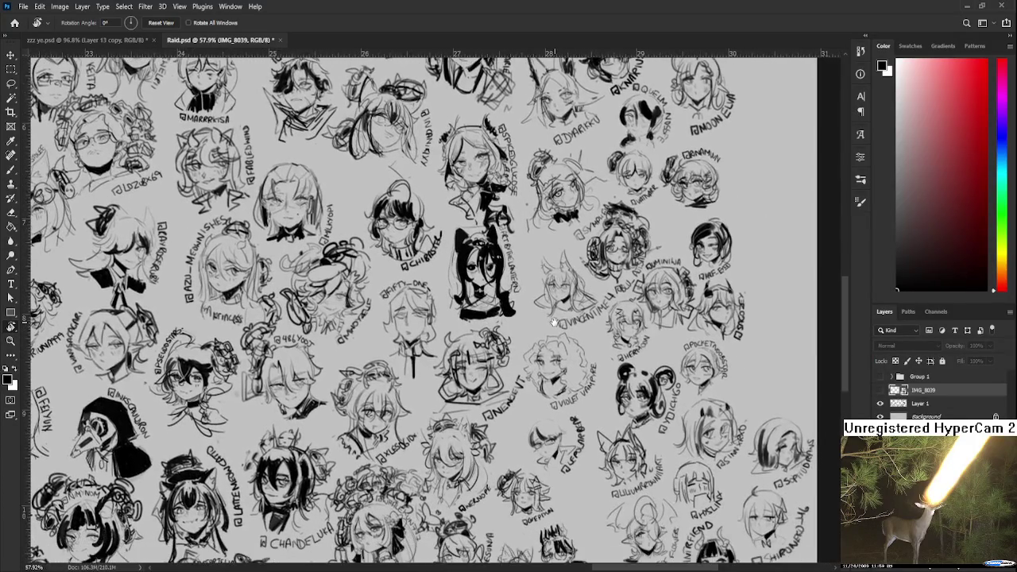
{"action": "left_click_drag", "start_coordinate": [553, 321], "coordinate": [537, 238]}
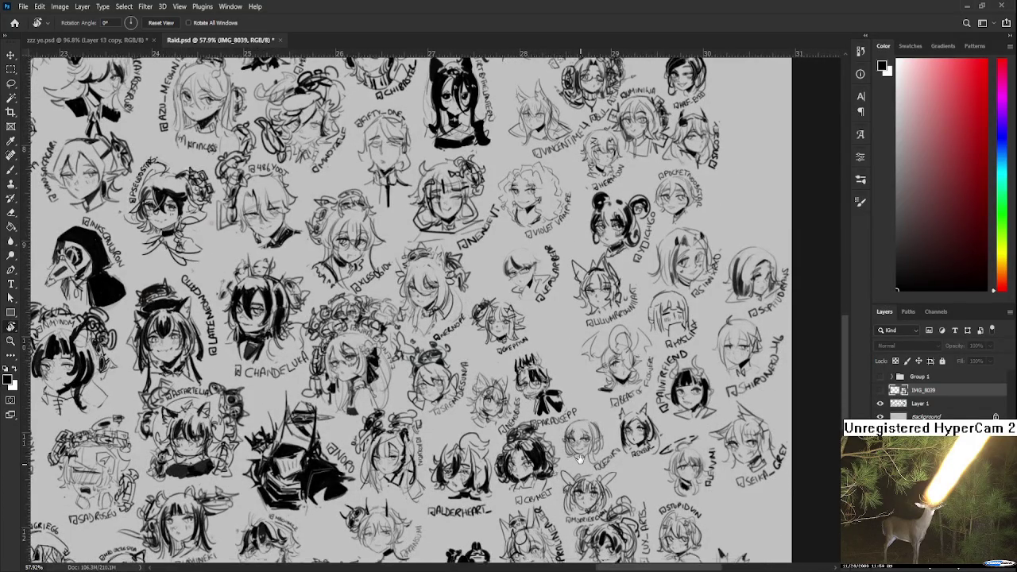
{"action": "left_click_drag", "start_coordinate": [576, 440], "coordinate": [581, 391]}
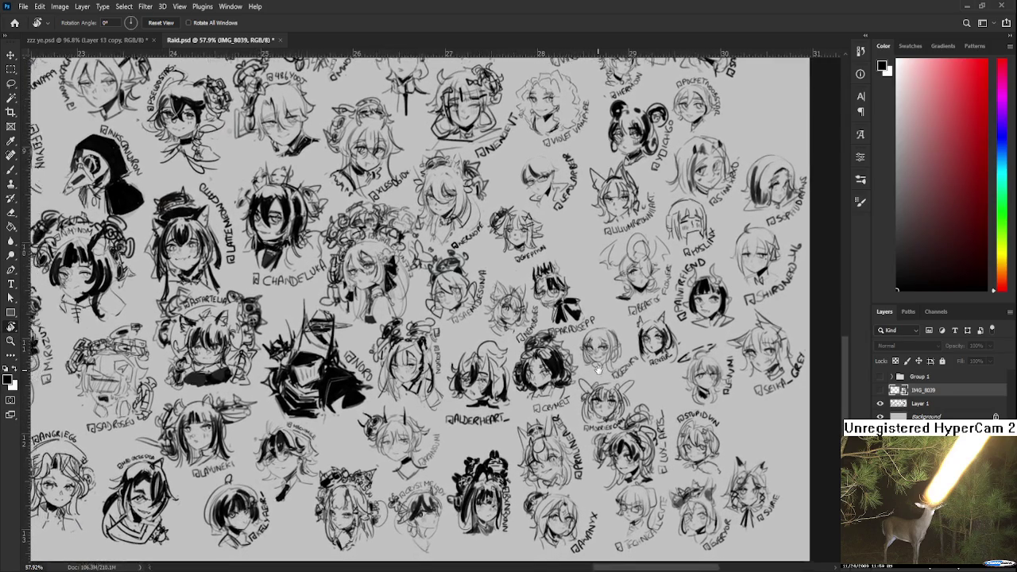
{"action": "mouse_move", "coordinate": [581, 391]}
{"action": "left_mouse_down"}
{"action": "mouse_move", "coordinate": [609, 364]}
{"action": "mouse_move", "coordinate": [697, 408]}
{"action": "mouse_move", "coordinate": [732, 506]}
{"action": "left_mouse_up"}
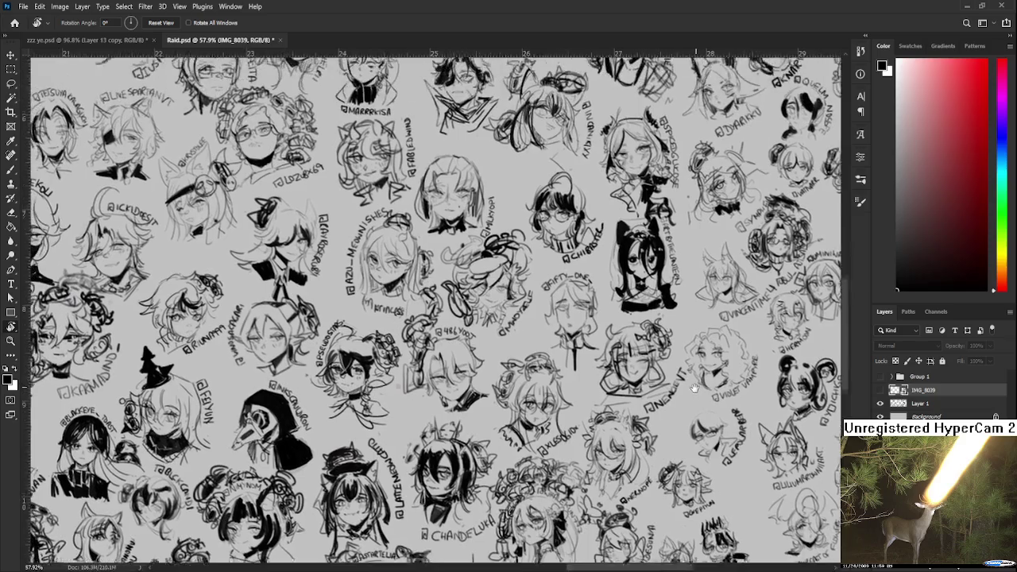
{"action": "left_click_drag", "start_coordinate": [673, 269], "coordinate": [721, 487]}
{"action": "left_click_drag", "start_coordinate": [669, 304], "coordinate": [653, 524]}
{"action": "mouse_move", "coordinate": [582, 288]}
{"action": "left_mouse_down"}
{"action": "mouse_move", "coordinate": [626, 498]}
{"action": "mouse_move", "coordinate": [764, 503]}
{"action": "left_mouse_up"}
{"action": "left_click_drag", "start_coordinate": [620, 477], "coordinate": [747, 465]}
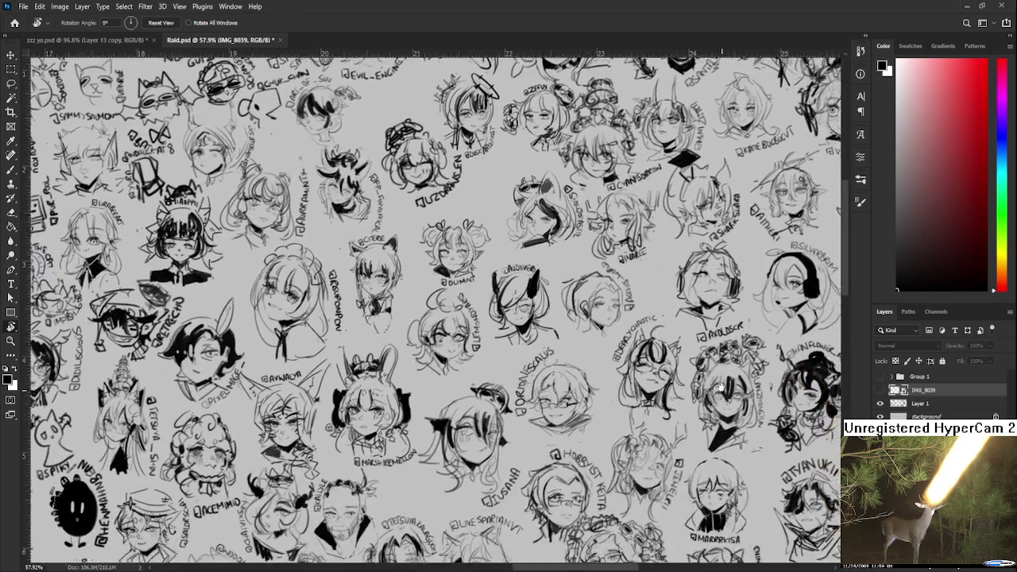
{"action": "left_click_drag", "start_coordinate": [720, 387], "coordinate": [682, 262]}
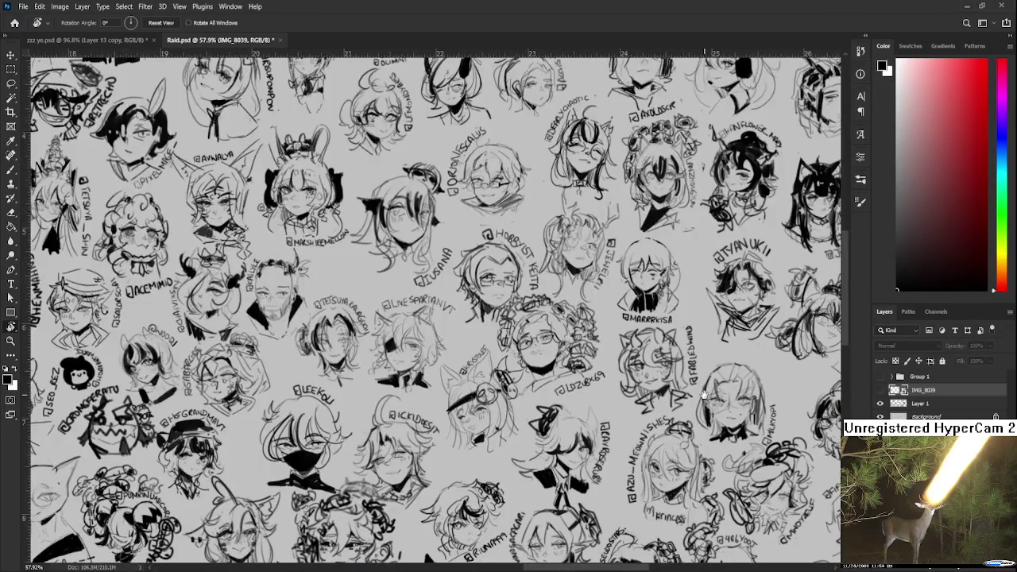
{"action": "left_click_drag", "start_coordinate": [703, 395], "coordinate": [644, 246]}
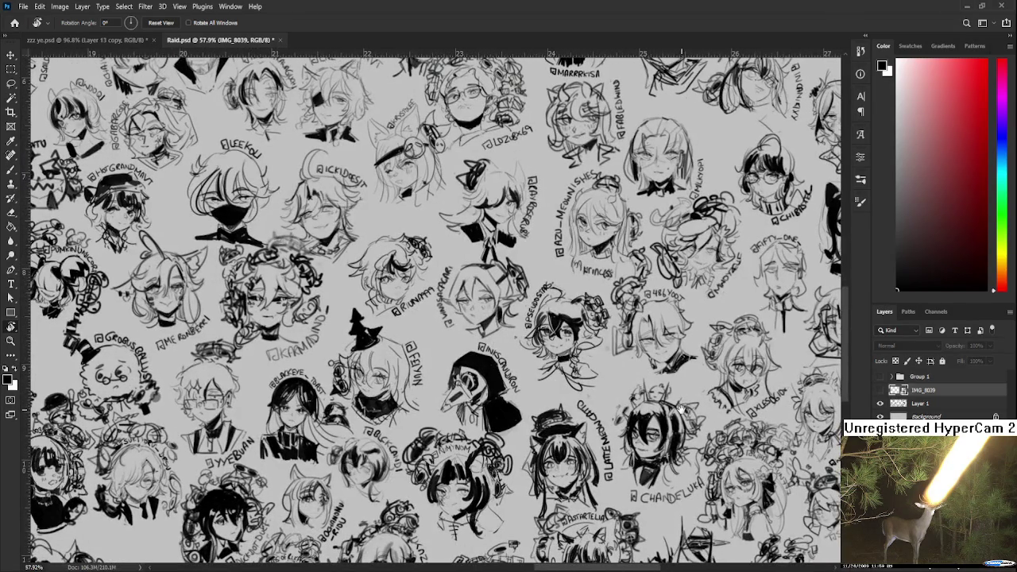
{"action": "left_click_drag", "start_coordinate": [681, 409], "coordinate": [681, 387]}
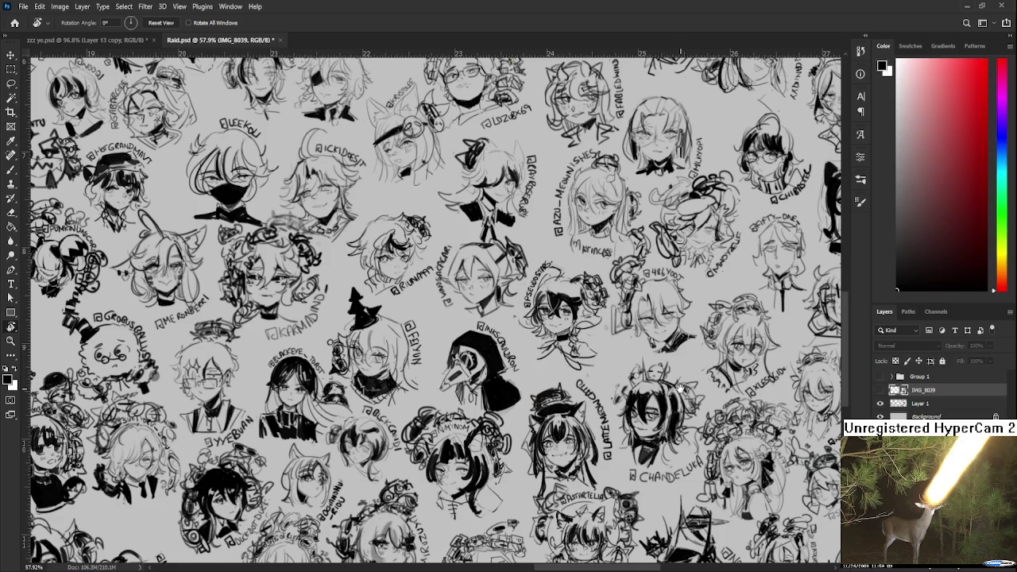
{"action": "left_click_drag", "start_coordinate": [681, 387], "coordinate": [620, 245]}
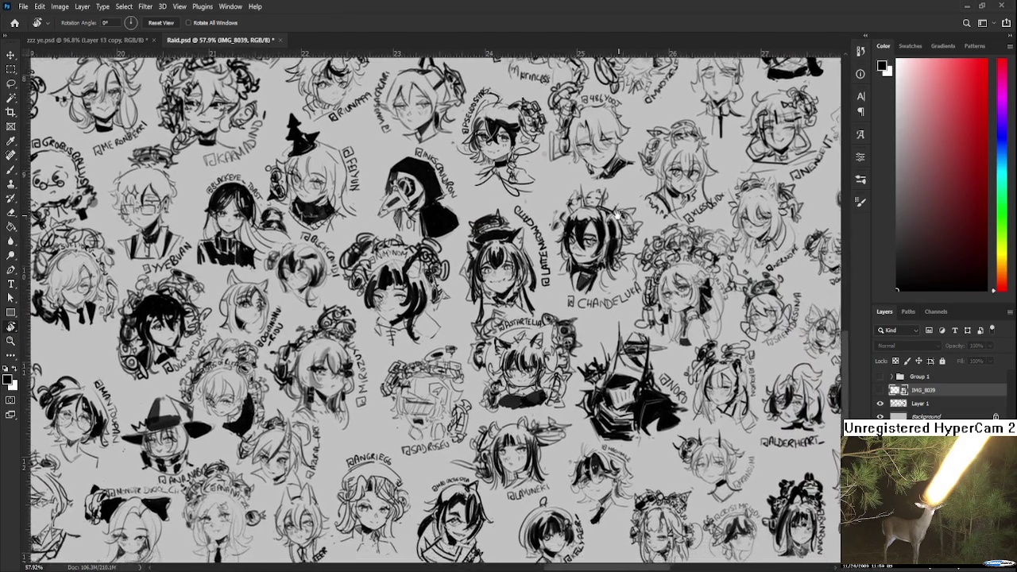
{"action": "mouse_move", "coordinate": [606, 391]}
{"action": "left_mouse_down"}
{"action": "mouse_move", "coordinate": [574, 251]}
{"action": "mouse_move", "coordinate": [525, 251]}
{"action": "mouse_move", "coordinate": [434, 279]}
{"action": "mouse_move", "coordinate": [412, 313]}
{"action": "mouse_move", "coordinate": [401, 365]}
{"action": "mouse_move", "coordinate": [622, 366]}
{"action": "left_mouse_up"}
{"action": "scroll", "coordinate": [401, 365], "scroll_direction": "down", "scroll_amount": 2}
{"action": "scroll", "coordinate": [401, 366], "scroll_direction": "down", "scroll_amount": 2}
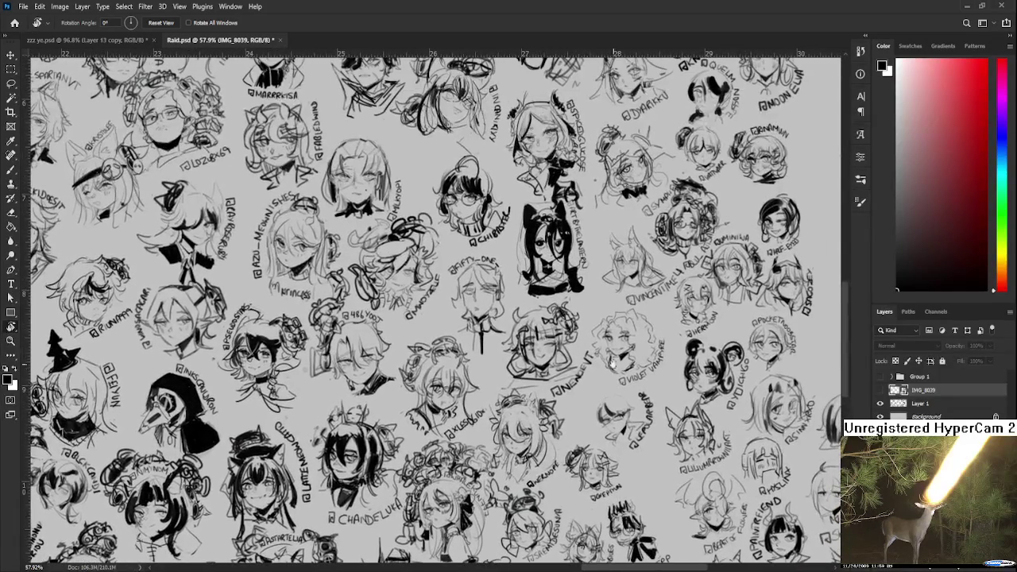
{"action": "scroll", "coordinate": [434, 343], "scroll_direction": "down", "scroll_amount": 3}
{"action": "scroll", "coordinate": [434, 342], "scroll_direction": "up", "scroll_amount": 1}
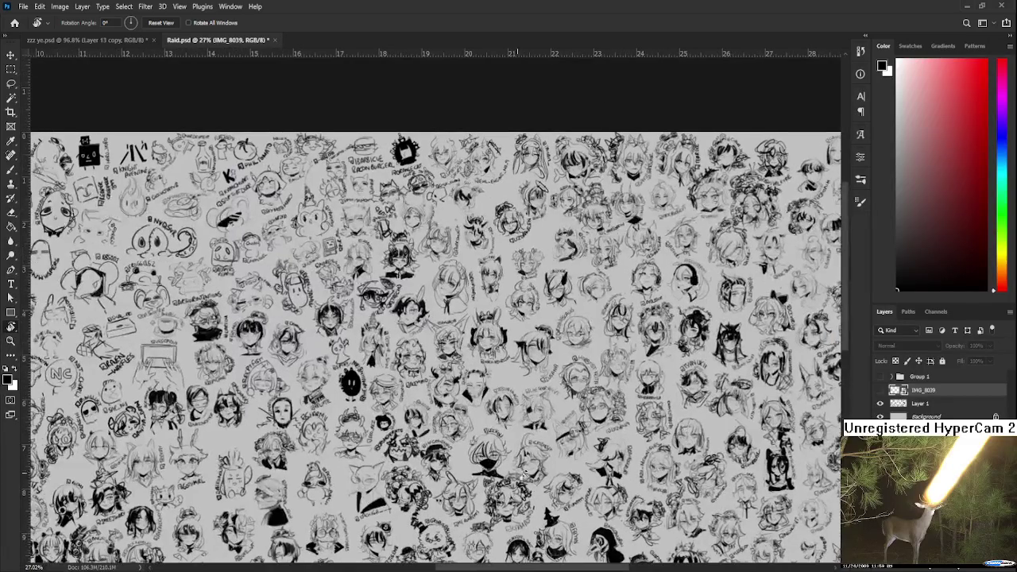
{"action": "scroll", "coordinate": [572, 372], "scroll_direction": "up", "scroll_amount": 1}
{"action": "scroll", "coordinate": [573, 371], "scroll_direction": "up", "scroll_amount": 1}
{"action": "scroll", "coordinate": [540, 342], "scroll_direction": "down", "scroll_amount": 1}
{"action": "scroll", "coordinate": [511, 305], "scroll_direction": "up", "scroll_amount": 2}
{"action": "left_click_drag", "start_coordinate": [510, 305], "coordinate": [537, 374]}
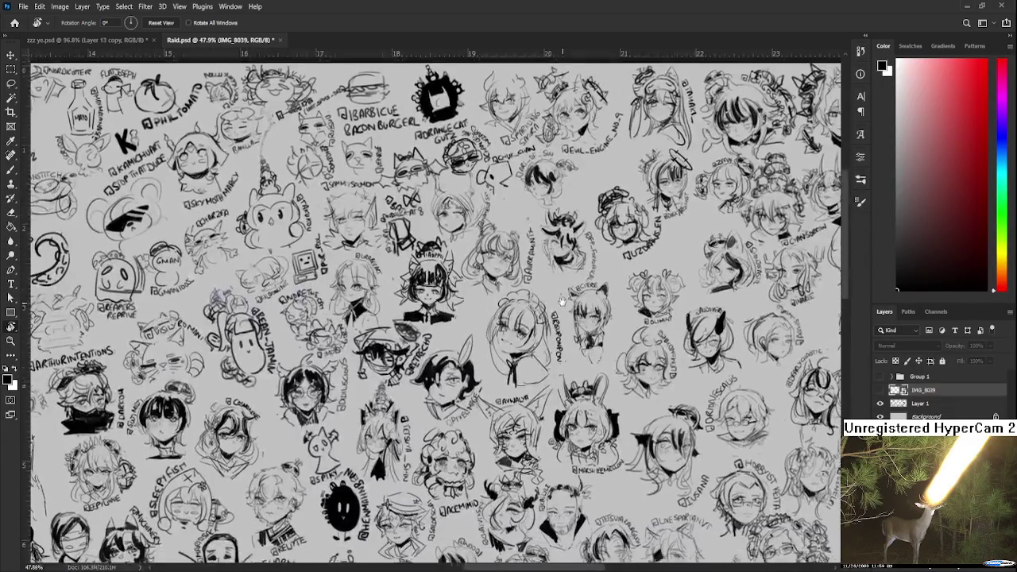
{"action": "scroll", "coordinate": [579, 326], "scroll_direction": "down", "scroll_amount": 2}
{"action": "scroll", "coordinate": [600, 354], "scroll_direction": "down", "scroll_amount": 2}
{"action": "scroll", "coordinate": [620, 381], "scroll_direction": "down", "scroll_amount": 2}
{"action": "scroll", "coordinate": [645, 416], "scroll_direction": "down", "scroll_amount": 2}
{"action": "left_click_drag", "start_coordinate": [645, 416], "coordinate": [582, 179]}
{"action": "scroll", "coordinate": [582, 179], "scroll_direction": "down", "scroll_amount": 2}
{"action": "scroll", "coordinate": [595, 297], "scroll_direction": "down", "scroll_amount": 2}
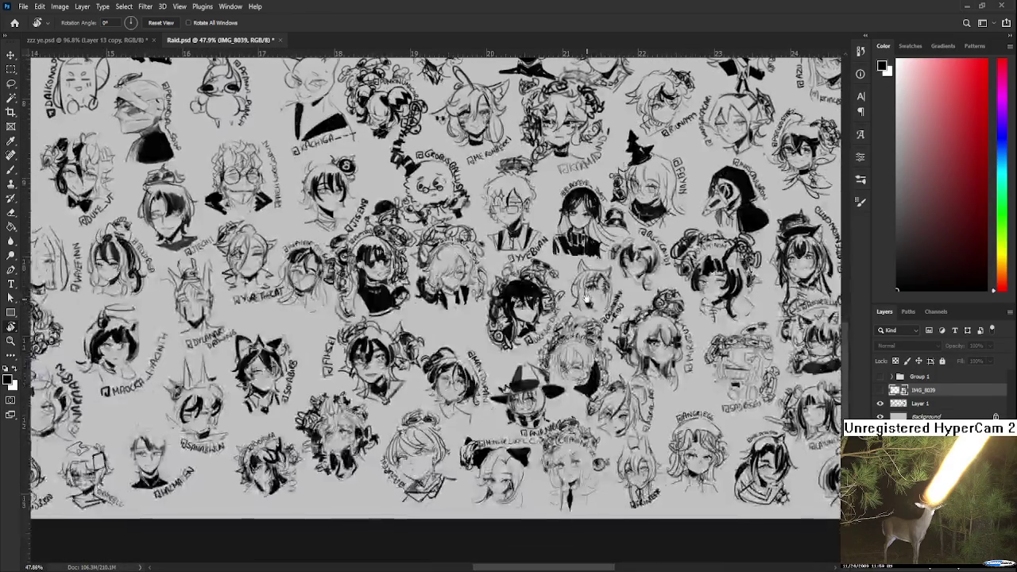
{"action": "scroll", "coordinate": [581, 292], "scroll_direction": "left", "scroll_amount": 3}
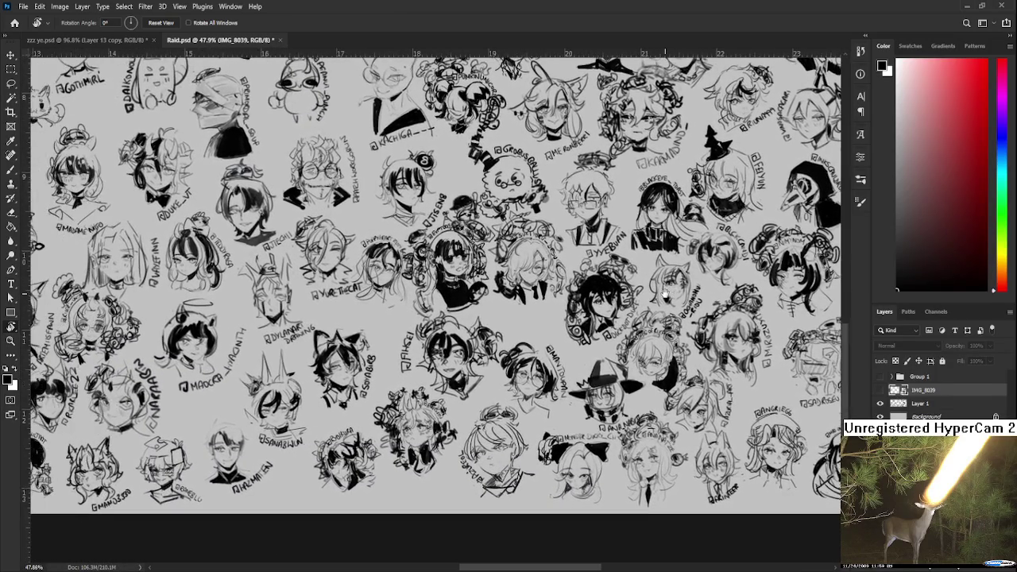
{"action": "scroll", "coordinate": [581, 292], "scroll_direction": "up", "scroll_amount": 2}
{"action": "scroll", "coordinate": [635, 318], "scroll_direction": "down", "scroll_amount": 1}
{"action": "scroll", "coordinate": [643, 318], "scroll_direction": "down", "scroll_amount": 1}
{"action": "scroll", "coordinate": [656, 317], "scroll_direction": "down", "scroll_amount": 1}
{"action": "scroll", "coordinate": [666, 318], "scroll_direction": "down", "scroll_amount": 1}
{"action": "scroll", "coordinate": [381, 163], "scroll_direction": "down", "scroll_amount": 2}
{"action": "scroll", "coordinate": [381, 164], "scroll_direction": "down", "scroll_amount": 2}
{"action": "scroll", "coordinate": [152, 118], "scroll_direction": "up", "scroll_amount": 4}
{"action": "left_click_drag", "start_coordinate": [152, 118], "coordinate": [418, 182]}
{"action": "left_click_drag", "start_coordinate": [76, 151], "coordinate": [432, 279]}
{"action": "scroll", "coordinate": [431, 280], "scroll_direction": "up", "scroll_amount": 2}
{"action": "scroll", "coordinate": [432, 279], "scroll_direction": "up", "scroll_amount": 3}
{"action": "scroll", "coordinate": [431, 280], "scroll_direction": "up", "scroll_amount": 3}
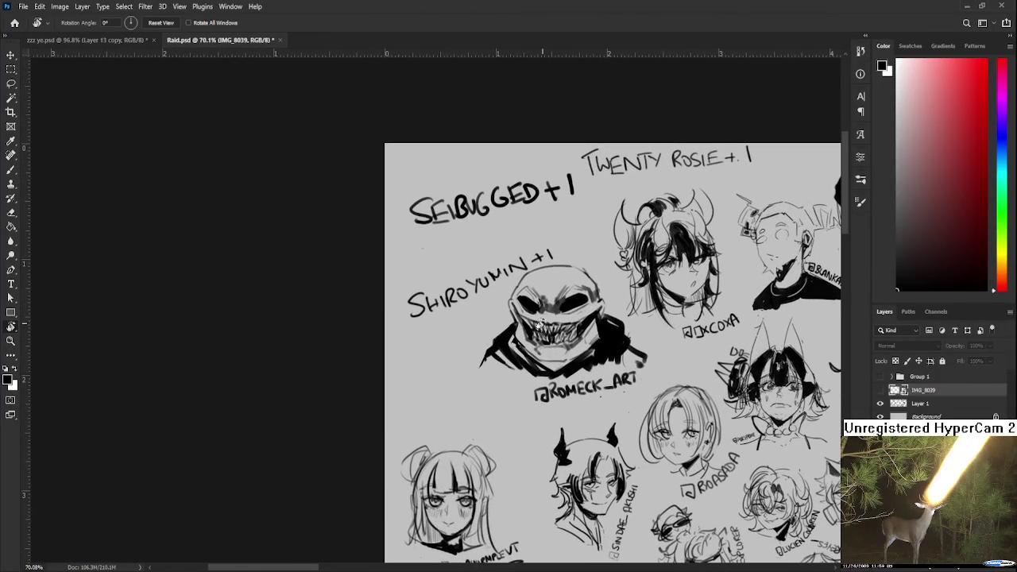
On Layer 1, brush a new name above the existing one in the top-left name list
{"action": "key", "text": "b"}
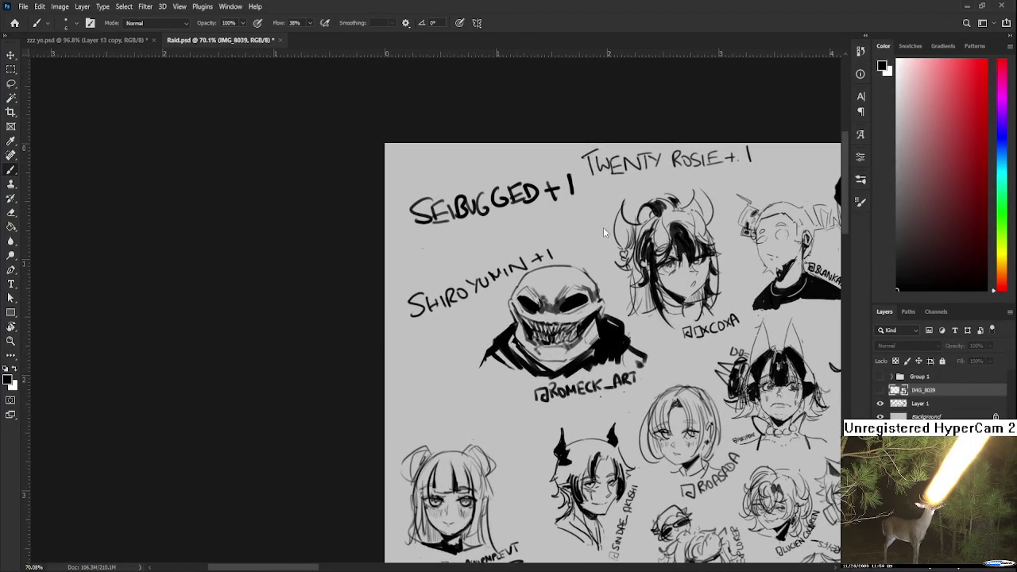
{"action": "left_click", "coordinate": [915, 406]}
{"action": "left_click_drag", "start_coordinate": [412, 265], "coordinate": [401, 283]}
{"action": "key", "text": "ctrl+z"}
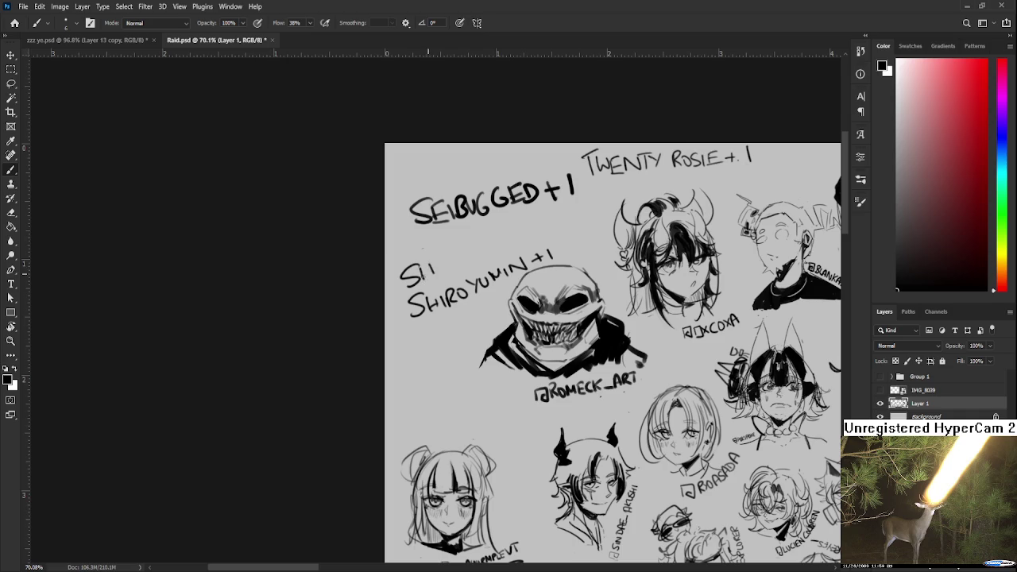
{"action": "left_click_drag", "start_coordinate": [466, 258], "coordinate": [492, 256]}
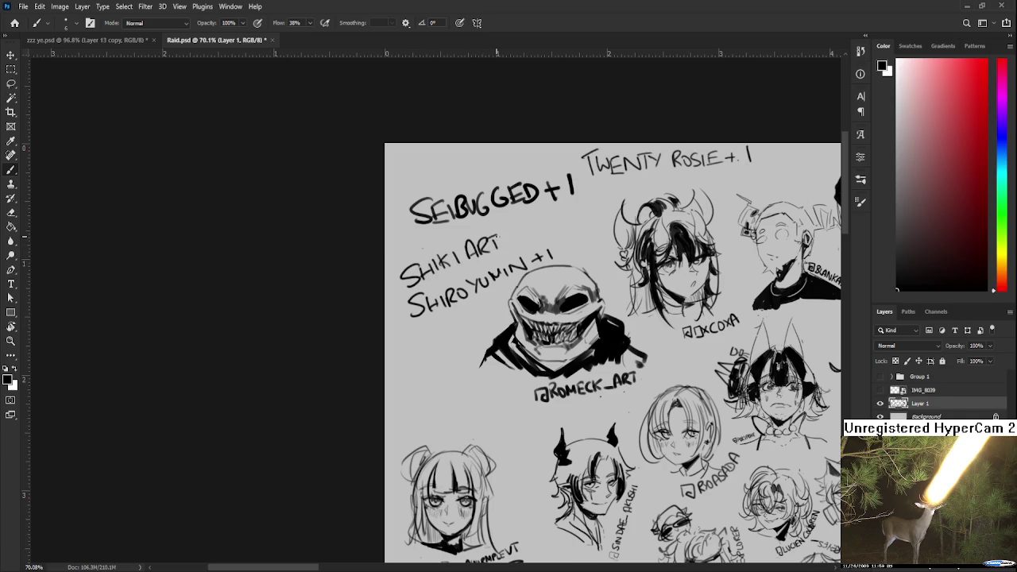
Zoom out, then save and close Raid.psd
{"action": "scroll", "coordinate": [496, 238], "scroll_direction": "down", "scroll_amount": 2}
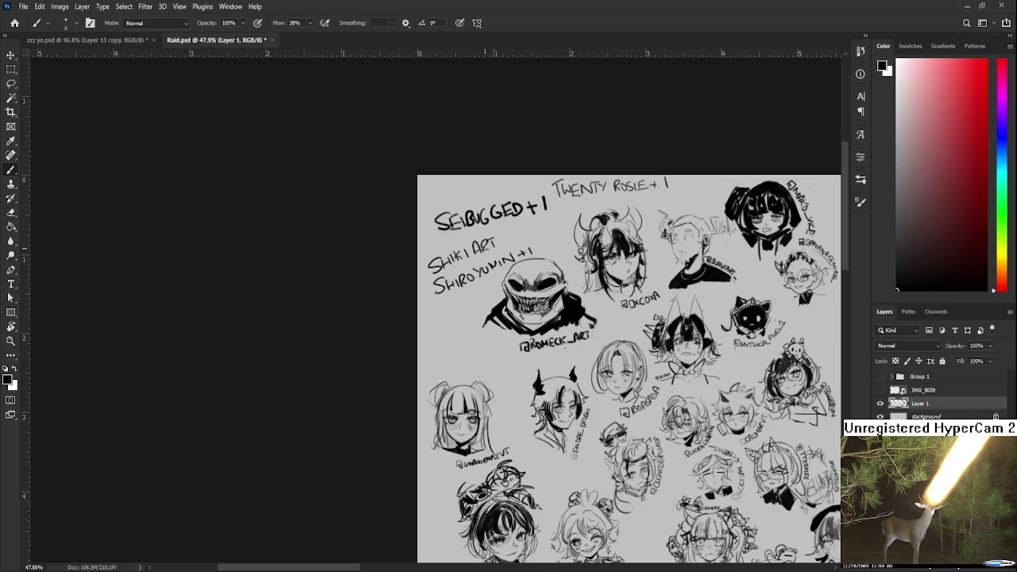
{"action": "scroll", "coordinate": [453, 360], "scroll_direction": "down", "scroll_amount": 2}
{"action": "scroll", "coordinate": [452, 360], "scroll_direction": "down", "scroll_amount": 2}
{"action": "key", "text": "r"}
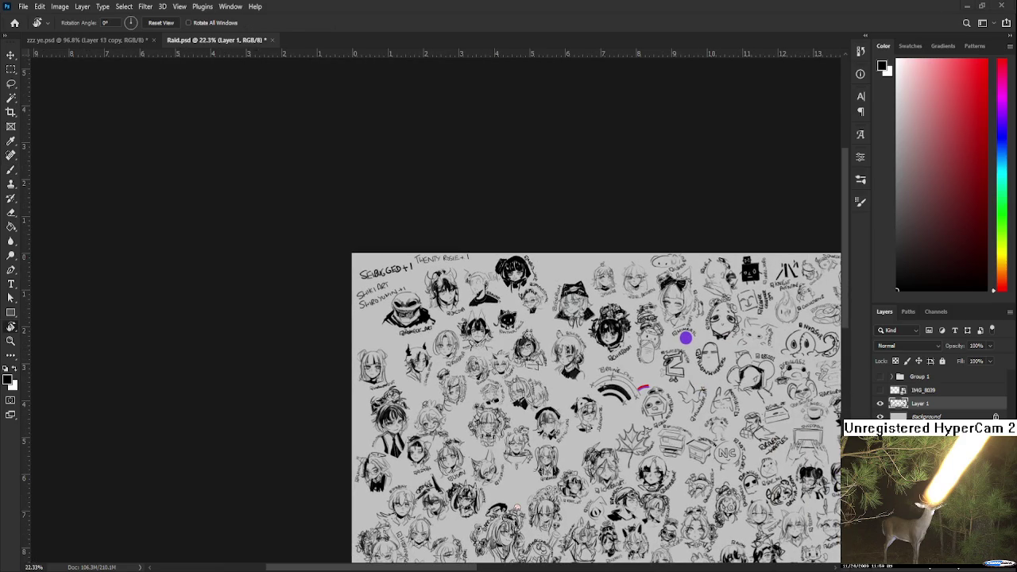
{"action": "key", "text": "ctrl+s"}
{"action": "key", "text": "ctrl+w"}
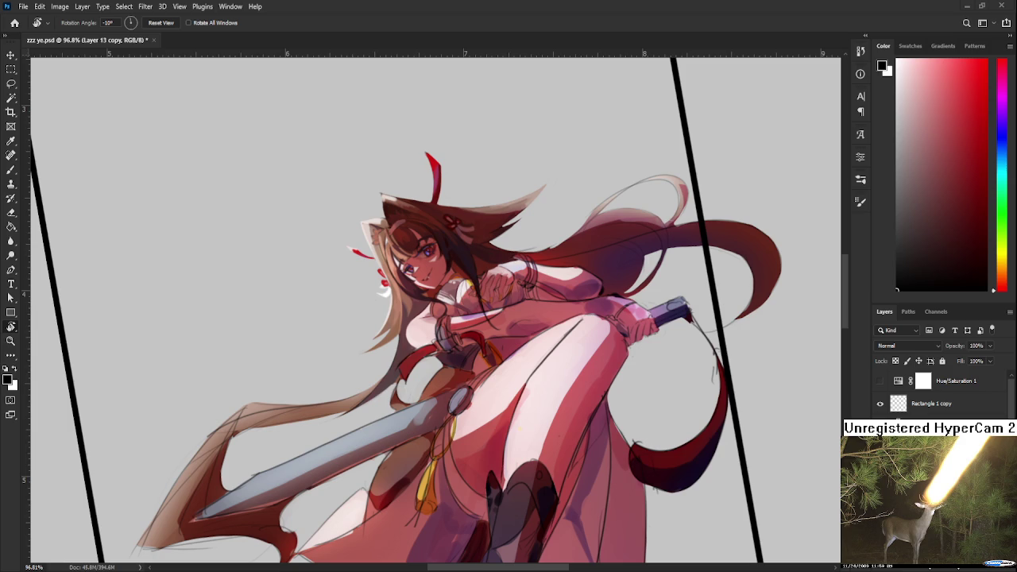
Zoom in on the swordswoman illustration in zzz ye.psd
{"action": "scroll", "coordinate": [477, 278], "scroll_direction": "up", "scroll_amount": 8}
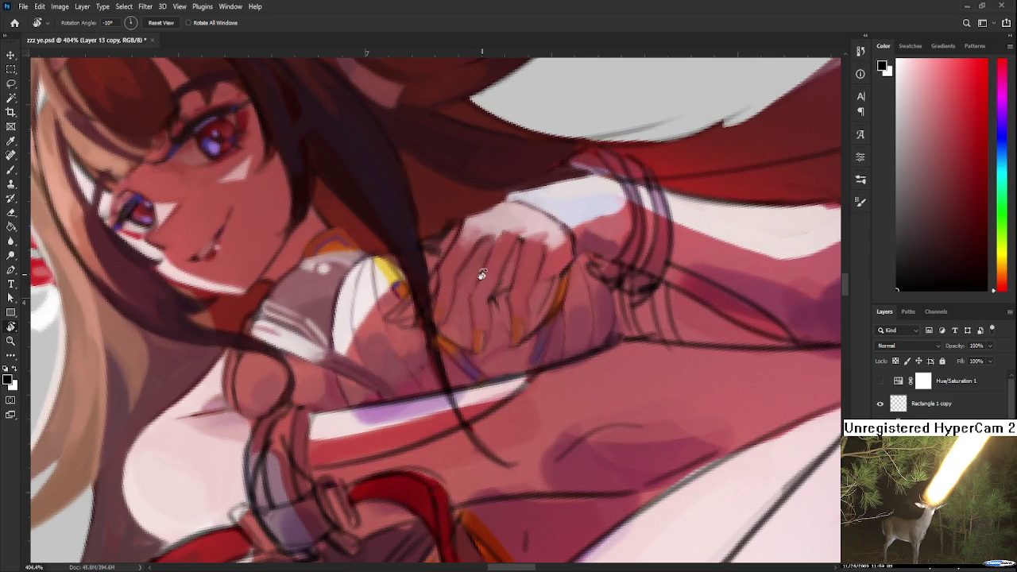
Rotate the view and sample pink skin, reddish-brown and pale pink from the hand
{"action": "left_click_drag", "start_coordinate": [481, 274], "coordinate": [538, 380]}
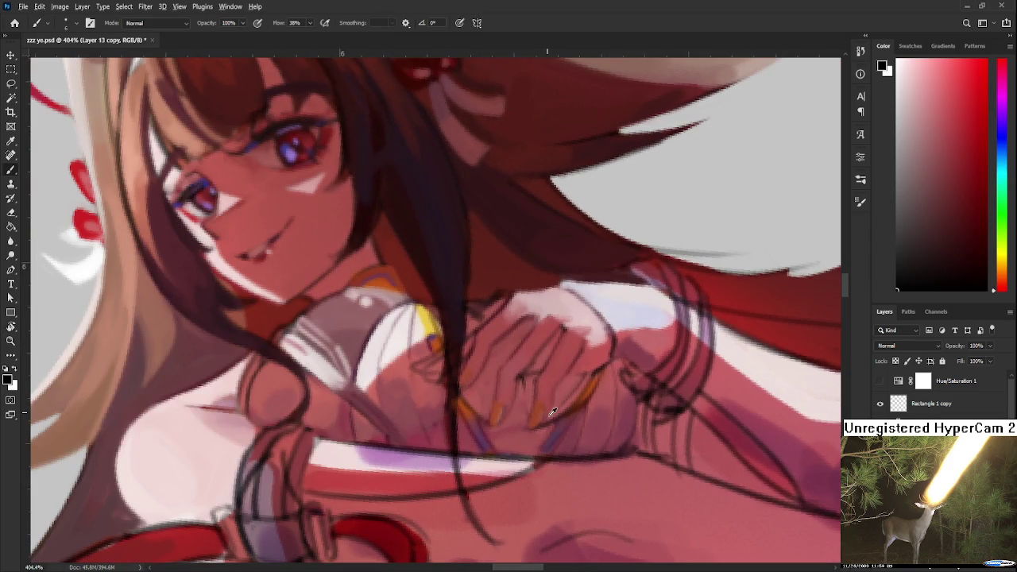
{"action": "left_click", "coordinate": [550, 421], "text": "alt"}
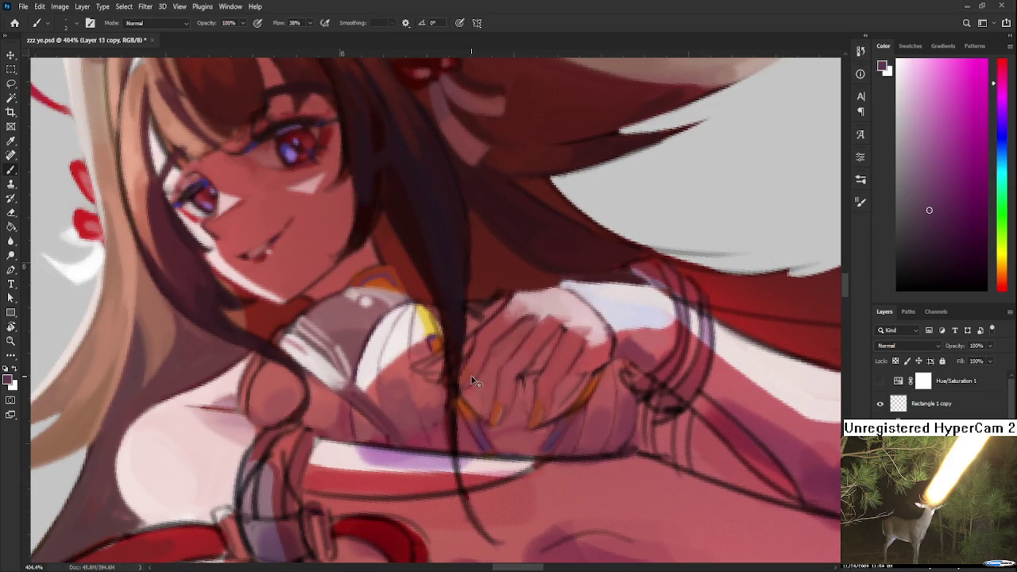
{"action": "left_click", "coordinate": [464, 380], "text": "alt"}
{"action": "left_click", "coordinate": [481, 368], "text": "alt"}
{"action": "left_click", "coordinate": [559, 302], "text": "alt"}
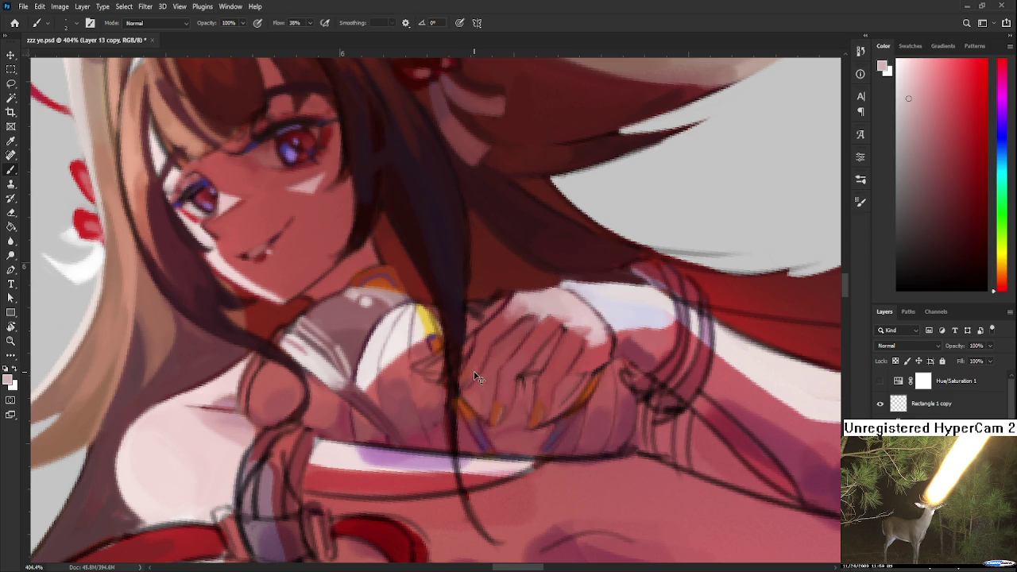
Tilt the canvas slightly, sample a dark red from the hand, and zoom in
{"action": "key", "text": "r"}
{"action": "left_click_drag", "start_coordinate": [482, 365], "coordinate": [574, 385]}
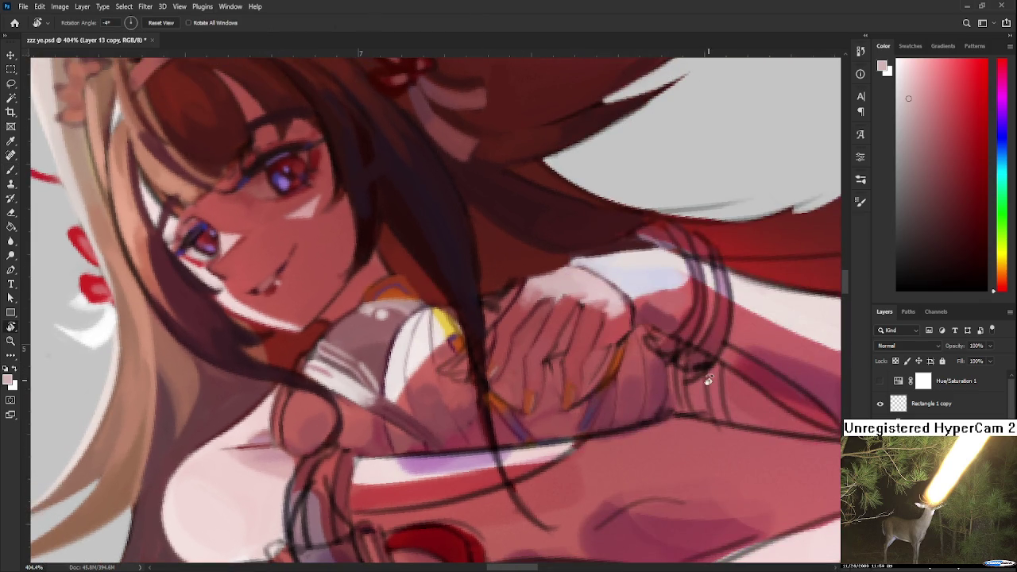
{"action": "key", "text": "b"}
{"action": "left_click", "coordinate": [542, 300], "text": "alt"}
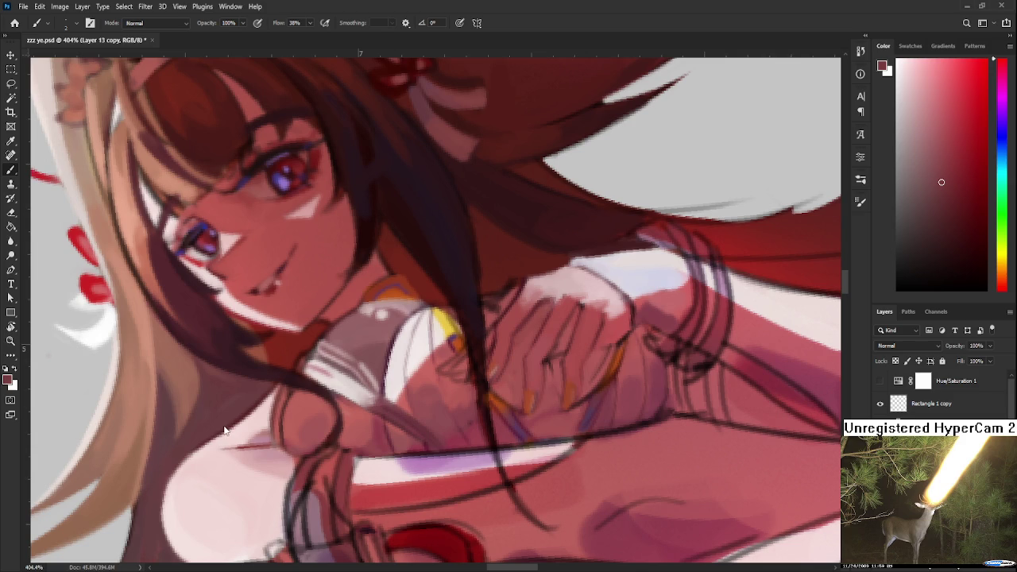
{"action": "scroll", "coordinate": [461, 350], "scroll_direction": "up", "scroll_amount": 1}
{"action": "scroll", "coordinate": [453, 349], "scroll_direction": "up", "scroll_amount": 1}
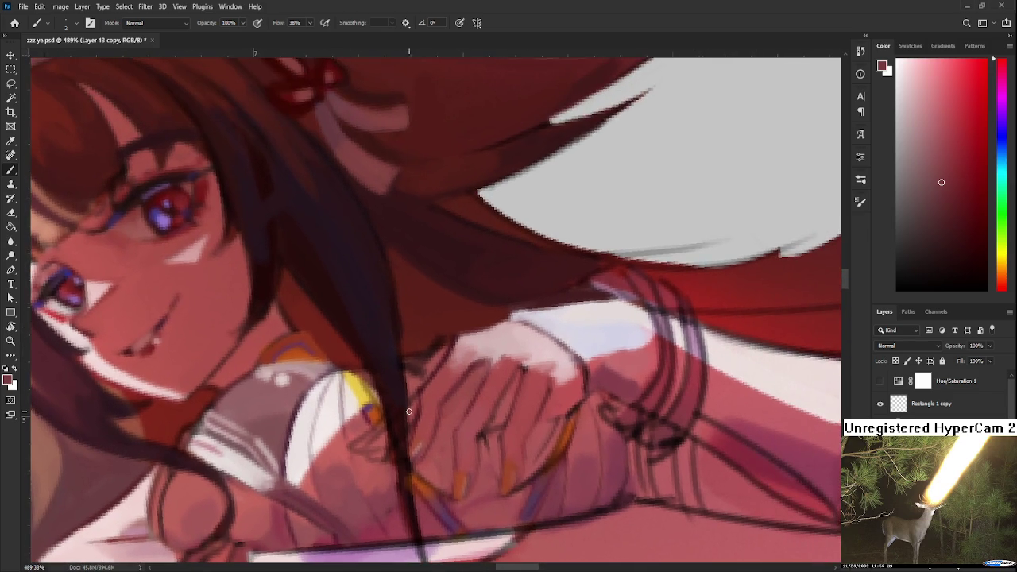
{"action": "scroll", "coordinate": [437, 349], "scroll_direction": "up", "scroll_amount": 1}
Repaint the hand and fingers with sampled lighter skin tones, deeper reds and pinks
{"action": "left_click", "coordinate": [398, 423], "text": "alt"}
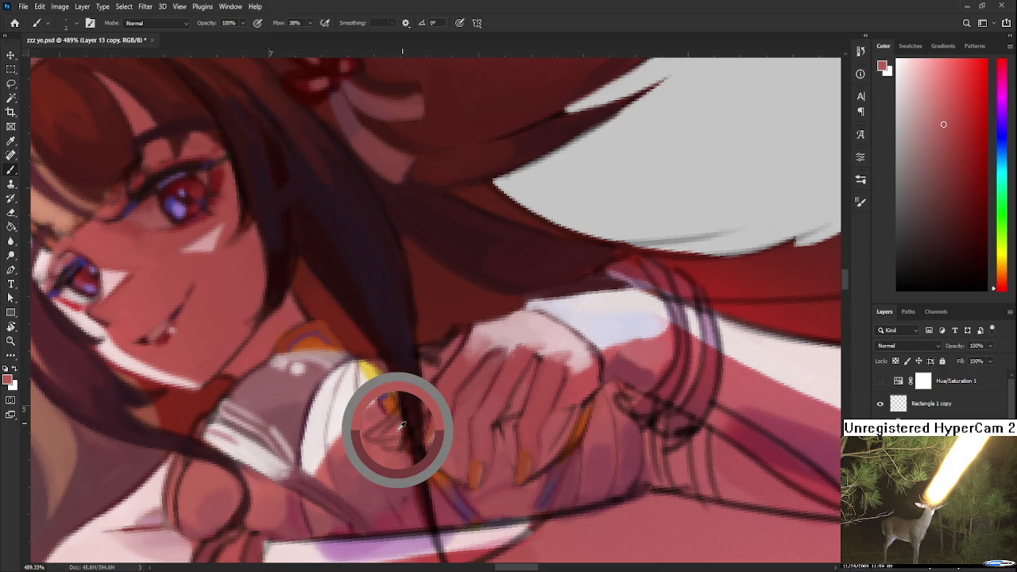
{"action": "left_click", "coordinate": [432, 385], "text": "alt"}
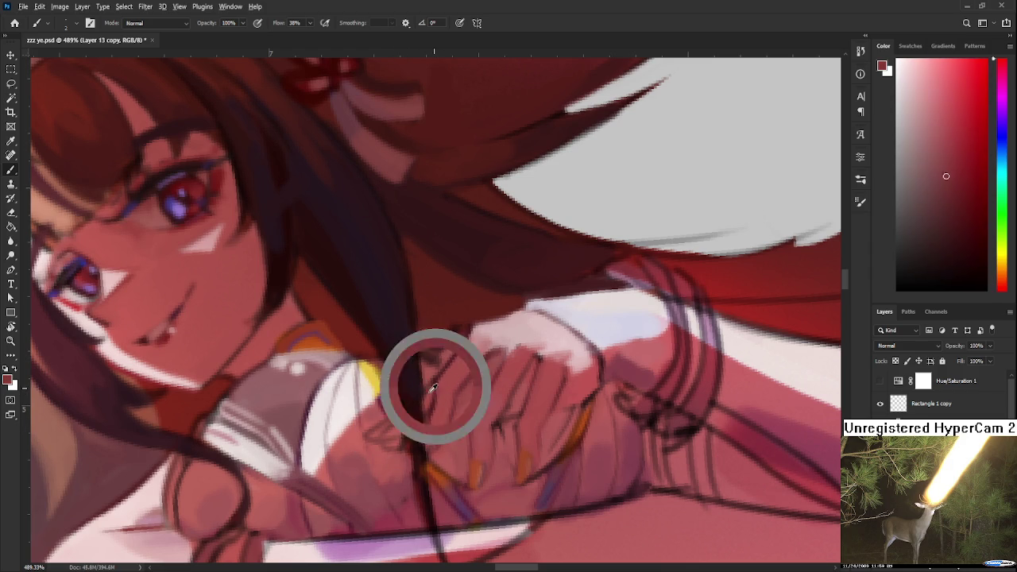
{"action": "left_click", "coordinate": [435, 385], "text": "alt"}
{"action": "left_click", "coordinate": [442, 375], "text": "alt"}
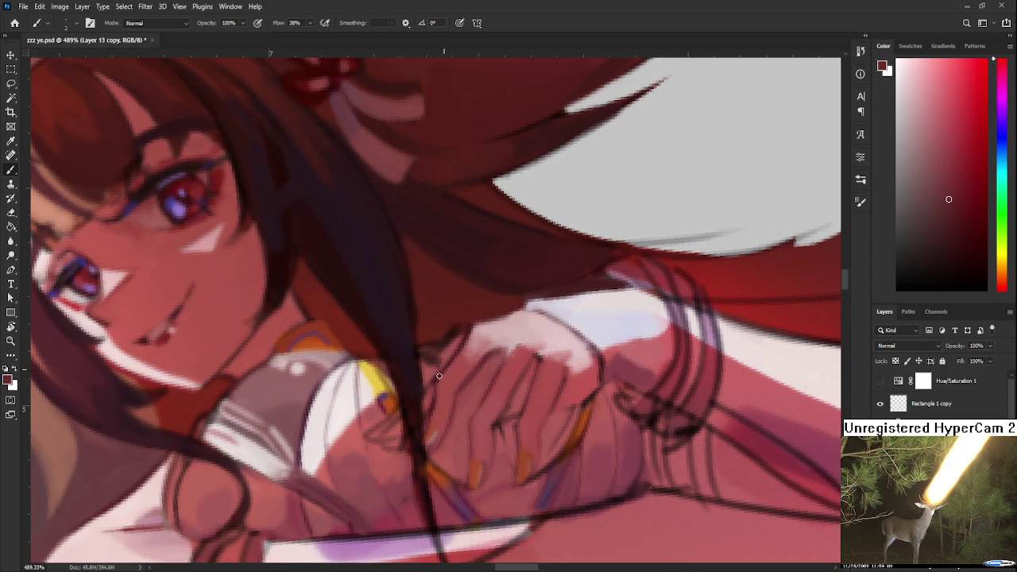
{"action": "left_click", "coordinate": [427, 397], "text": "alt"}
{"action": "left_click", "coordinate": [430, 397], "text": "alt"}
{"action": "left_click", "coordinate": [370, 433], "text": "alt"}
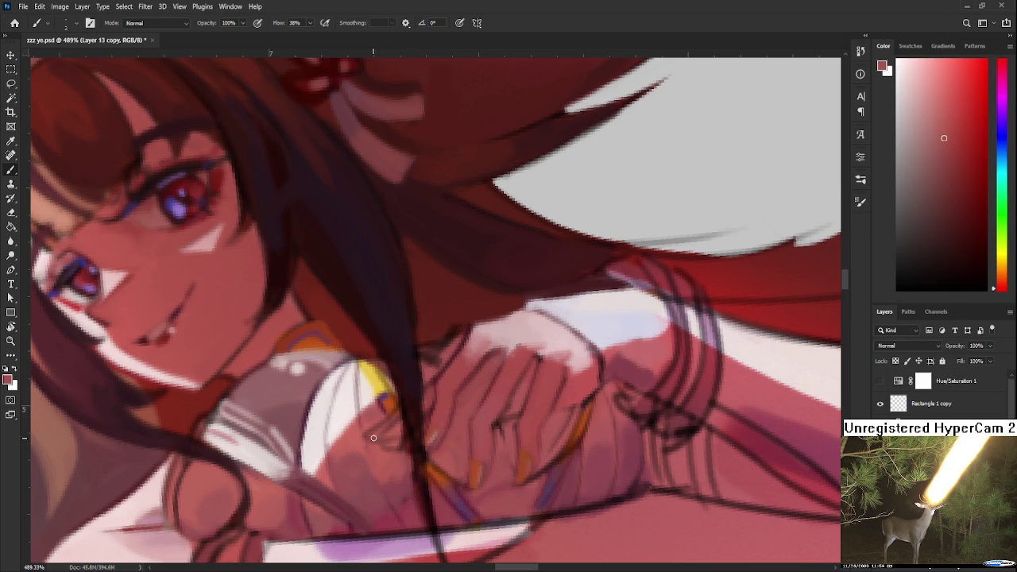
{"action": "left_click", "coordinate": [375, 455], "text": "alt"}
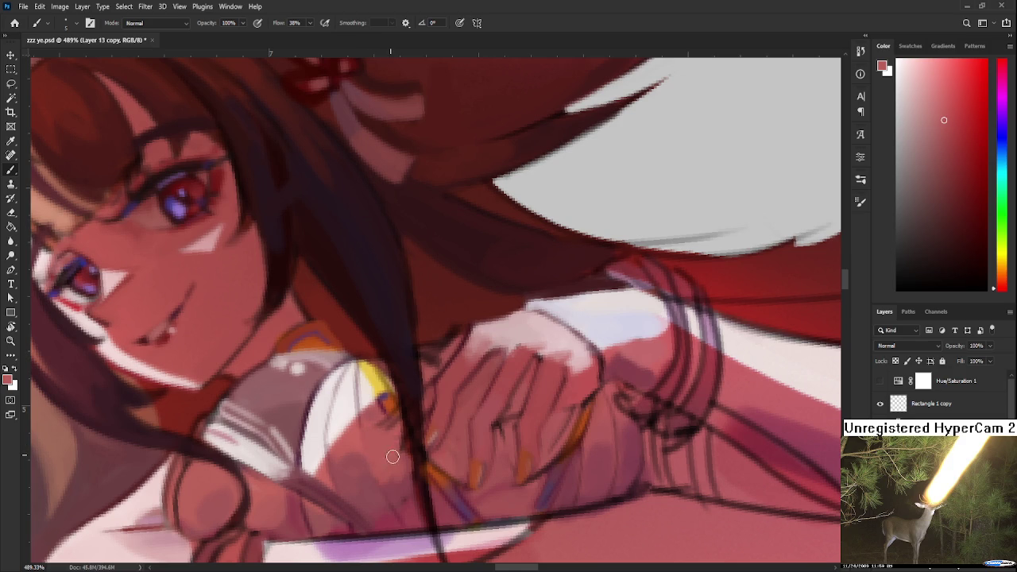
Sample the orange-red collar trim and a muted pinkish red, then darken the hair strand over the hand
{"action": "left_click", "coordinate": [389, 406], "text": "alt"}
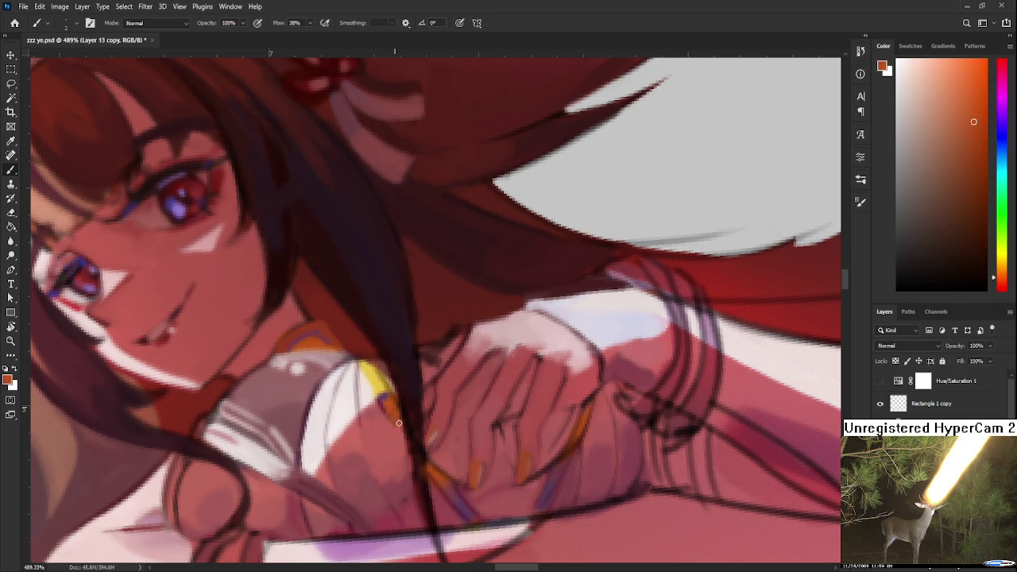
{"action": "left_click", "coordinate": [393, 409], "text": "alt"}
{"action": "left_click", "coordinate": [386, 408], "text": "alt"}
{"action": "left_click", "coordinate": [387, 421], "text": "alt"}
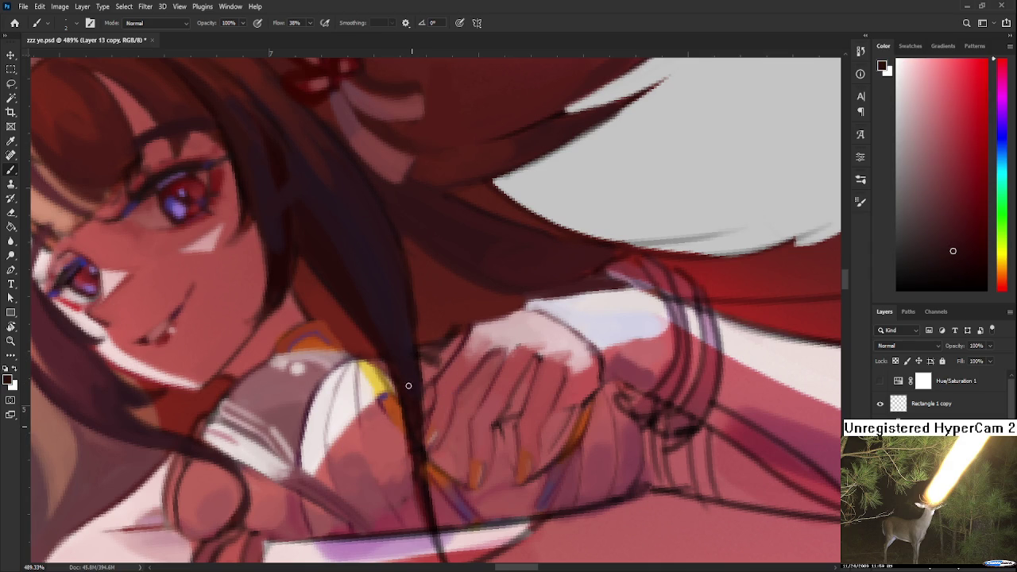
{"action": "left_click_drag", "start_coordinate": [409, 405], "coordinate": [423, 500]}
Finish darkening the hair strand across the hand and zoom out to 142% to review
{"action": "mouse_move", "coordinate": [413, 441]}
{"action": "left_mouse_down"}
{"action": "mouse_move", "coordinate": [429, 527]}
{"action": "mouse_move", "coordinate": [416, 438]}
{"action": "left_mouse_up"}
{"action": "scroll", "coordinate": [473, 354], "scroll_direction": "down", "scroll_amount": 5}
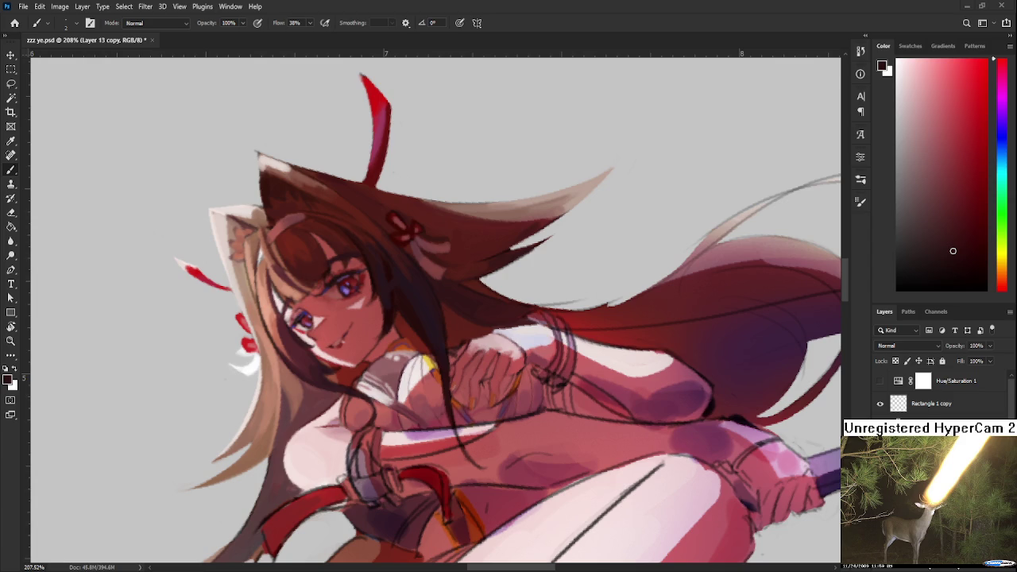
{"action": "scroll", "coordinate": [444, 198], "scroll_direction": "down", "scroll_amount": 4}
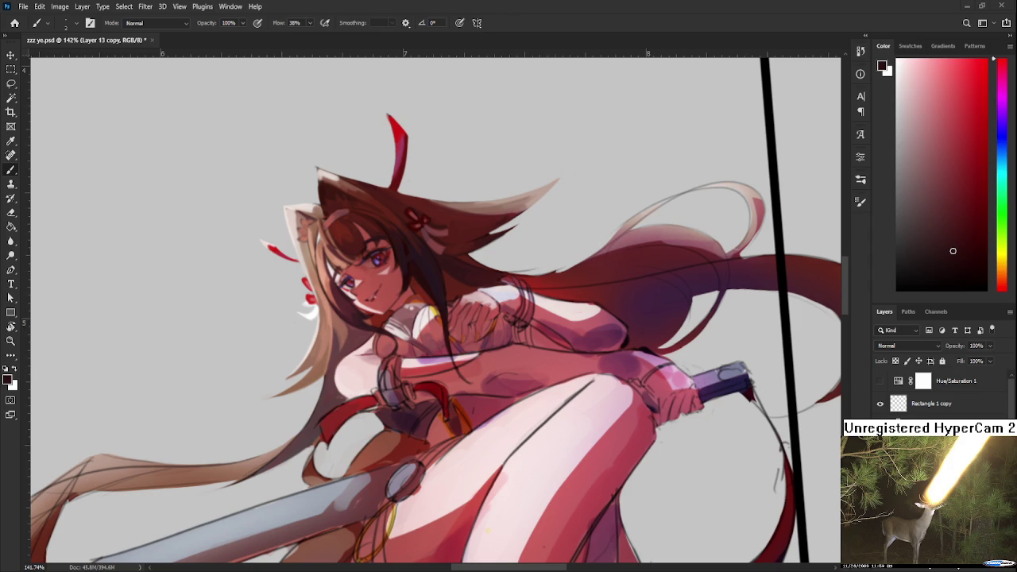
Tilt the canvas view to a new angle, then straighten it back to 0°
{"action": "scroll", "coordinate": [480, 112], "scroll_direction": "down", "scroll_amount": 3}
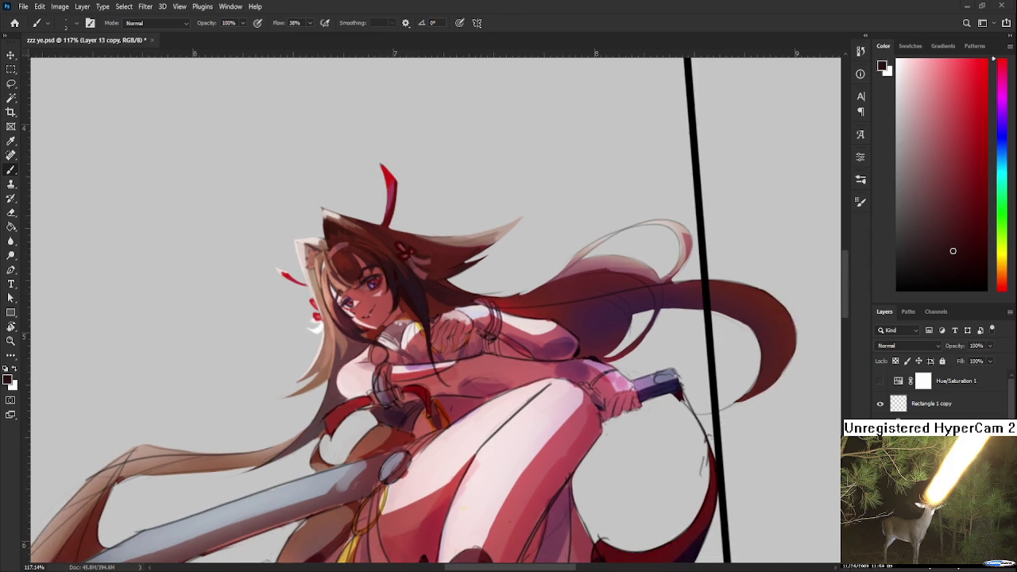
{"action": "scroll", "coordinate": [480, 112], "scroll_direction": "down", "scroll_amount": 1}
{"action": "scroll", "coordinate": [468, 135], "scroll_direction": "down", "scroll_amount": 1}
{"action": "scroll", "coordinate": [446, 178], "scroll_direction": "down", "scroll_amount": 1}
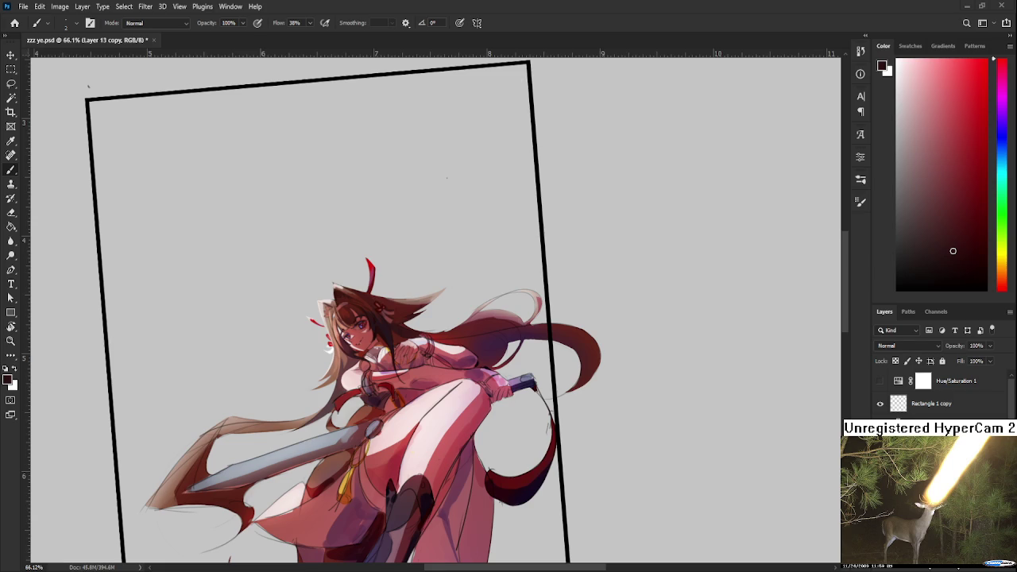
{"action": "scroll", "coordinate": [401, 349], "scroll_direction": "up", "scroll_amount": 2}
{"action": "scroll", "coordinate": [401, 350], "scroll_direction": "up", "scroll_amount": 2}
{"action": "scroll", "coordinate": [402, 349], "scroll_direction": "up", "scroll_amount": 2}
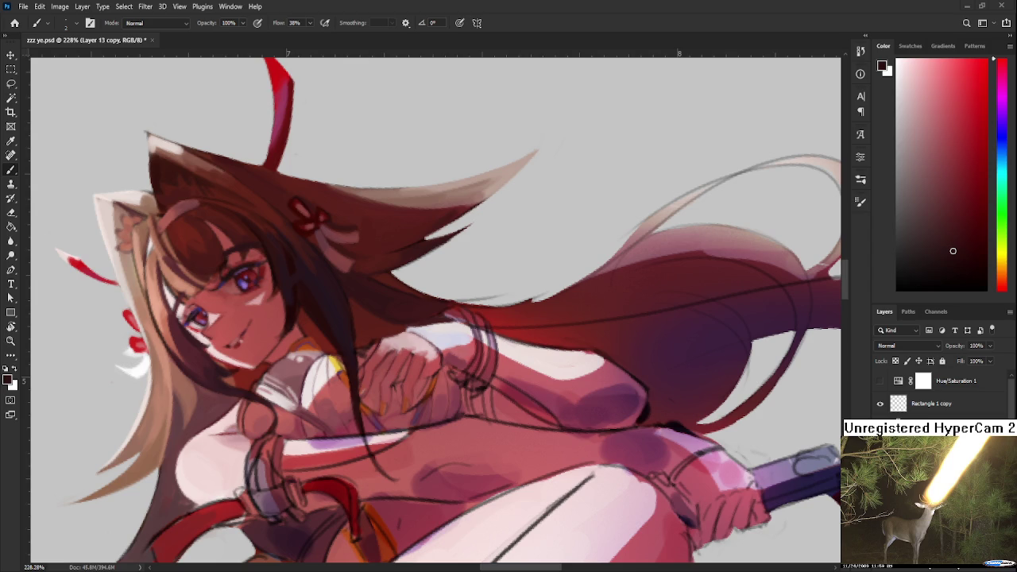
{"action": "scroll", "coordinate": [288, 389], "scroll_direction": "down", "scroll_amount": 3}
{"action": "mouse_move", "coordinate": [289, 389]}
{"action": "left_mouse_down"}
{"action": "mouse_move", "coordinate": [492, 443]}
{"action": "mouse_move", "coordinate": [501, 479]}
{"action": "left_mouse_up"}
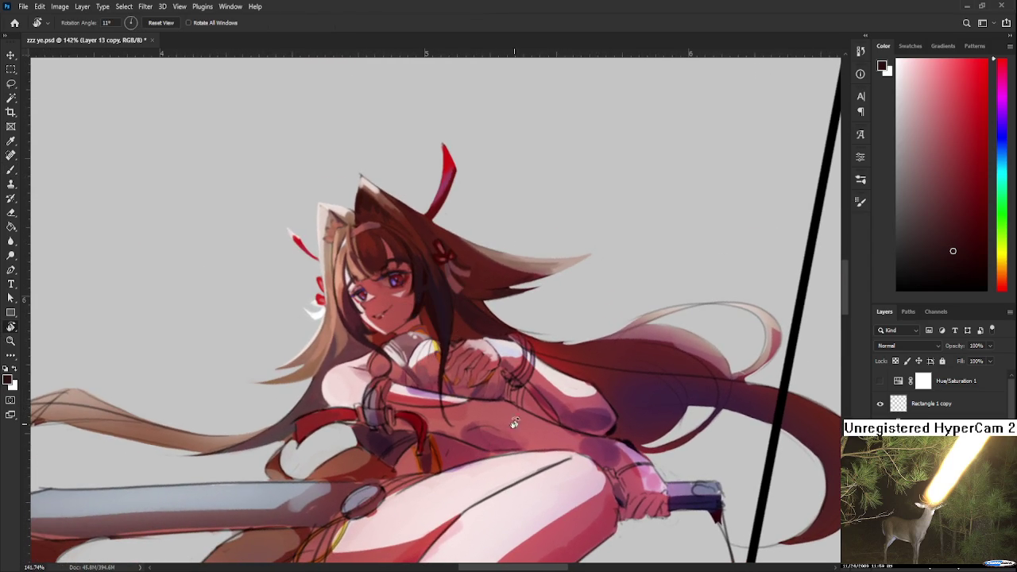
{"action": "scroll", "coordinate": [477, 381], "scroll_direction": "down", "scroll_amount": 3}
{"action": "scroll", "coordinate": [473, 378], "scroll_direction": "down", "scroll_amount": 2}
{"action": "scroll", "coordinate": [473, 378], "scroll_direction": "up", "scroll_amount": 1}
{"action": "scroll", "coordinate": [469, 385], "scroll_direction": "up", "scroll_amount": 2}
{"action": "scroll", "coordinate": [461, 397], "scroll_direction": "up", "scroll_amount": 2}
{"action": "left_click_drag", "start_coordinate": [460, 397], "coordinate": [479, 405]}
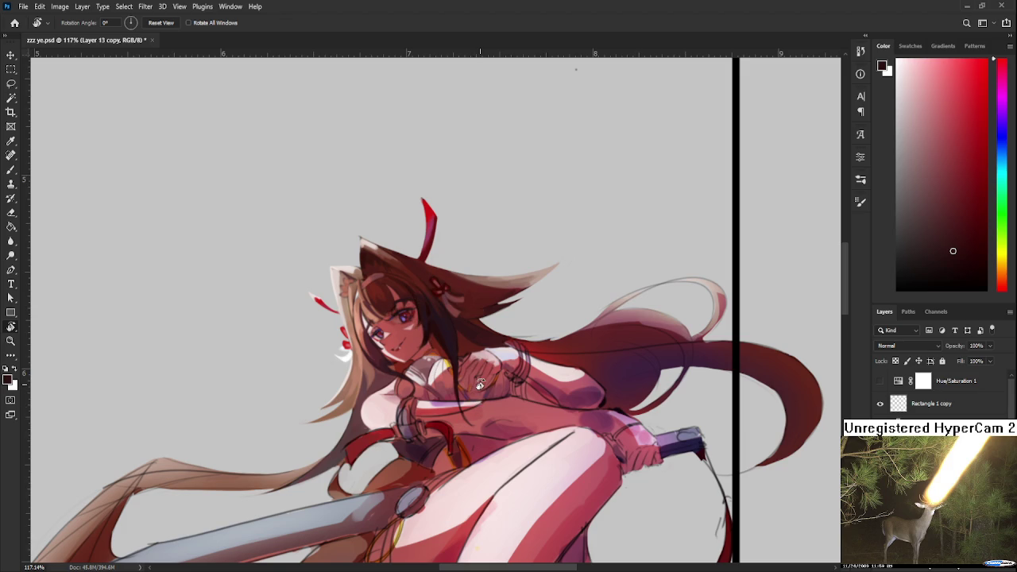
{"action": "scroll", "coordinate": [479, 384], "scroll_direction": "down", "scroll_amount": 1}
{"action": "scroll", "coordinate": [479, 384], "scroll_direction": "down", "scroll_amount": 2}
{"action": "scroll", "coordinate": [480, 383], "scroll_direction": "up", "scroll_amount": 2}
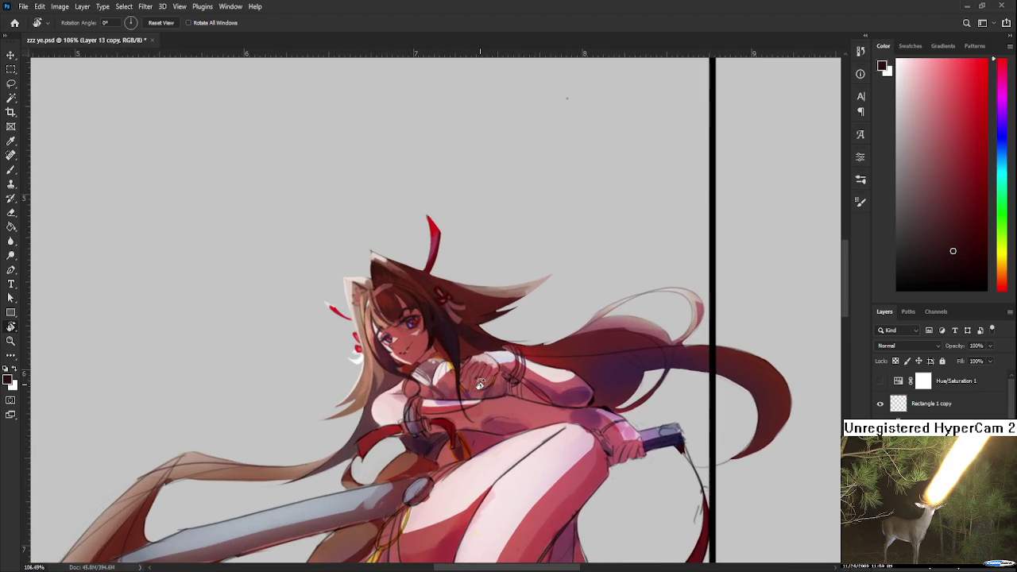
{"action": "scroll", "coordinate": [480, 379], "scroll_direction": "up", "scroll_amount": 1}
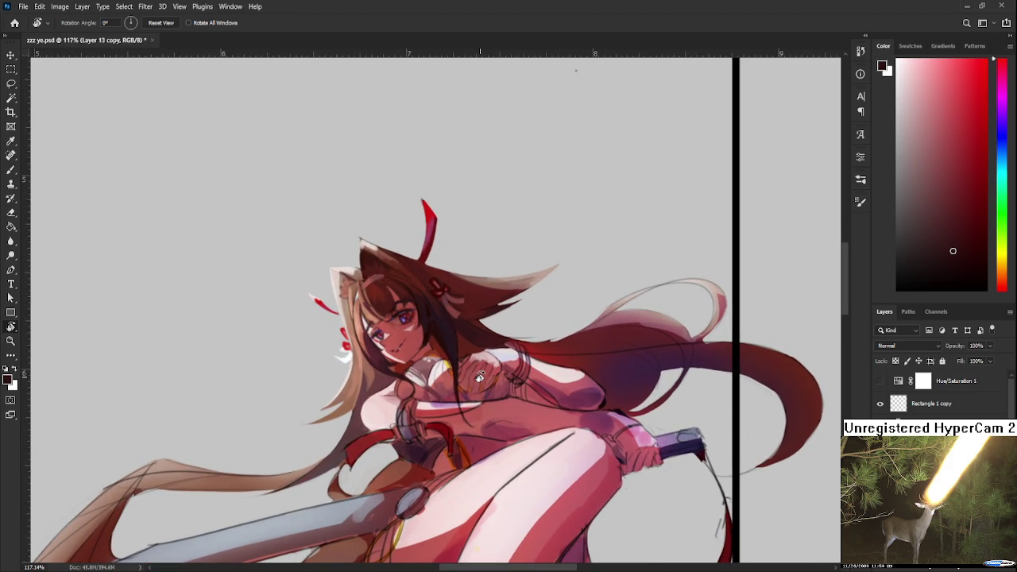
{"action": "scroll", "coordinate": [456, 365], "scroll_direction": "up", "scroll_amount": 1}
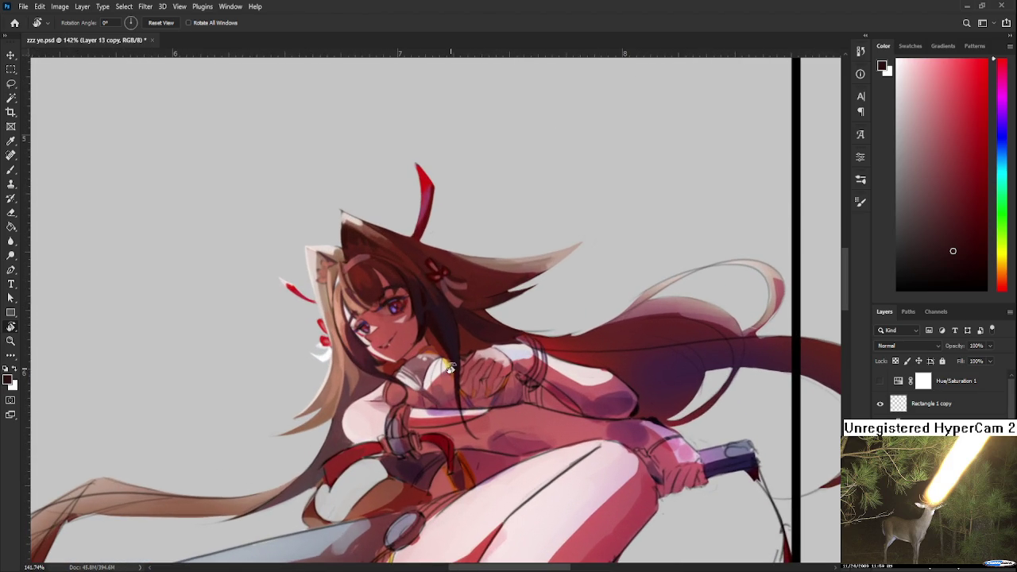
With the Brush active, sample a darker red-brown from the painting
{"action": "key", "text": "b"}
{"action": "left_click", "coordinate": [411, 387], "text": "alt"}
{"action": "left_click_drag", "start_coordinate": [411, 387], "coordinate": [329, 416]}
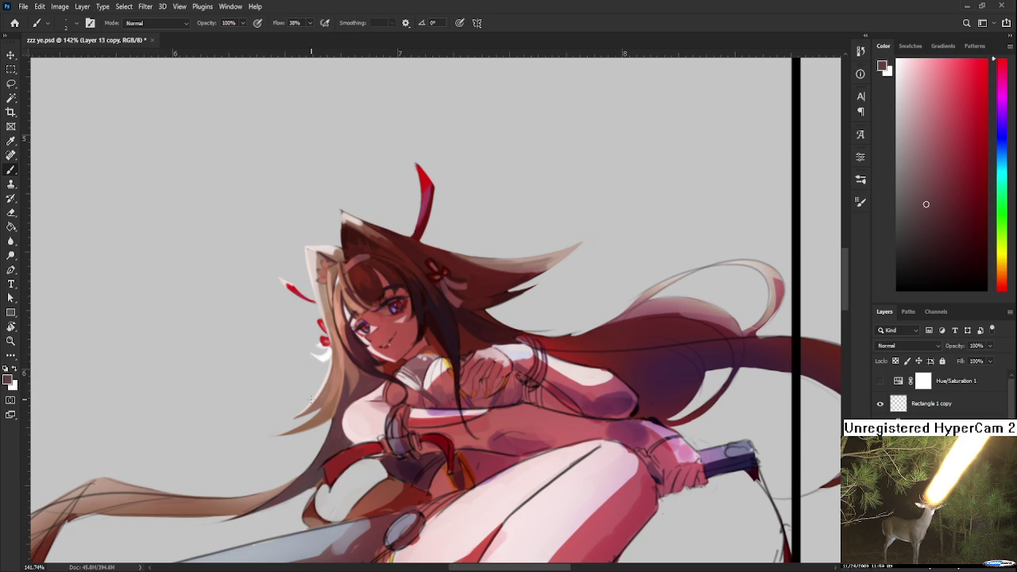
Darken the ear's left outline with sampled dark red and erase the dark edge at its tip
{"action": "left_click_drag", "start_coordinate": [348, 319], "coordinate": [360, 407]}
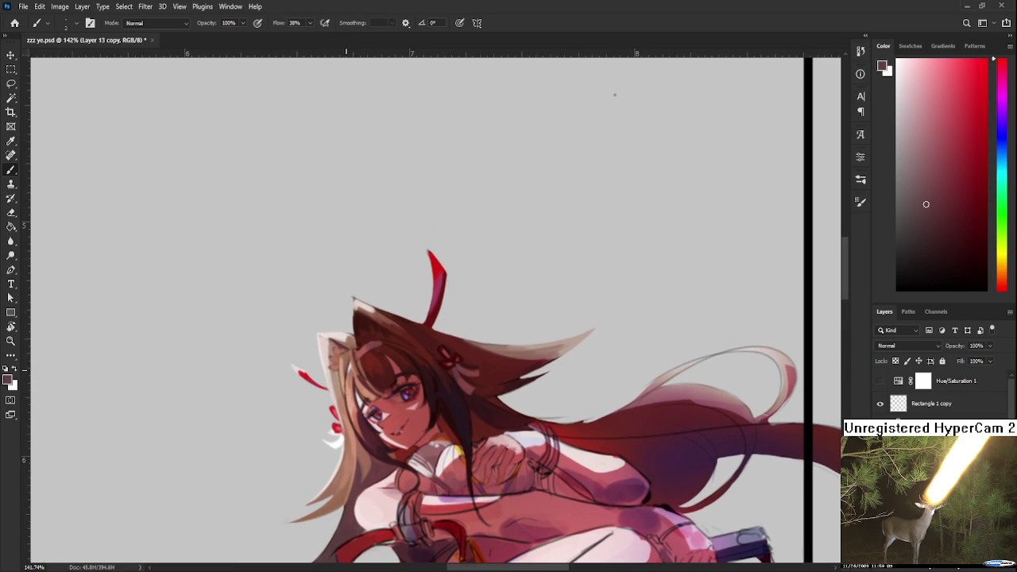
{"action": "left_click", "coordinate": [359, 321], "text": "alt"}
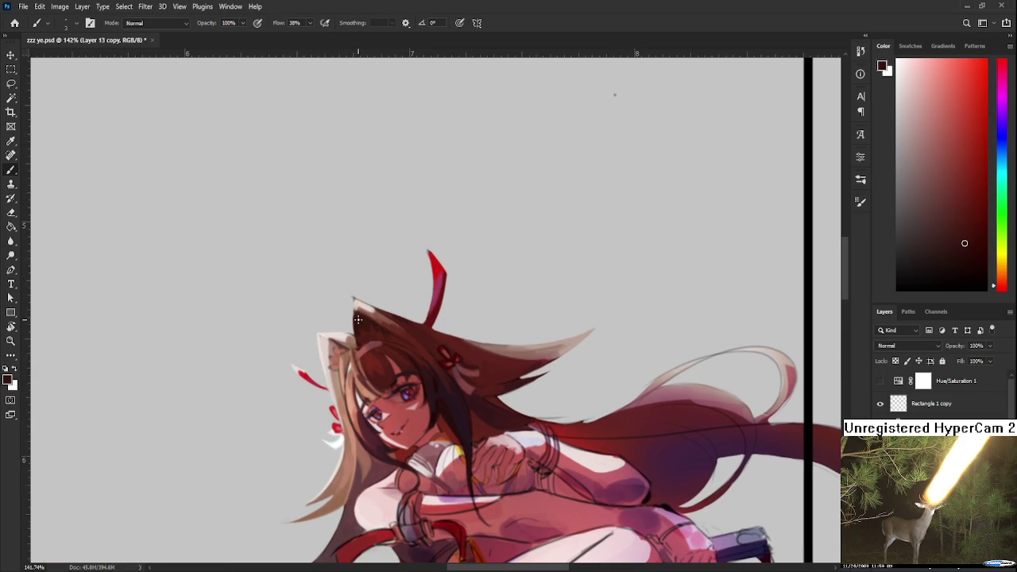
{"action": "mouse_move", "coordinate": [354, 329]}
{"action": "left_mouse_down"}
{"action": "mouse_move", "coordinate": [352, 303]}
{"action": "mouse_move", "coordinate": [354, 335]}
{"action": "left_mouse_up"}
{"action": "key", "text": "e"}
{"action": "left_click_drag", "start_coordinate": [353, 300], "coordinate": [354, 325]}
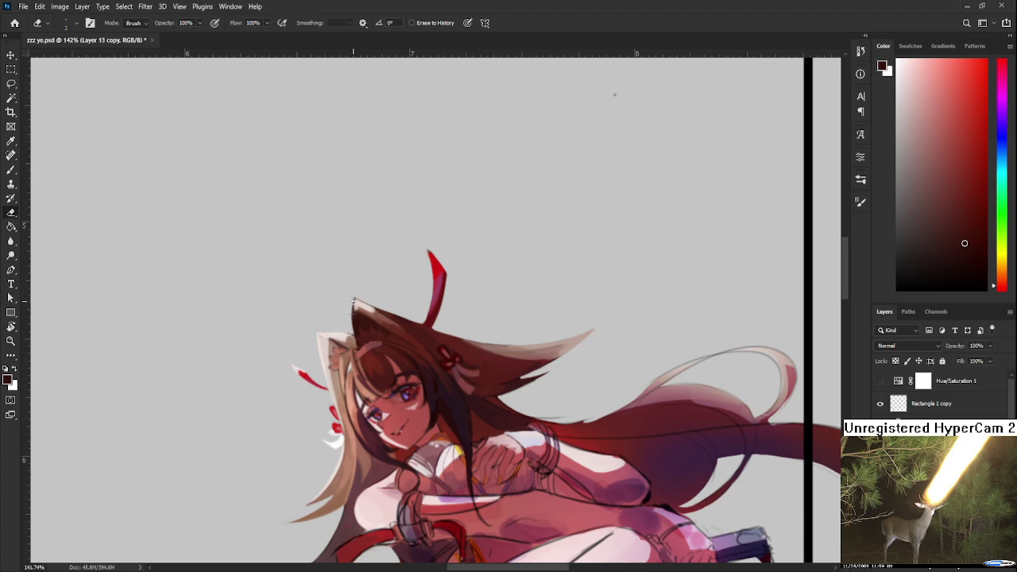
{"action": "mouse_move", "coordinate": [355, 319]}
{"action": "left_mouse_down"}
{"action": "mouse_move", "coordinate": [445, 274]}
{"action": "mouse_move", "coordinate": [526, 348]}
{"action": "mouse_move", "coordinate": [456, 399]}
{"action": "left_mouse_up"}
{"action": "key", "text": "r"}
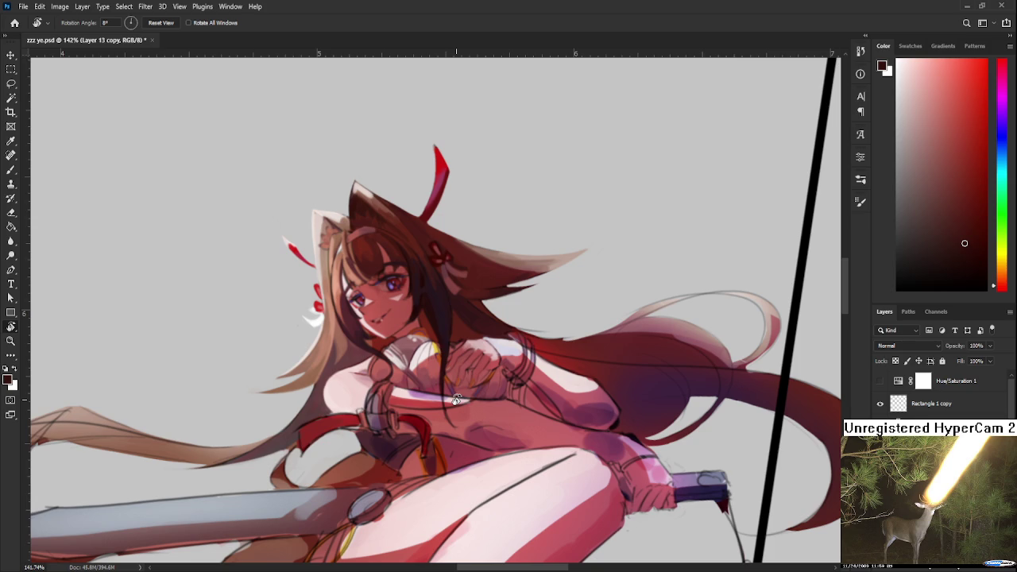
Sample a lighter muted pinkish red from the painting
{"action": "left_click_drag", "start_coordinate": [484, 342], "coordinate": [387, 355]}
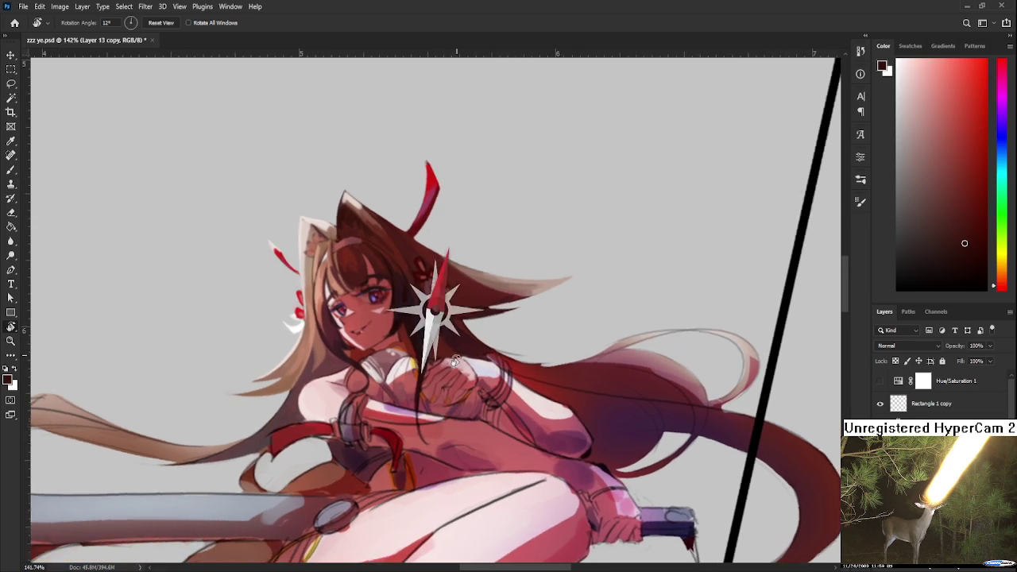
{"action": "left_click", "coordinate": [394, 375], "text": "alt"}
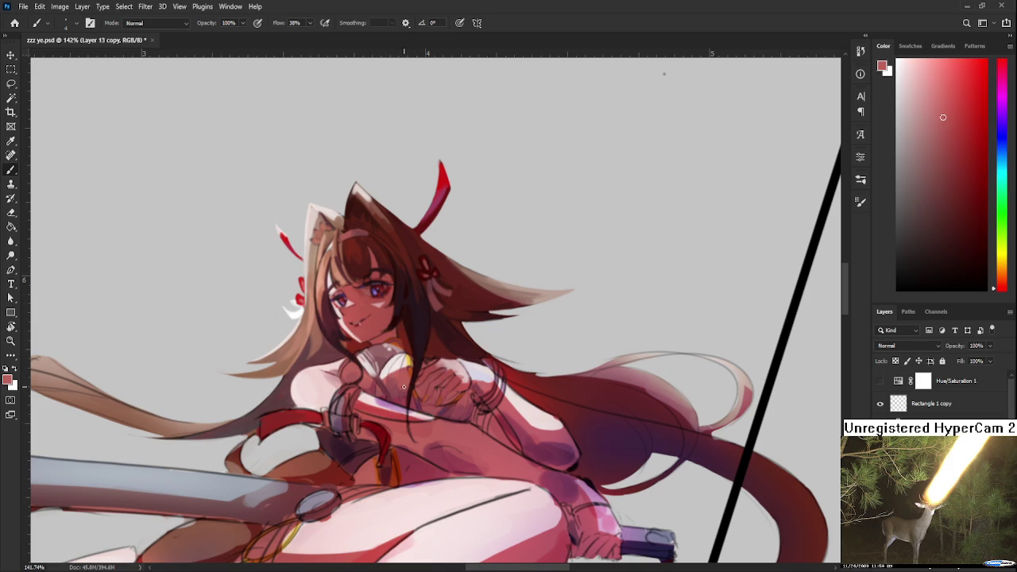
{"action": "scroll", "coordinate": [403, 387], "scroll_direction": "down", "scroll_amount": 6}
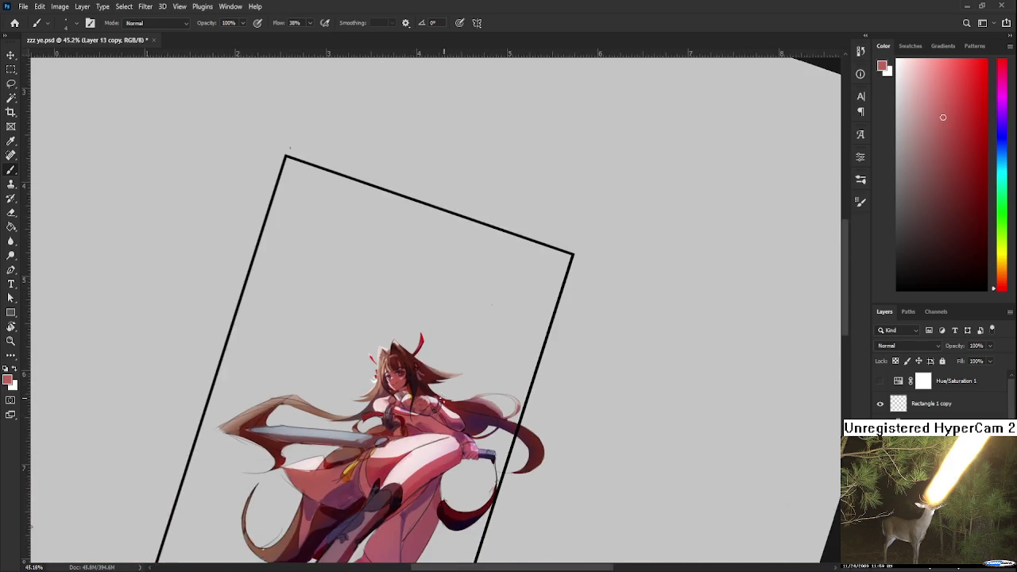
Straighten the canvas rotation back to 0° and go to the Home screen
{"action": "key", "text": "r"}
{"action": "left_click", "coordinate": [468, 488]}
{"action": "left_click_drag", "start_coordinate": [469, 489], "coordinate": [457, 486]}
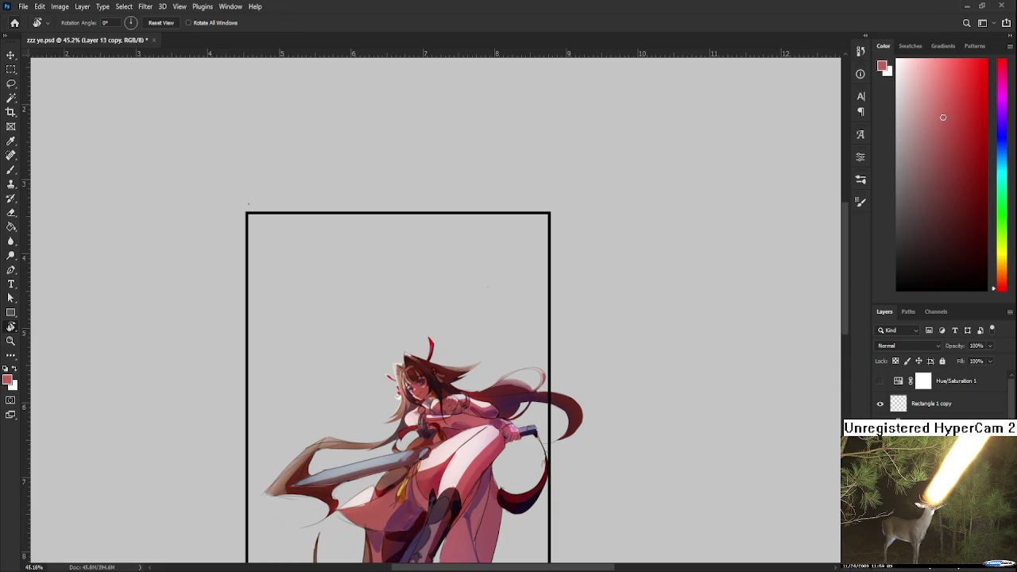
{"action": "left_click", "coordinate": [15, 22]}
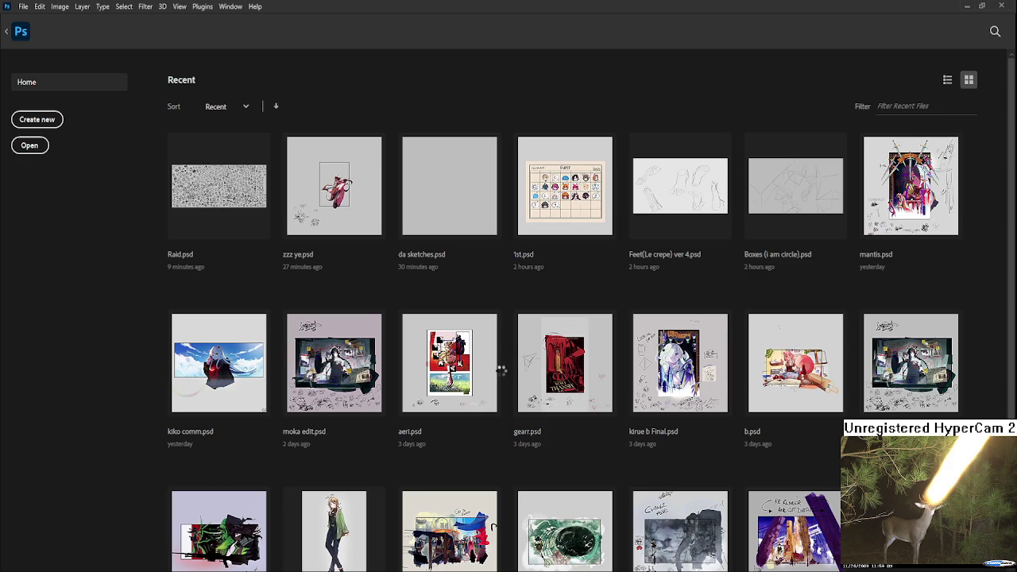
Return to zzzing.psd, delete the two top-left sketches, then undo the deletion
{"action": "key", "text": "Escape"}
{"action": "scroll", "coordinate": [515, 332], "scroll_direction": "up", "scroll_amount": 1}
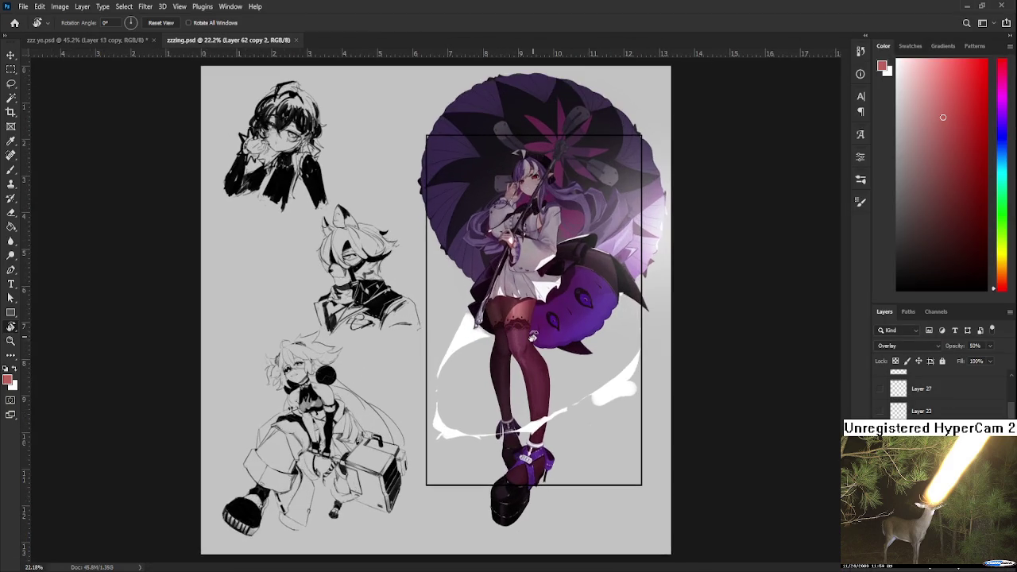
{"action": "scroll", "coordinate": [532, 336], "scroll_direction": "up", "scroll_amount": 1}
{"action": "scroll", "coordinate": [545, 336], "scroll_direction": "up", "scroll_amount": 1}
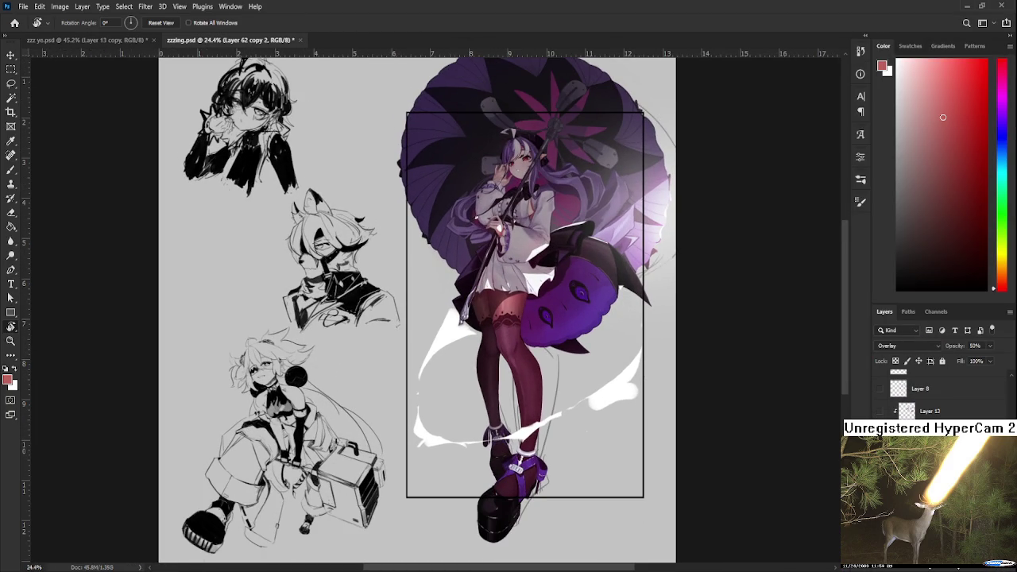
{"action": "key", "text": "Delete"}
{"action": "key", "text": "ctrl+z"}
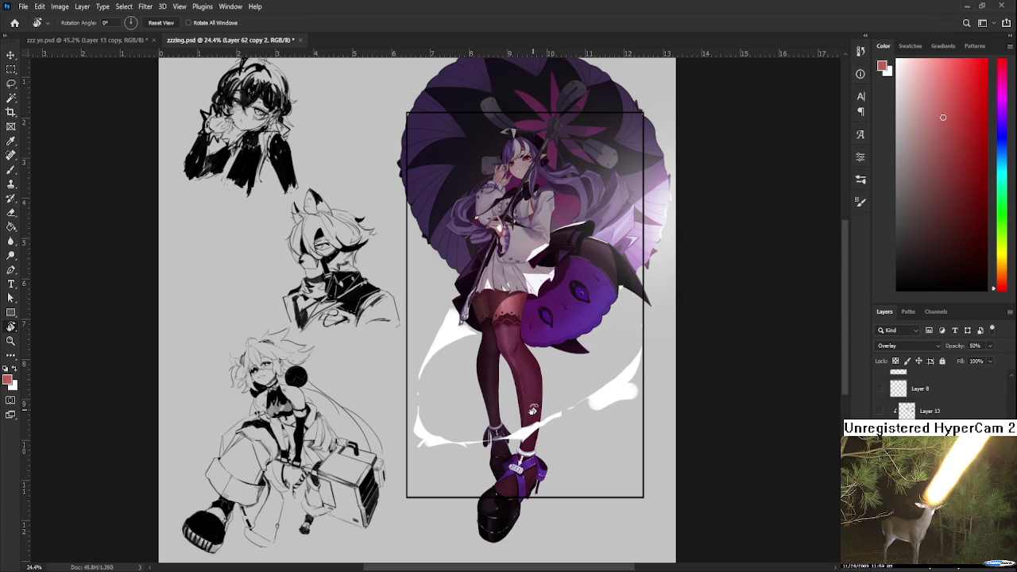
Zoom in on the umbrella girl's head and hair, then zoom out to the whole illustration
{"action": "scroll", "coordinate": [532, 409], "scroll_direction": "up", "scroll_amount": 3}
{"action": "scroll", "coordinate": [508, 408], "scroll_direction": "down", "scroll_amount": 1}
{"action": "scroll", "coordinate": [477, 408], "scroll_direction": "down", "scroll_amount": 1}
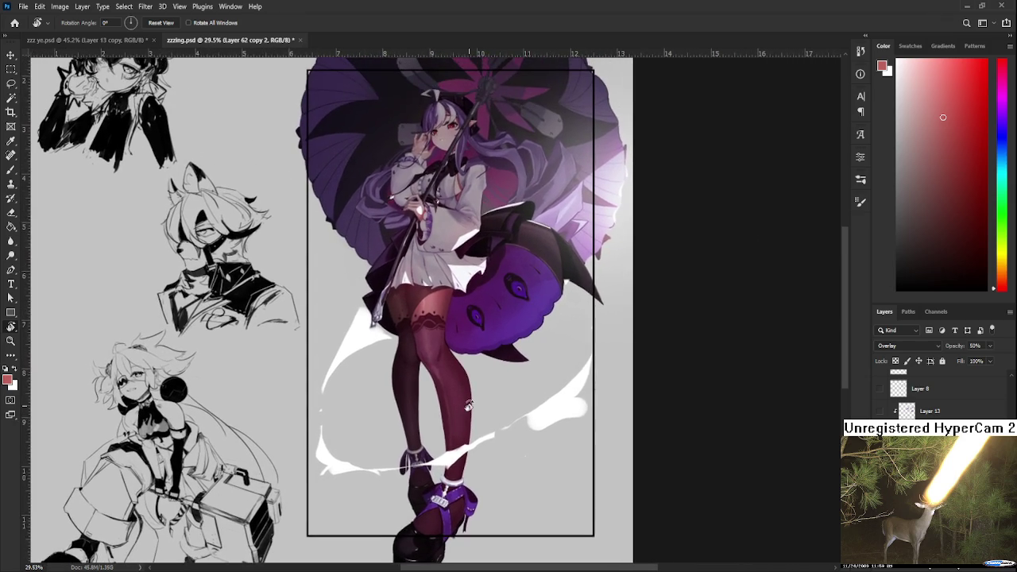
{"action": "scroll", "coordinate": [469, 408], "scroll_direction": "down", "scroll_amount": 1}
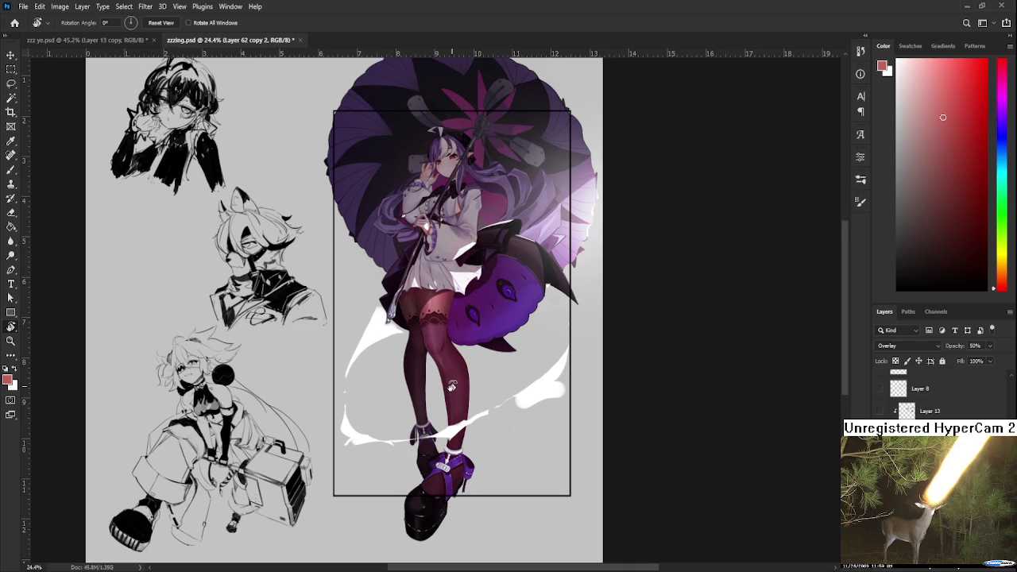
{"action": "scroll", "coordinate": [450, 386], "scroll_direction": "up", "scroll_amount": 1}
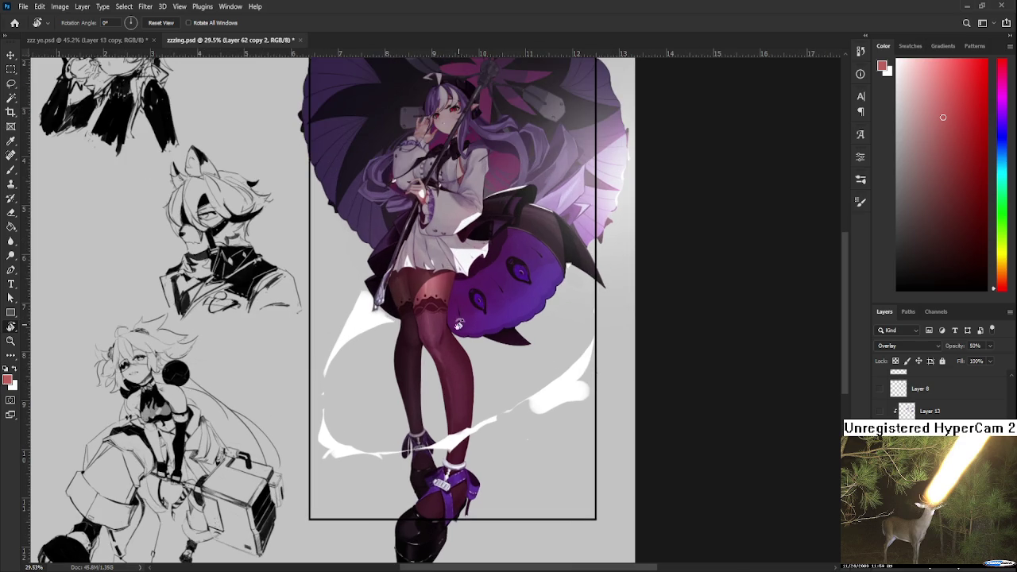
{"action": "scroll", "coordinate": [447, 249], "scroll_direction": "up", "scroll_amount": 1}
{"action": "scroll", "coordinate": [446, 251], "scroll_direction": "down", "scroll_amount": 2}
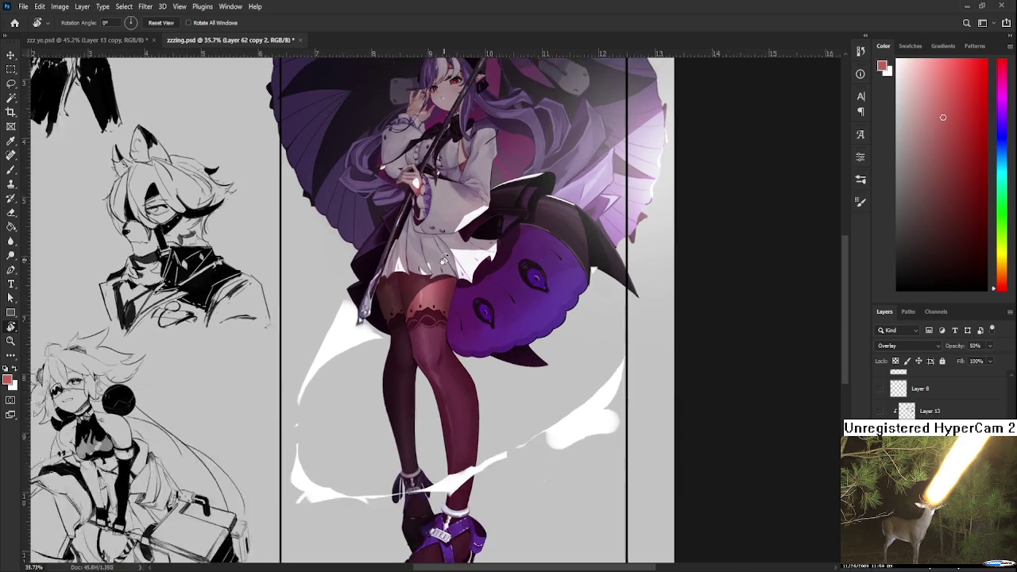
{"action": "scroll", "coordinate": [447, 230], "scroll_direction": "up", "scroll_amount": 2}
{"action": "scroll", "coordinate": [429, 302], "scroll_direction": "up", "scroll_amount": 2}
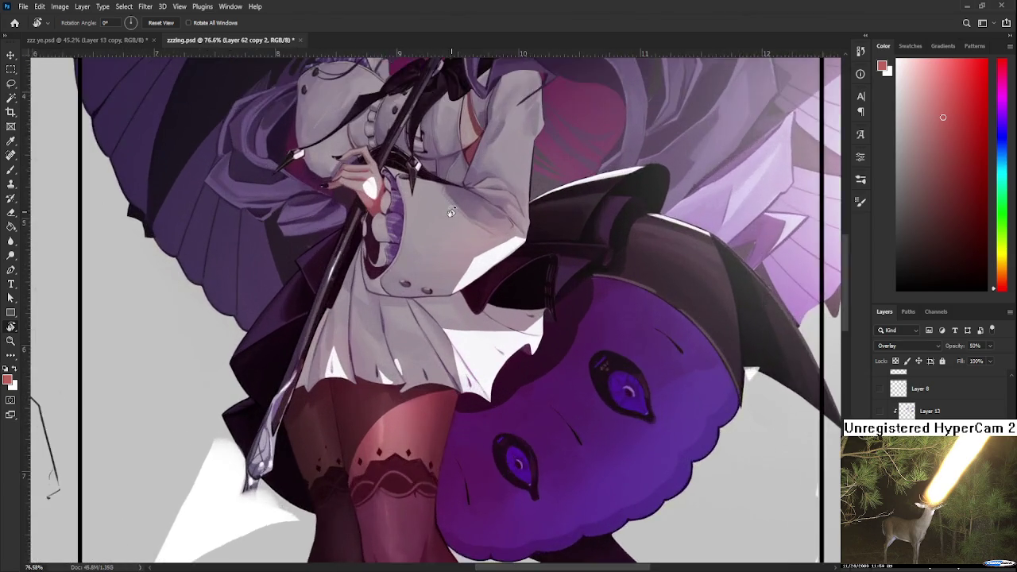
{"action": "scroll", "coordinate": [413, 357], "scroll_direction": "up", "scroll_amount": 1}
{"action": "scroll", "coordinate": [400, 395], "scroll_direction": "up", "scroll_amount": 2}
{"action": "mouse_move", "coordinate": [400, 394]}
{"action": "left_mouse_down"}
{"action": "mouse_move", "coordinate": [467, 373]}
{"action": "mouse_move", "coordinate": [468, 438]}
{"action": "left_mouse_up"}
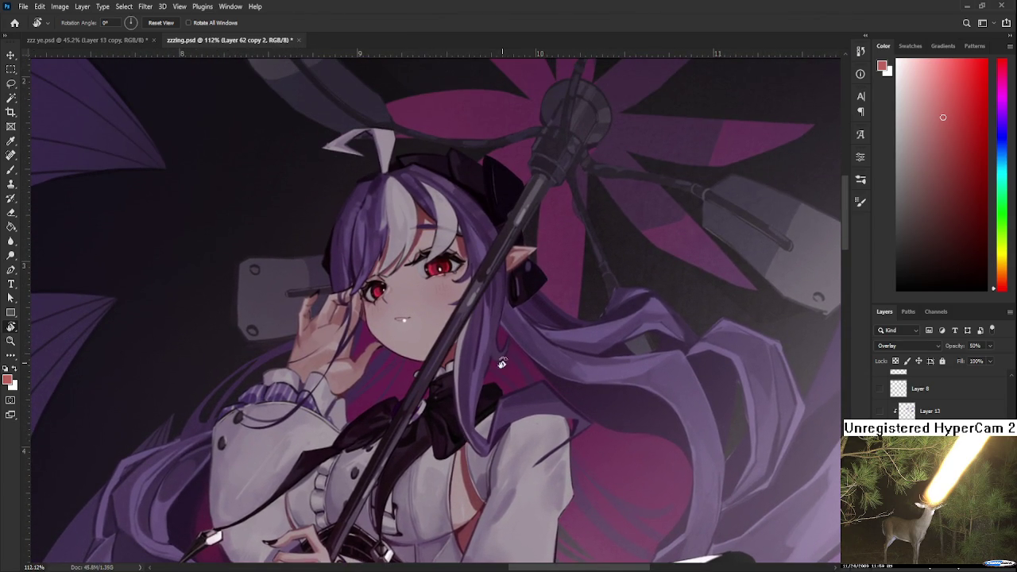
{"action": "mouse_move", "coordinate": [507, 341]}
{"action": "left_mouse_down"}
{"action": "mouse_move", "coordinate": [515, 333]}
{"action": "mouse_move", "coordinate": [479, 306]}
{"action": "left_mouse_up"}
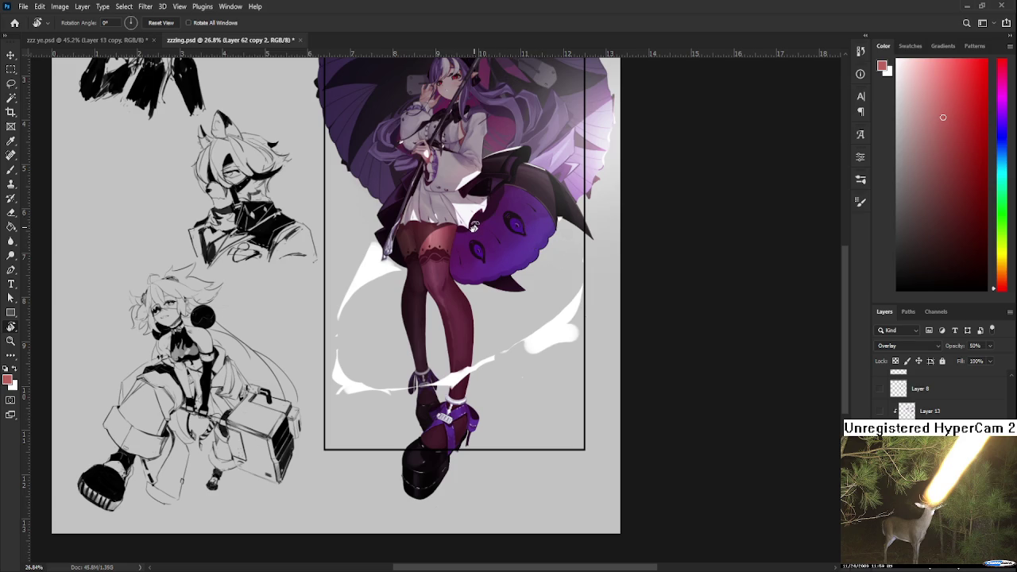
Check the shoe and umbrella top, then put a crop frame around the whole canvas
{"action": "scroll", "coordinate": [473, 226], "scroll_direction": "down", "scroll_amount": 1}
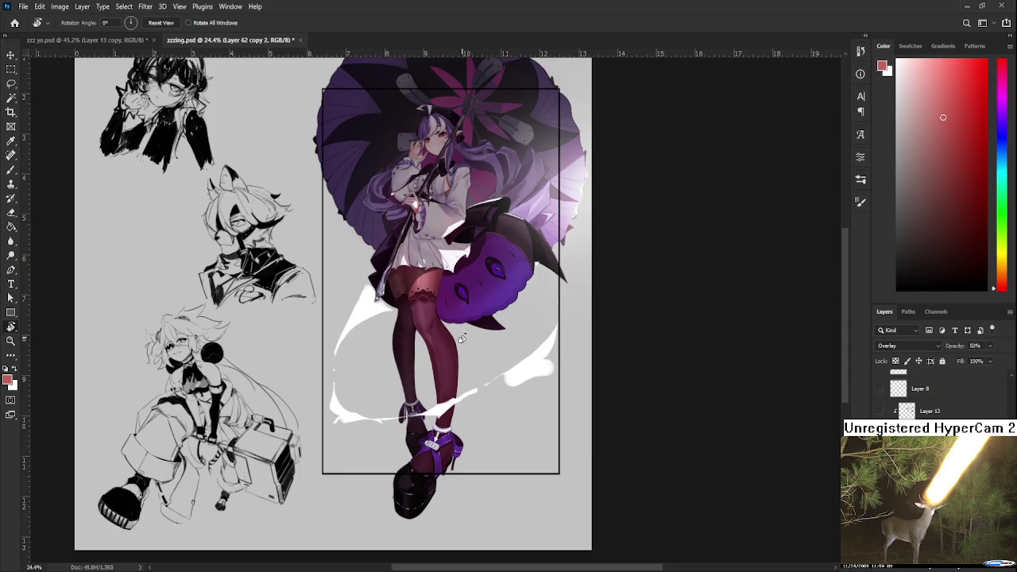
{"action": "scroll", "coordinate": [439, 501], "scroll_direction": "up", "scroll_amount": 5}
{"action": "mouse_move", "coordinate": [392, 461]}
{"action": "left_mouse_down"}
{"action": "mouse_move", "coordinate": [429, 369]}
{"action": "mouse_move", "coordinate": [433, 428]}
{"action": "left_mouse_up"}
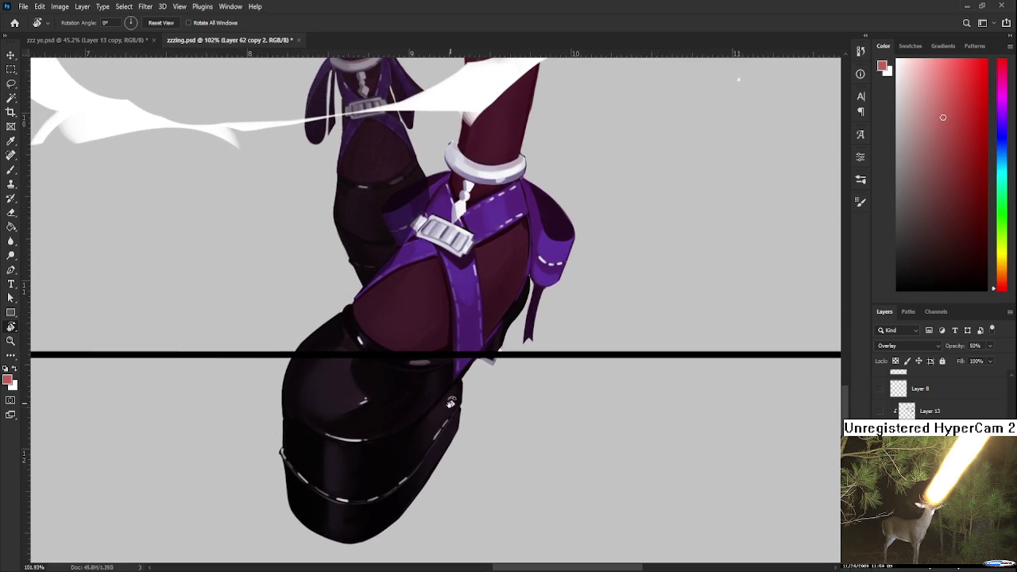
{"action": "scroll", "coordinate": [462, 349], "scroll_direction": "down", "scroll_amount": 1}
{"action": "scroll", "coordinate": [463, 349], "scroll_direction": "down", "scroll_amount": 1}
{"action": "scroll", "coordinate": [461, 340], "scroll_direction": "down", "scroll_amount": 1}
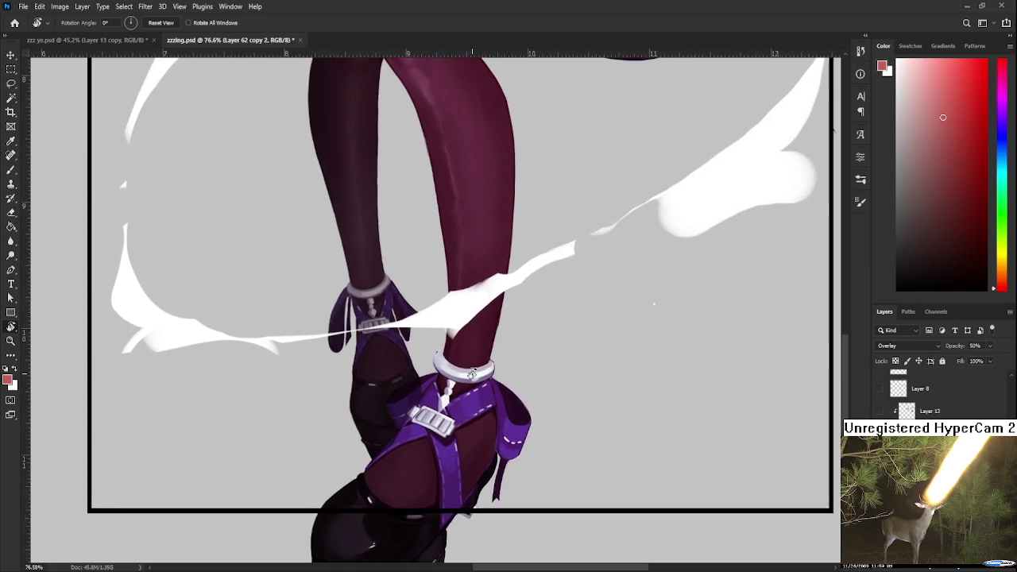
{"action": "scroll", "coordinate": [461, 326], "scroll_direction": "down", "scroll_amount": 1}
{"action": "scroll", "coordinate": [460, 311], "scroll_direction": "down", "scroll_amount": 1}
{"action": "left_click_drag", "start_coordinate": [460, 311], "coordinate": [474, 398]}
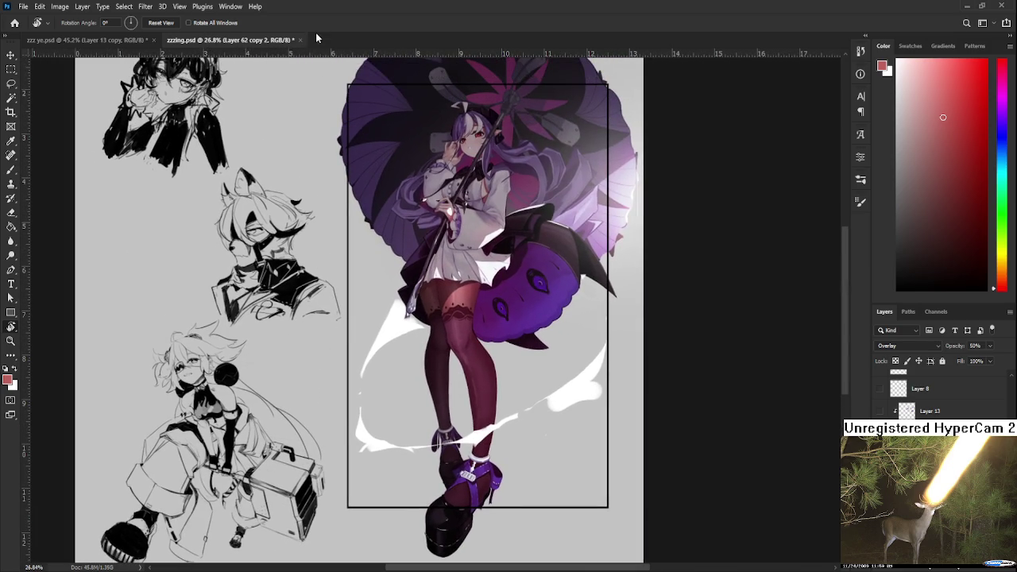
{"action": "left_click_drag", "start_coordinate": [302, 48], "coordinate": [313, 106]}
{"action": "left_click", "coordinate": [11, 113]}
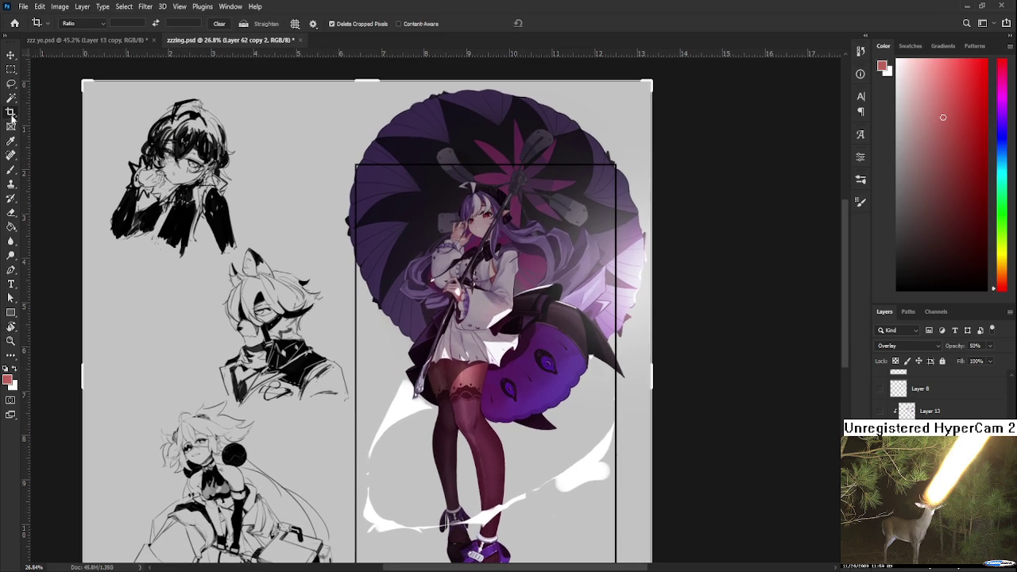
{"action": "left_click_drag", "start_coordinate": [361, 173], "coordinate": [616, 467]}
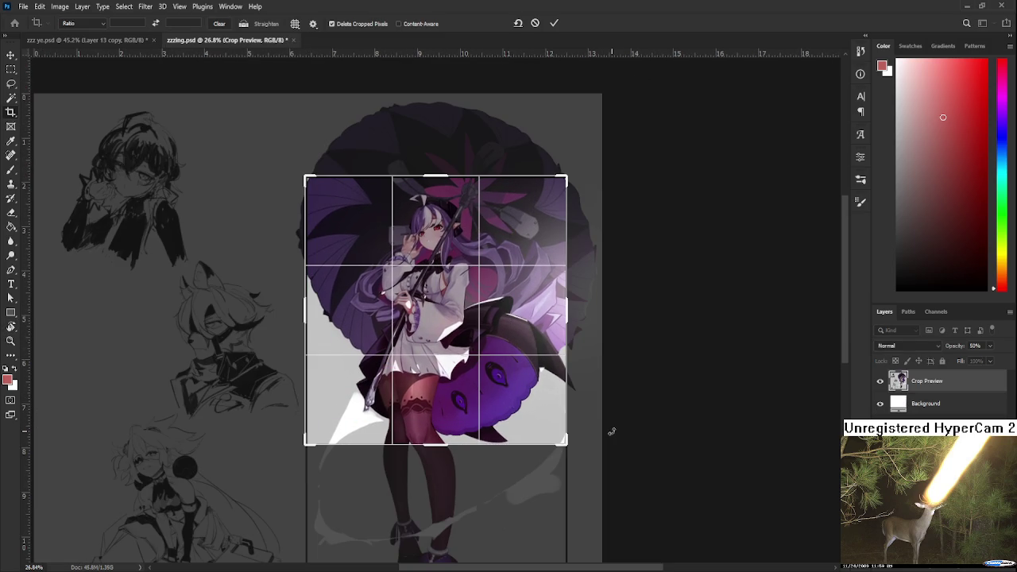
{"action": "key", "text": "Return"}
{"action": "scroll", "coordinate": [526, 345], "scroll_direction": "down", "scroll_amount": 3}
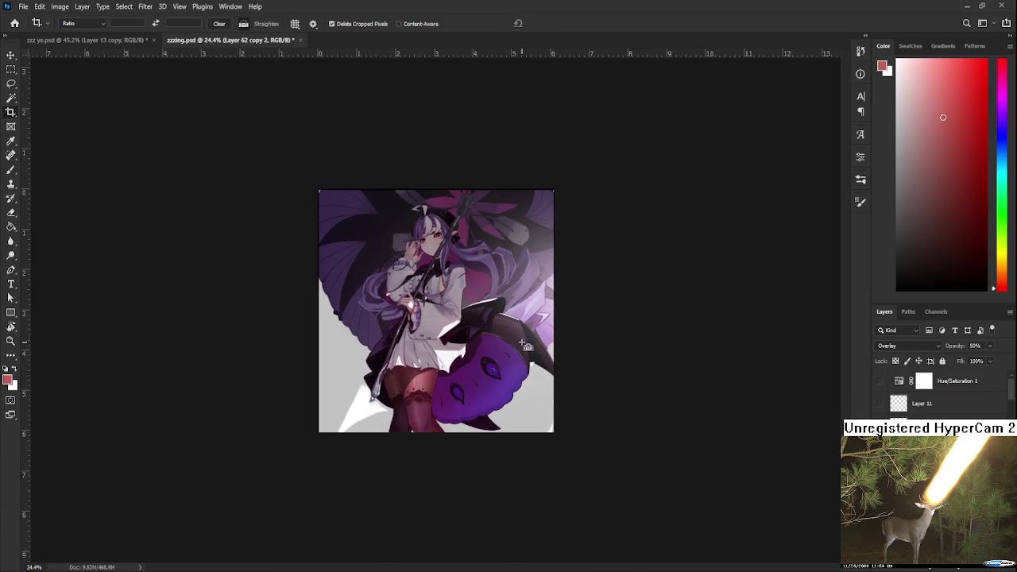
{"action": "key", "text": "ctrl+z"}
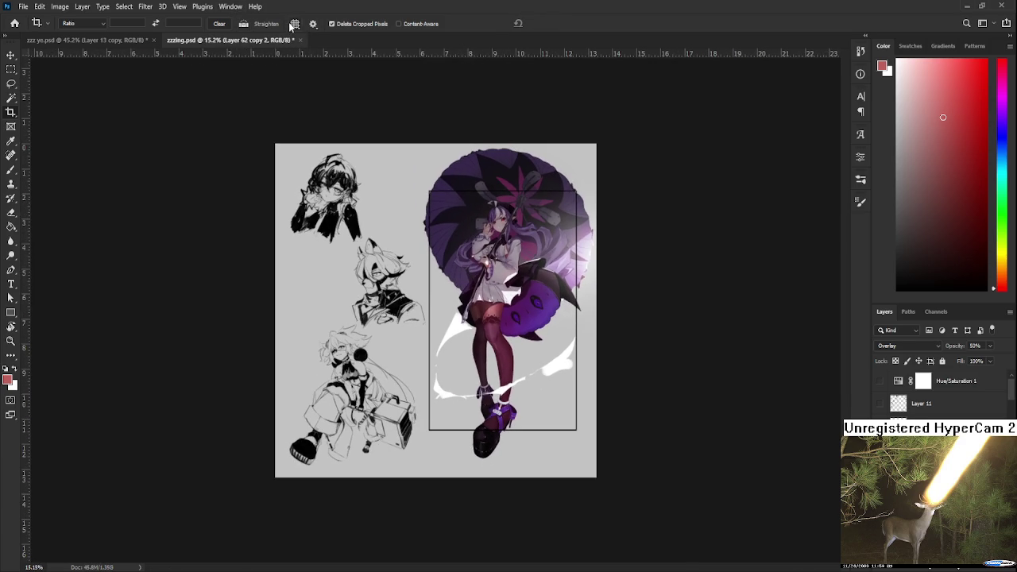
{"action": "scroll", "coordinate": [498, 285], "scroll_direction": "up", "scroll_amount": 1}
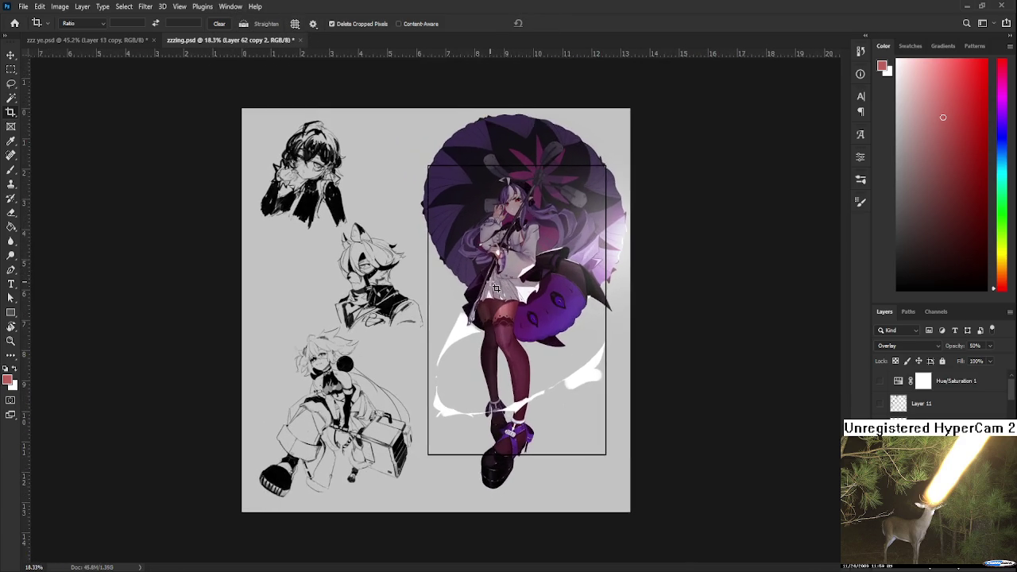
{"action": "scroll", "coordinate": [498, 284], "scroll_direction": "up", "scroll_amount": 1}
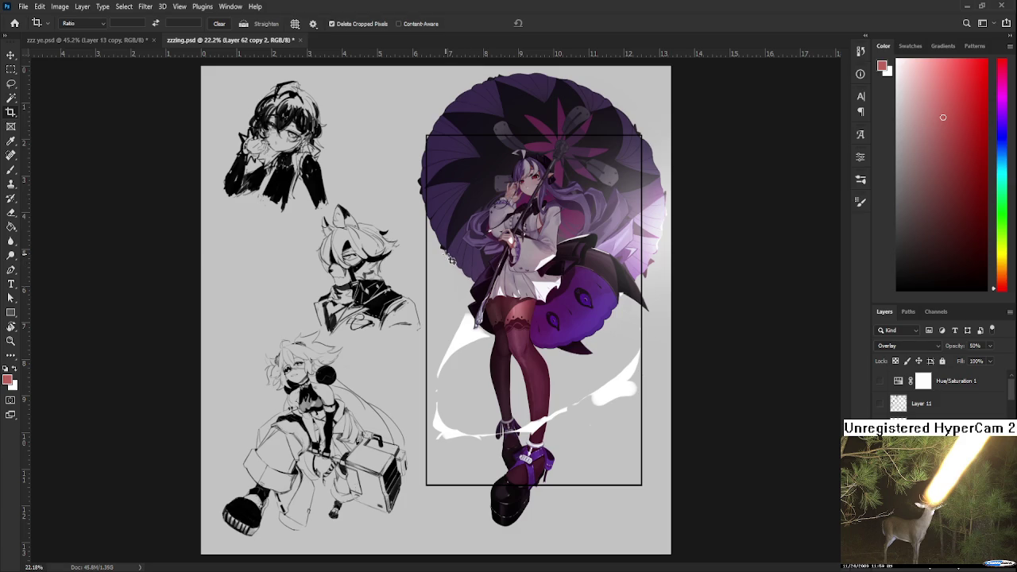
{"action": "scroll", "coordinate": [451, 257], "scroll_direction": "up", "scroll_amount": 1}
{"action": "scroll", "coordinate": [451, 257], "scroll_direction": "up", "scroll_amount": 1}
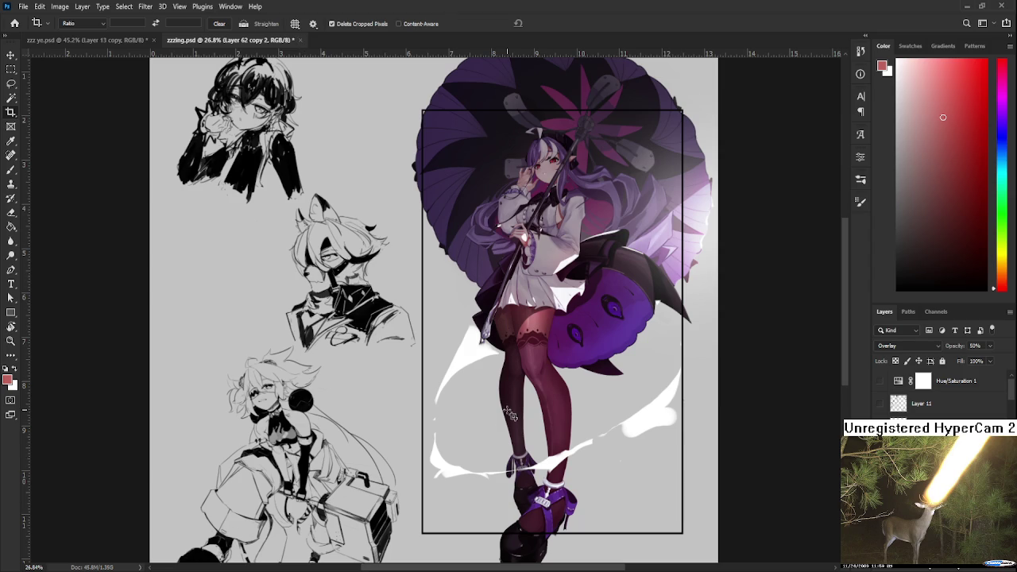
{"action": "scroll", "coordinate": [509, 414], "scroll_direction": "down", "scroll_amount": 1}
{"action": "scroll", "coordinate": [509, 414], "scroll_direction": "down", "scroll_amount": 2}
{"action": "scroll", "coordinate": [435, 273], "scroll_direction": "up", "scroll_amount": 2}
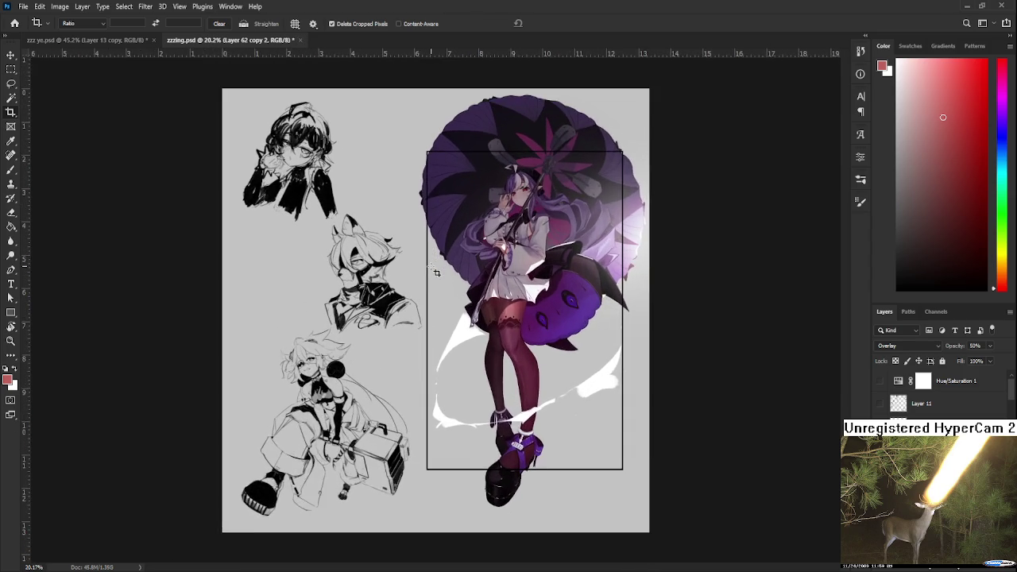
{"action": "scroll", "coordinate": [435, 272], "scroll_direction": "up", "scroll_amount": 1}
{"action": "scroll", "coordinate": [436, 268], "scroll_direction": "up", "scroll_amount": 1}
{"action": "scroll", "coordinate": [437, 265], "scroll_direction": "down", "scroll_amount": 2}
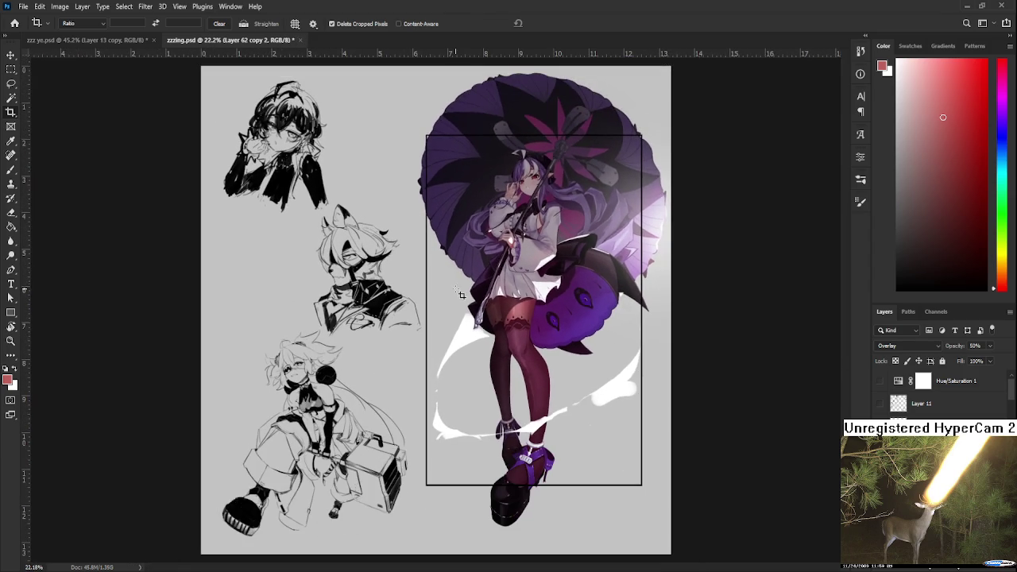
Close the zzzing.psd document, returning to zzz ye.psd
{"action": "left_click", "coordinate": [302, 41]}
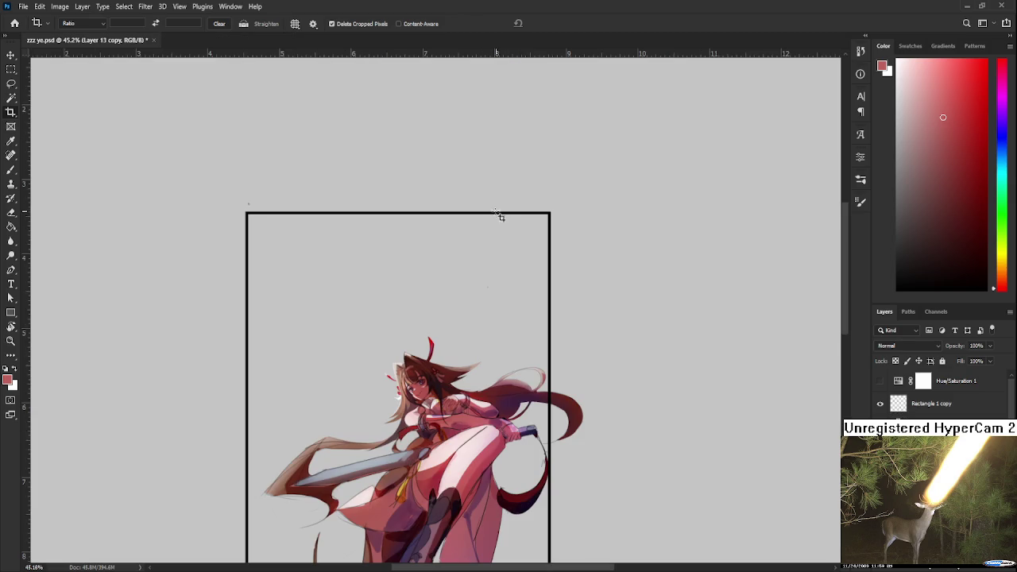
{"action": "scroll", "coordinate": [444, 509], "scroll_direction": "up", "scroll_amount": 1}
{"action": "scroll", "coordinate": [449, 509], "scroll_direction": "down", "scroll_amount": 1}
{"action": "scroll", "coordinate": [456, 509], "scroll_direction": "down", "scroll_amount": 2}
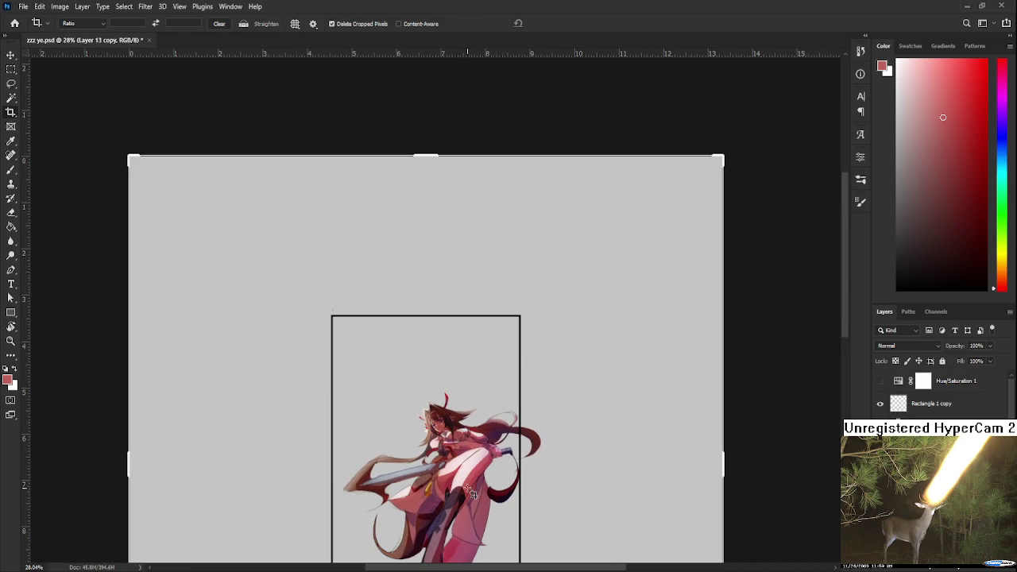
Rotate the sword girl view, including fully upside down, then return it upright
{"action": "key", "text": "r"}
{"action": "left_click_drag", "start_coordinate": [459, 510], "coordinate": [449, 256]}
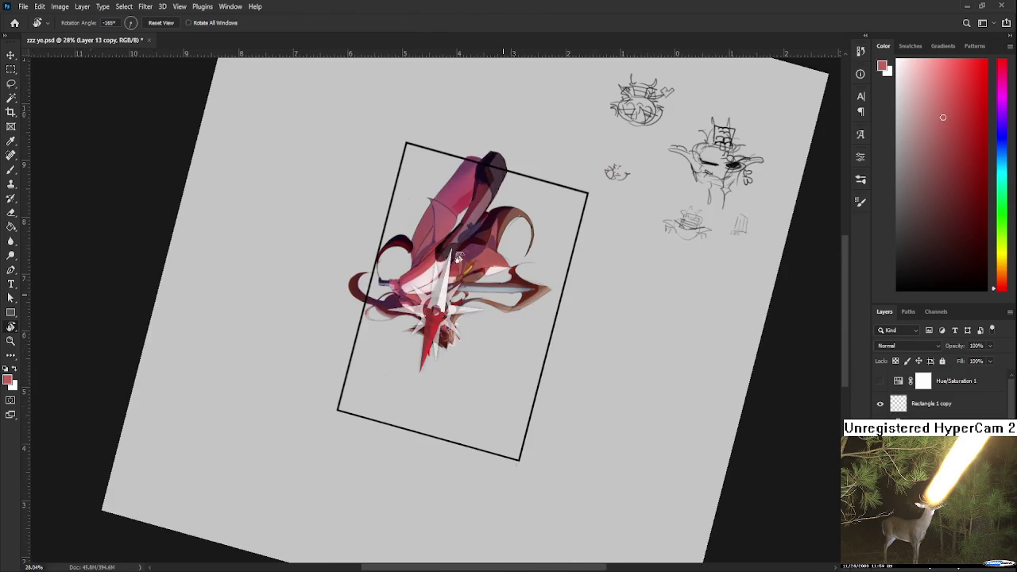
{"action": "scroll", "coordinate": [504, 383], "scroll_direction": "up", "scroll_amount": 5}
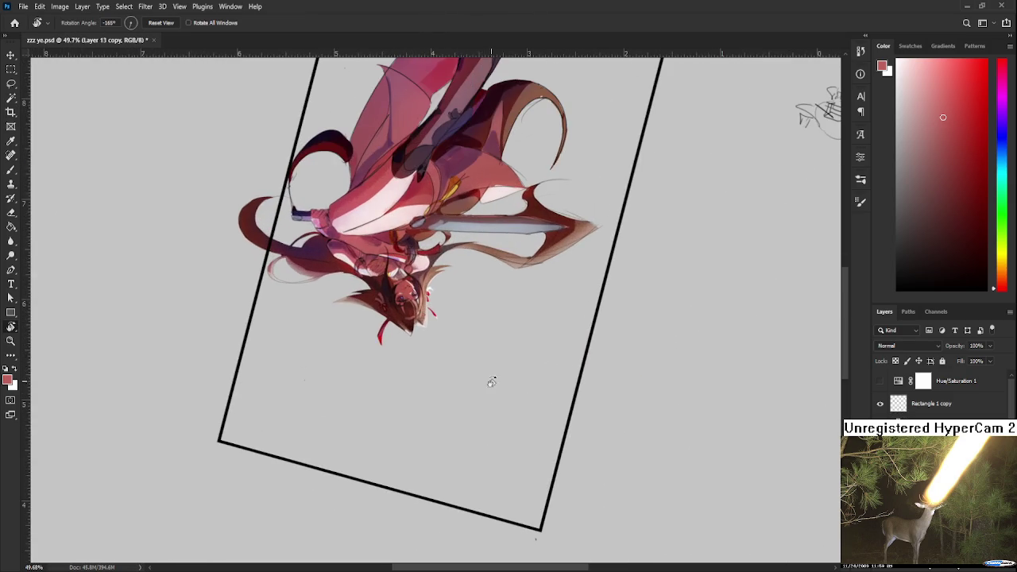
{"action": "left_click_drag", "start_coordinate": [485, 425], "coordinate": [639, 428]}
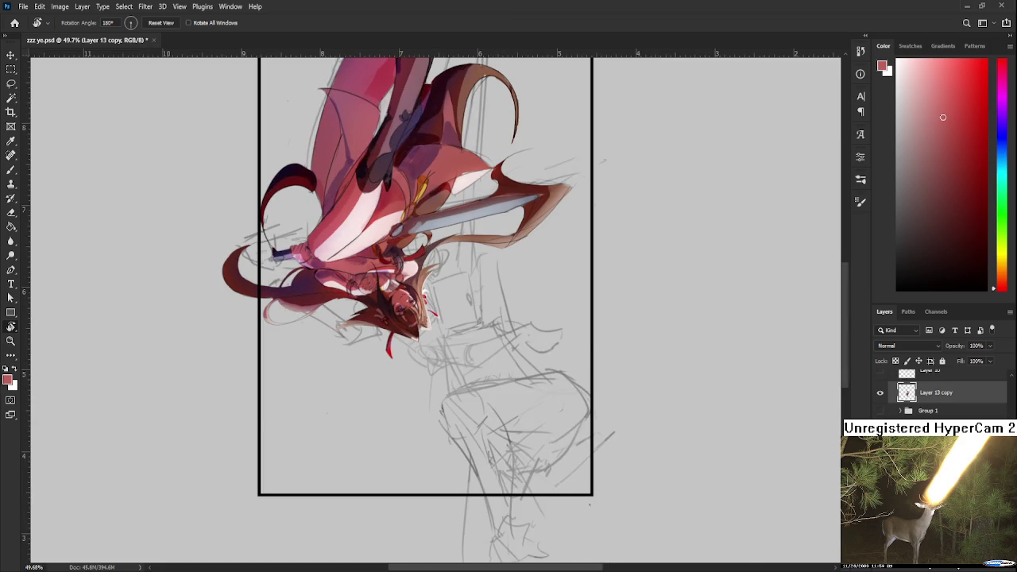
{"action": "mouse_move", "coordinate": [578, 367]}
{"action": "left_mouse_down"}
{"action": "mouse_move", "coordinate": [332, 406]}
{"action": "mouse_move", "coordinate": [394, 467]}
{"action": "left_mouse_up"}
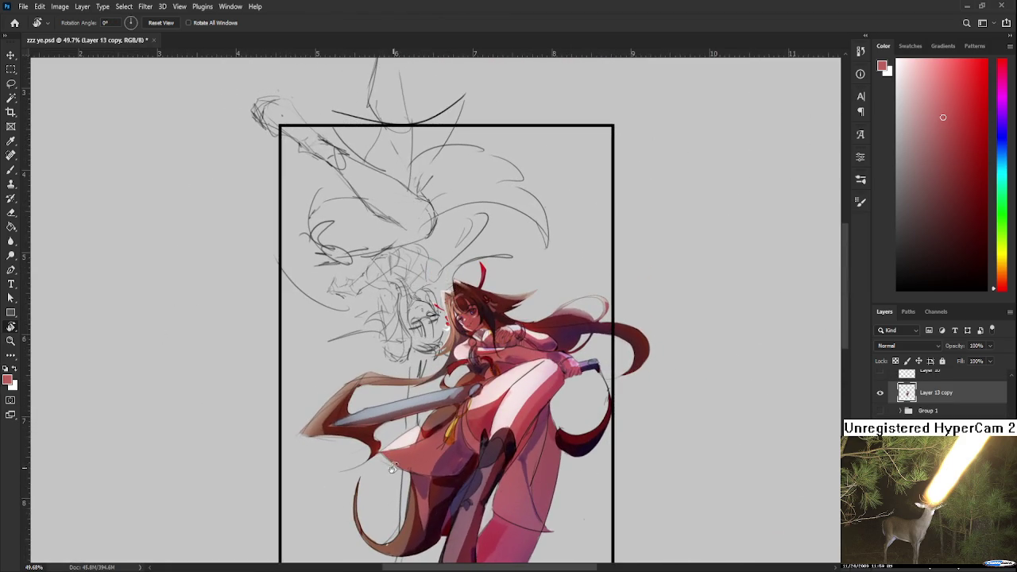
{"action": "scroll", "coordinate": [390, 433], "scroll_direction": "down", "scroll_amount": 1}
{"action": "scroll", "coordinate": [392, 357], "scroll_direction": "down", "scroll_amount": 2}
{"action": "scroll", "coordinate": [393, 278], "scroll_direction": "down", "scroll_amount": 2}
{"action": "scroll", "coordinate": [394, 238], "scroll_direction": "up", "scroll_amount": 2}
{"action": "scroll", "coordinate": [394, 238], "scroll_direction": "up", "scroll_amount": 1}
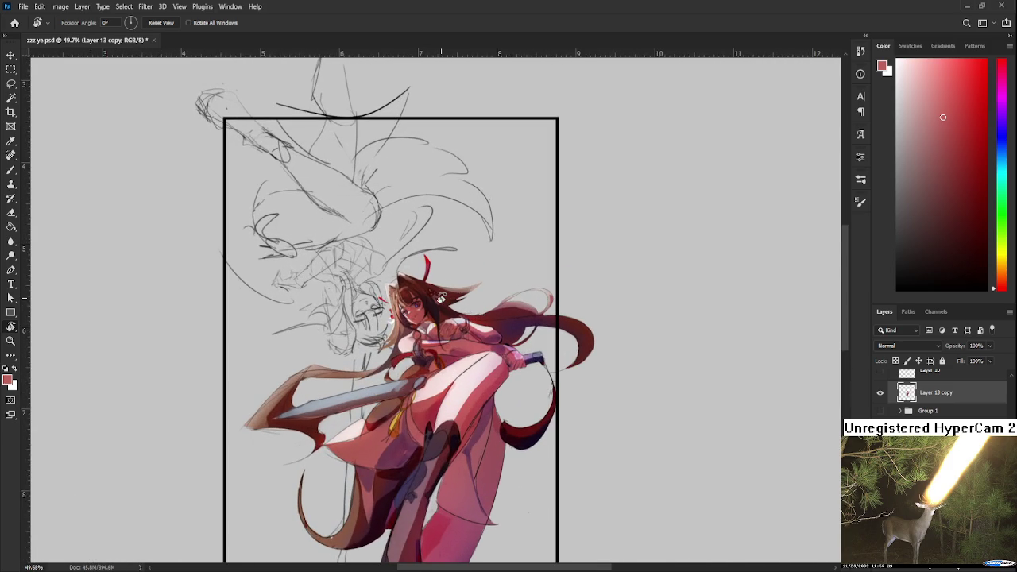
{"action": "left_click_drag", "start_coordinate": [443, 297], "coordinate": [436, 240]}
Zoom out and go to the Home screen of recent files
{"action": "scroll", "coordinate": [435, 243], "scroll_direction": "down", "scroll_amount": 2, "text": "alt"}
{"action": "scroll", "coordinate": [238, 333], "scroll_direction": "down", "scroll_amount": 1}
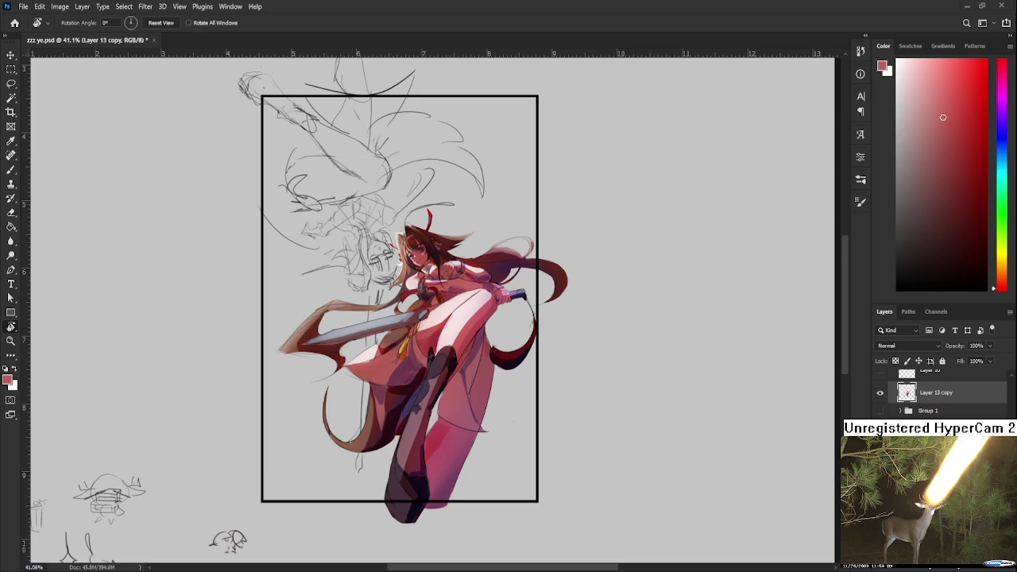
{"action": "left_click", "coordinate": [14, 23]}
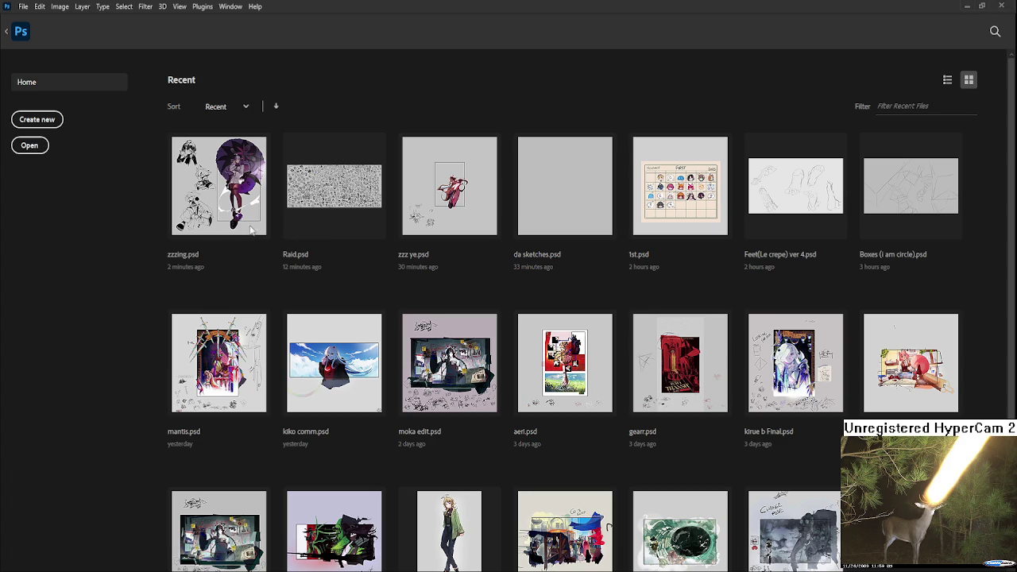
{"action": "key", "text": "Escape"}
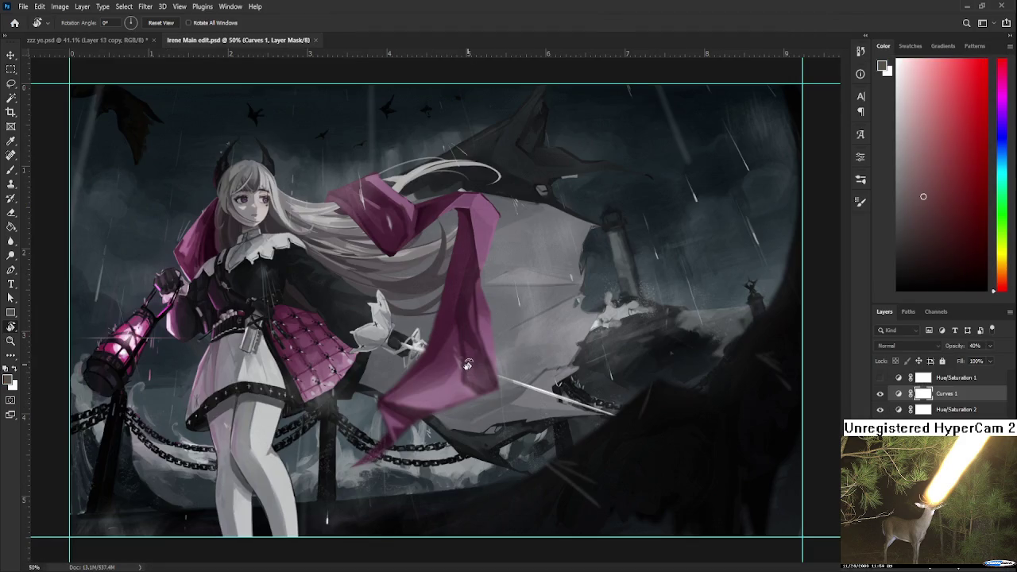
{"action": "scroll", "coordinate": [468, 367], "scroll_direction": "down", "scroll_amount": 3}
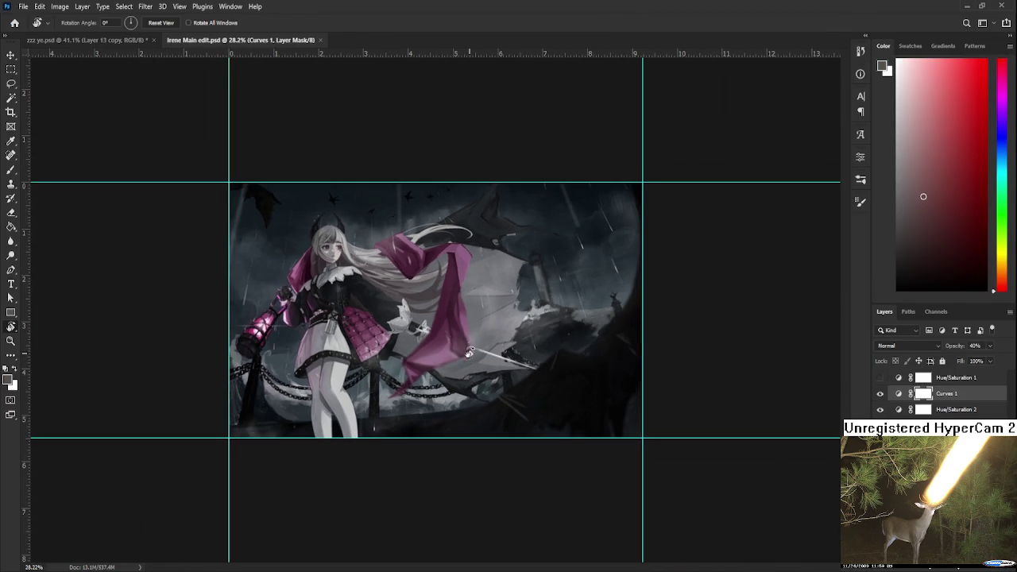
{"action": "scroll", "coordinate": [466, 343], "scroll_direction": "up", "scroll_amount": 1}
{"action": "scroll", "coordinate": [467, 343], "scroll_direction": "up", "scroll_amount": 1}
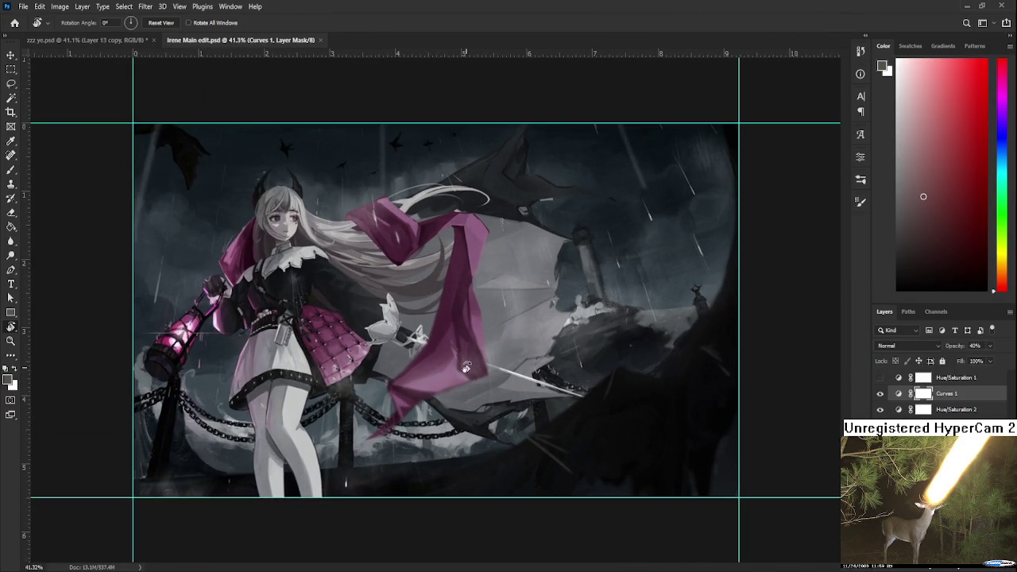
{"action": "scroll", "coordinate": [460, 361], "scroll_direction": "up", "scroll_amount": 1}
{"action": "scroll", "coordinate": [455, 373], "scroll_direction": "down", "scroll_amount": 1}
{"action": "scroll", "coordinate": [455, 373], "scroll_direction": "up", "scroll_amount": 2}
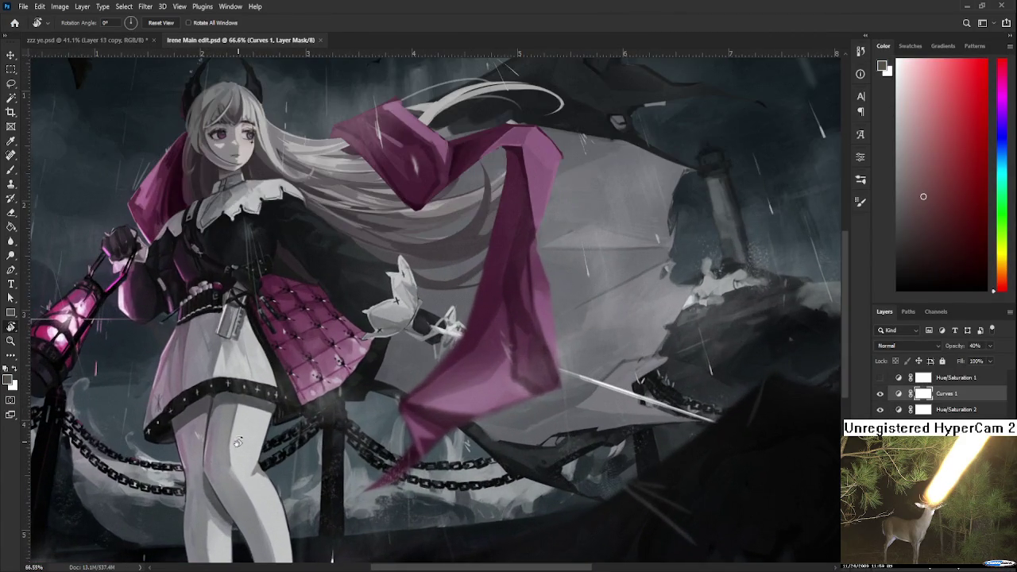
{"action": "scroll", "coordinate": [392, 387], "scroll_direction": "down", "scroll_amount": 3}
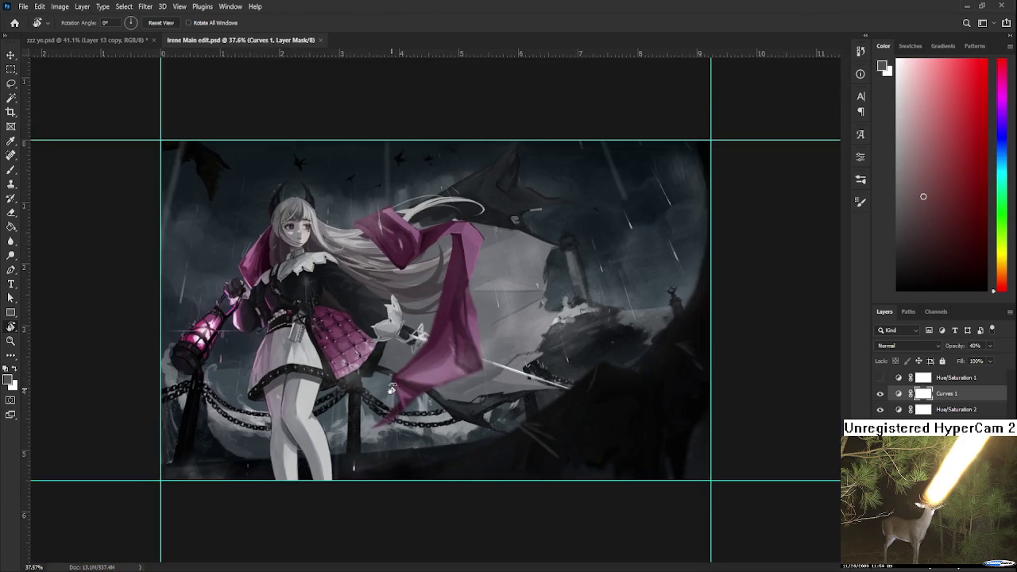
{"action": "scroll", "coordinate": [392, 386], "scroll_direction": "up", "scroll_amount": 1}
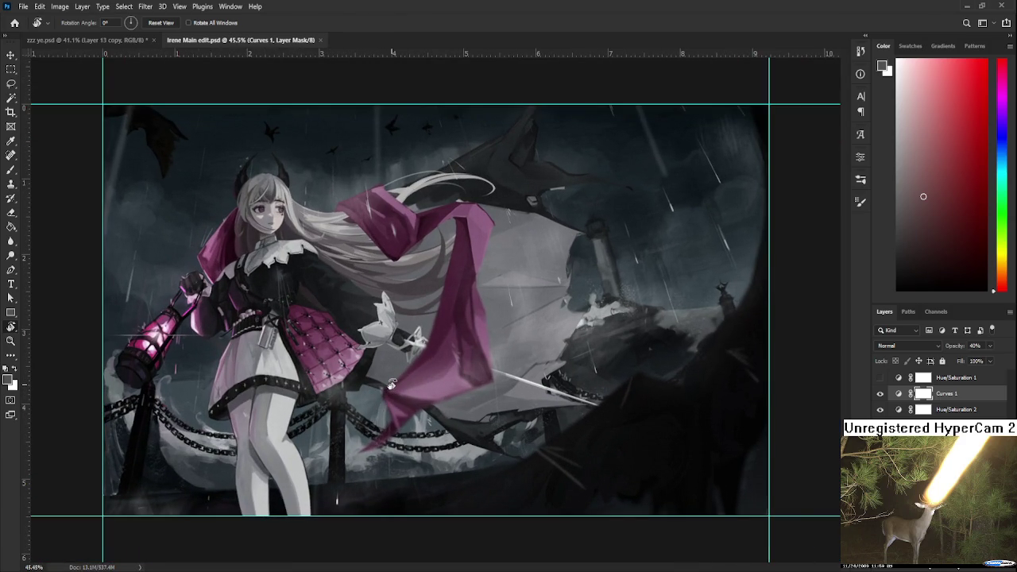
{"action": "scroll", "coordinate": [237, 322], "scroll_direction": "up", "scroll_amount": 2}
{"action": "scroll", "coordinate": [237, 322], "scroll_direction": "up", "scroll_amount": 3}
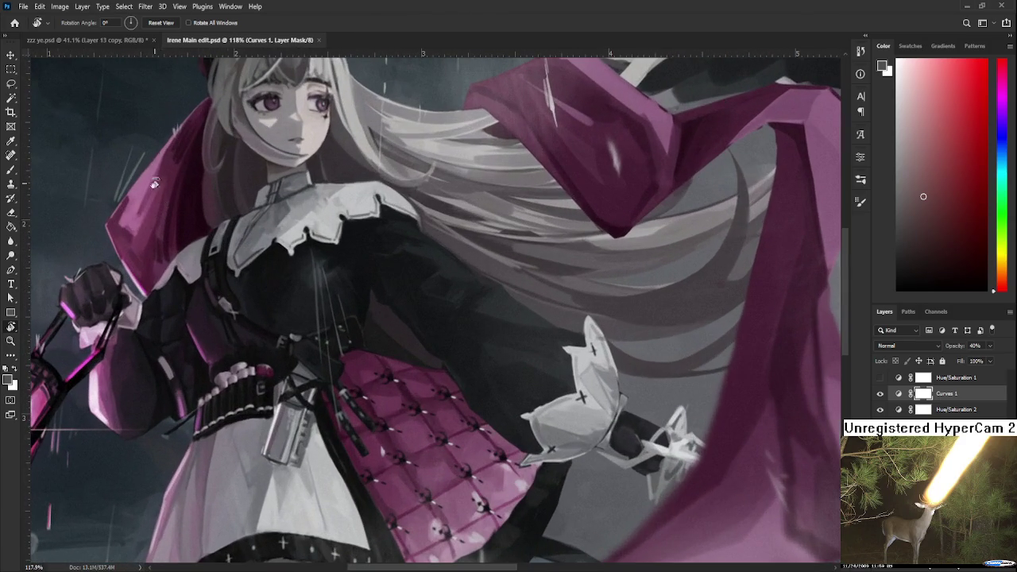
{"action": "scroll", "coordinate": [302, 349], "scroll_direction": "down", "scroll_amount": 3}
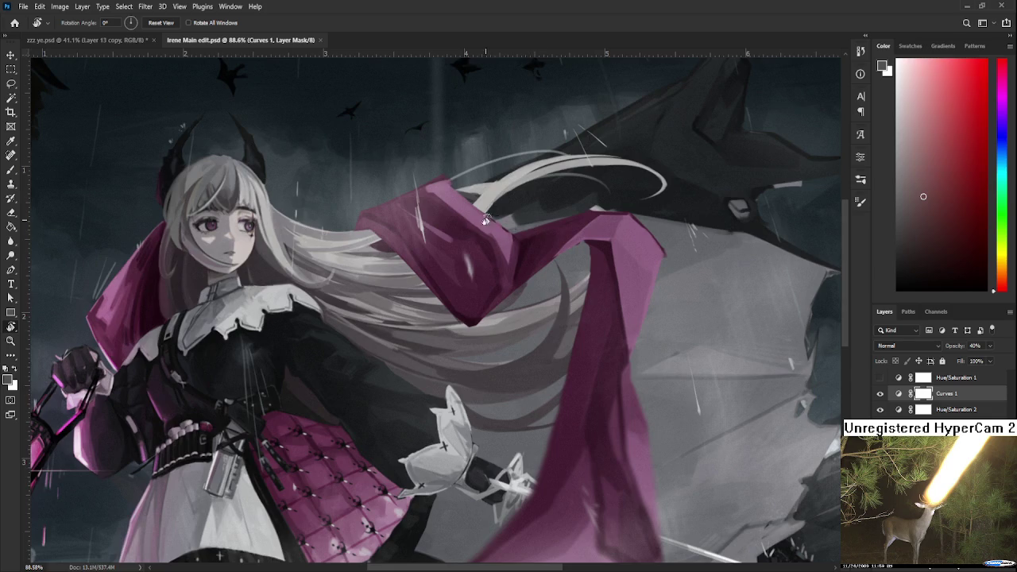
{"action": "scroll", "coordinate": [507, 267], "scroll_direction": "up", "scroll_amount": 2}
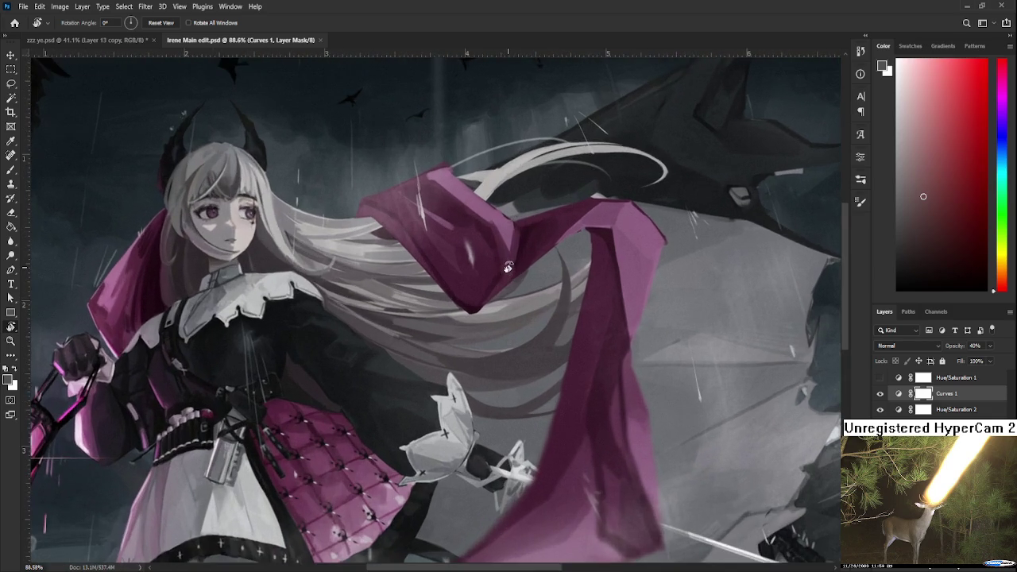
{"action": "scroll", "coordinate": [507, 267], "scroll_direction": "up", "scroll_amount": 1}
{"action": "scroll", "coordinate": [508, 266], "scroll_direction": "down", "scroll_amount": 1}
{"action": "scroll", "coordinate": [512, 264], "scroll_direction": "down", "scroll_amount": 1}
{"action": "scroll", "coordinate": [516, 263], "scroll_direction": "down", "scroll_amount": 1}
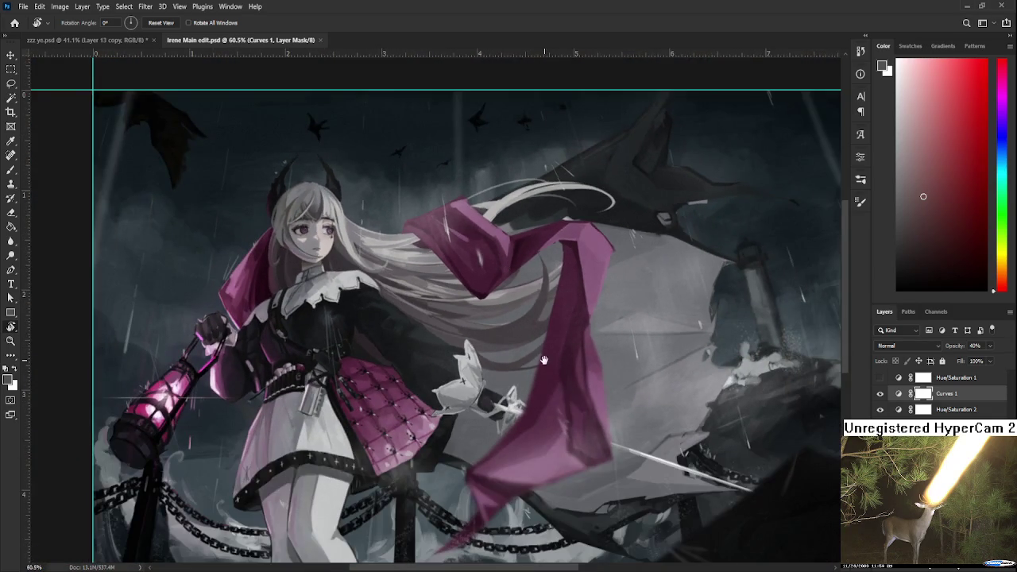
{"action": "scroll", "coordinate": [522, 262], "scroll_direction": "down", "scroll_amount": 1}
{"action": "left_click_drag", "start_coordinate": [522, 262], "coordinate": [518, 247]}
{"action": "scroll", "coordinate": [518, 247], "scroll_direction": "down", "scroll_amount": 1}
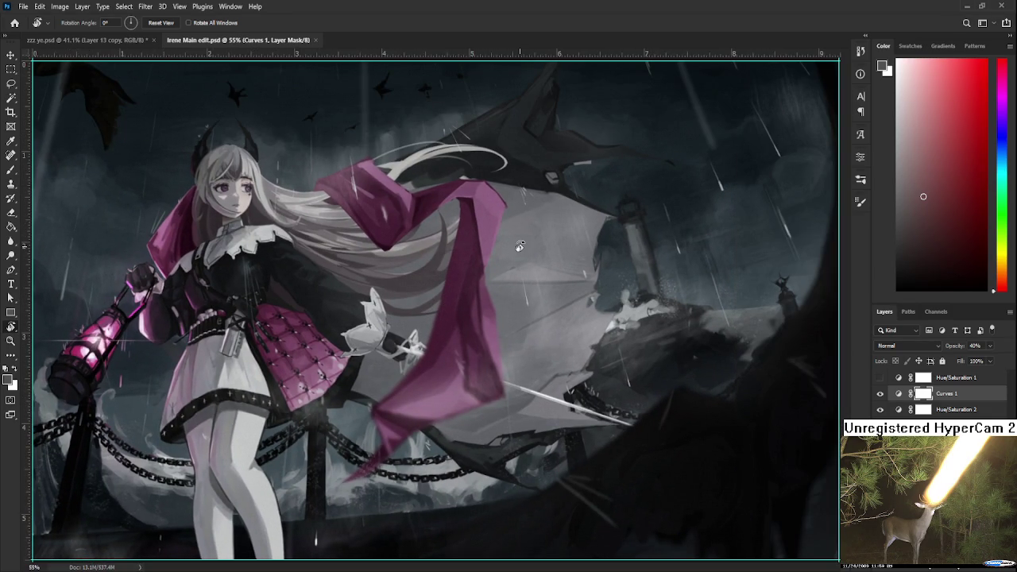
{"action": "scroll", "coordinate": [518, 247], "scroll_direction": "down", "scroll_amount": 1}
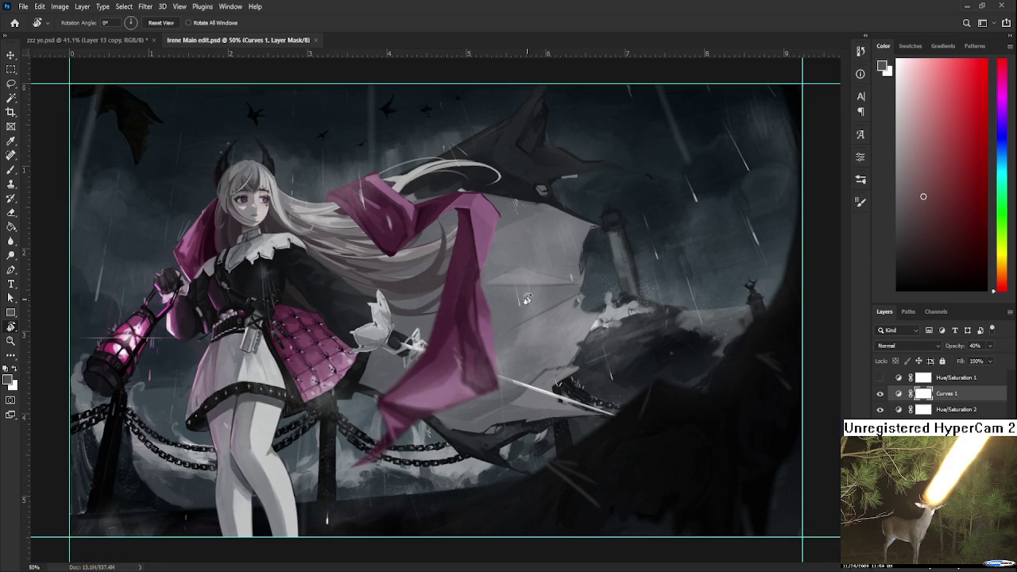
{"action": "scroll", "coordinate": [509, 300], "scroll_direction": "up", "scroll_amount": 2}
{"action": "left_click_drag", "start_coordinate": [496, 304], "coordinate": [522, 300]}
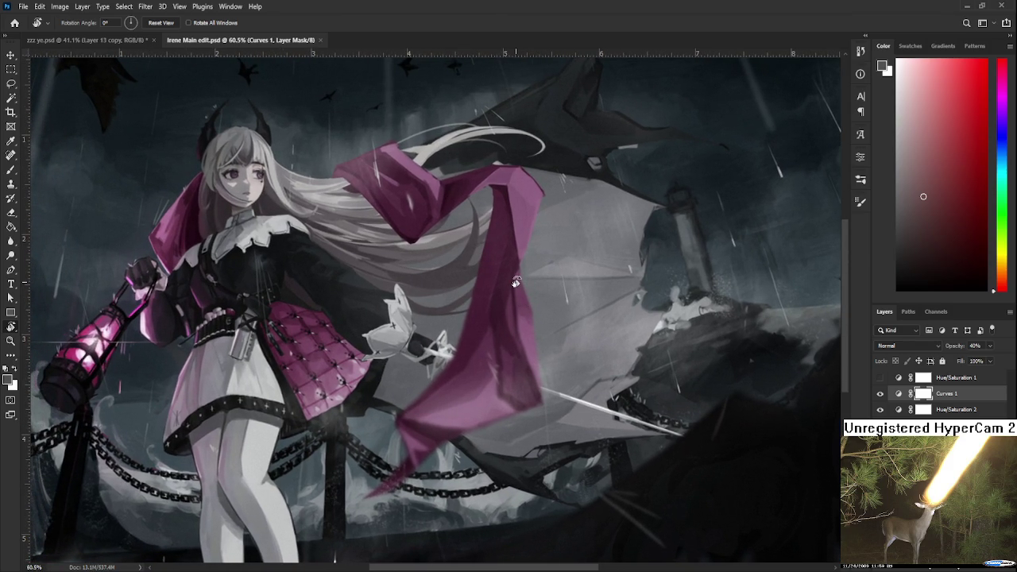
{"action": "scroll", "coordinate": [516, 281], "scroll_direction": "down", "scroll_amount": 1}
{"action": "scroll", "coordinate": [512, 294], "scroll_direction": "down", "scroll_amount": 2}
{"action": "scroll", "coordinate": [441, 314], "scroll_direction": "down", "scroll_amount": 1}
{"action": "scroll", "coordinate": [440, 314], "scroll_direction": "up", "scroll_amount": 1}
{"action": "scroll", "coordinate": [441, 314], "scroll_direction": "up", "scroll_amount": 2}
Toggle the Hue/Saturation 1 greyscale adjustment on and off to check values, ending in colour
{"action": "left_click", "coordinate": [879, 379]}
{"action": "left_click", "coordinate": [879, 379]}
{"action": "left_click", "coordinate": [880, 379]}
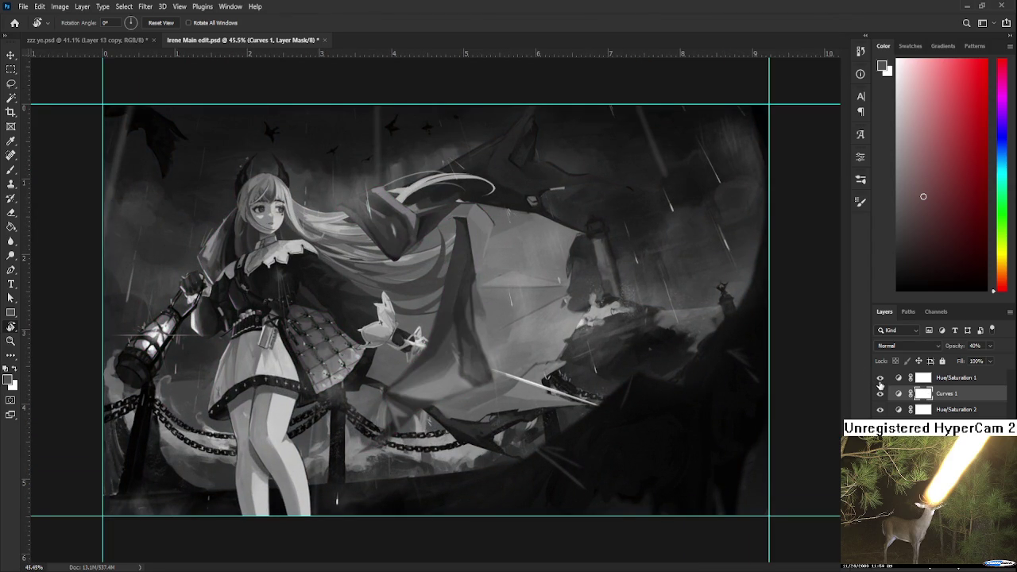
{"action": "left_click", "coordinate": [879, 379]}
{"action": "scroll", "coordinate": [376, 385], "scroll_direction": "down", "scroll_amount": 1}
{"action": "scroll", "coordinate": [375, 385], "scroll_direction": "down", "scroll_amount": 1}
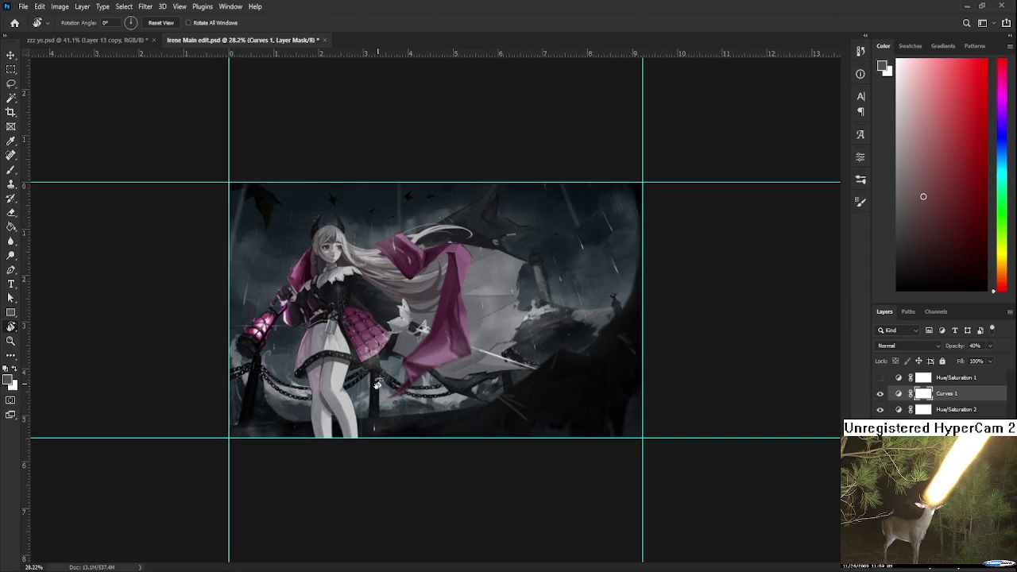
{"action": "scroll", "coordinate": [376, 386], "scroll_direction": "up", "scroll_amount": 2}
{"action": "left_click", "coordinate": [880, 378]}
{"action": "left_click", "coordinate": [880, 379]}
{"action": "scroll", "coordinate": [399, 191], "scroll_direction": "down", "scroll_amount": 2}
{"action": "scroll", "coordinate": [398, 191], "scroll_direction": "up", "scroll_amount": 2}
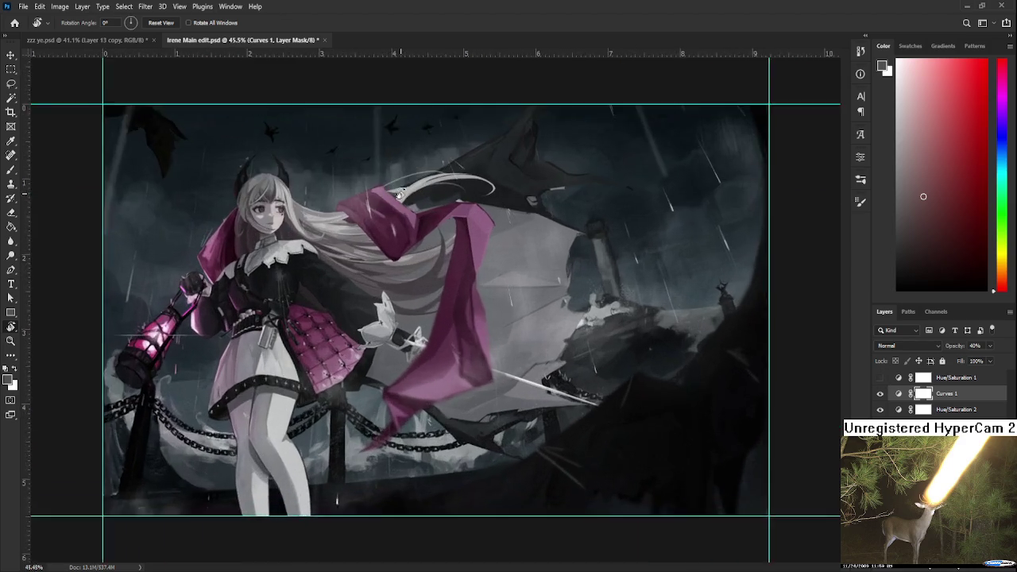
{"action": "scroll", "coordinate": [400, 193], "scroll_direction": "up", "scroll_amount": 1}
Rotate the view to inspect the composition, zoom to 50%, and close Irene Main edit
{"action": "left_click_drag", "start_coordinate": [401, 199], "coordinate": [445, 310]}
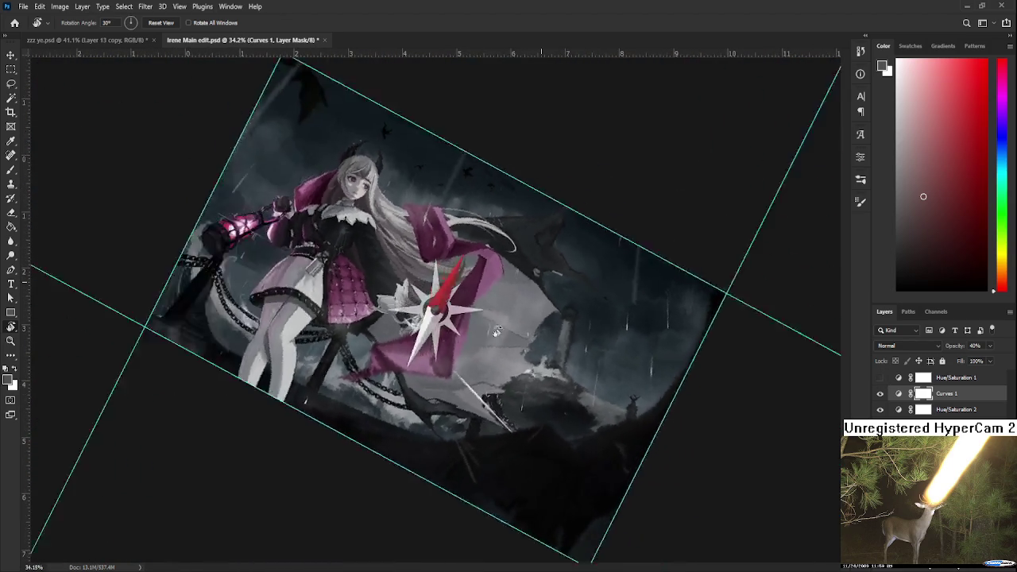
{"action": "scroll", "coordinate": [444, 310], "scroll_direction": "down", "scroll_amount": 3}
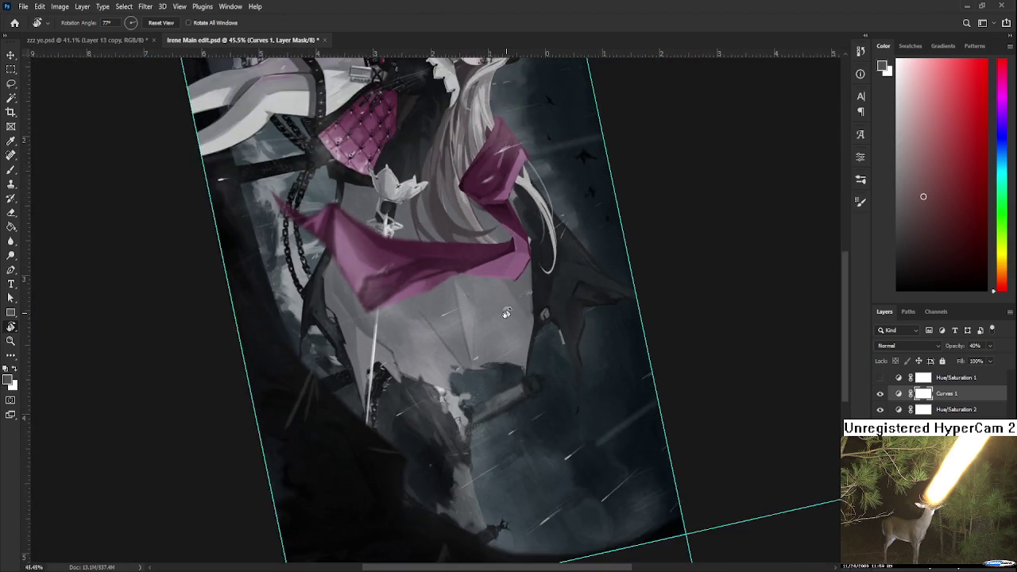
{"action": "mouse_move", "coordinate": [445, 310]}
{"action": "left_mouse_down"}
{"action": "mouse_move", "coordinate": [577, 227]}
{"action": "mouse_move", "coordinate": [540, 212]}
{"action": "left_mouse_up"}
{"action": "scroll", "coordinate": [392, 321], "scroll_direction": "up", "scroll_amount": 3}
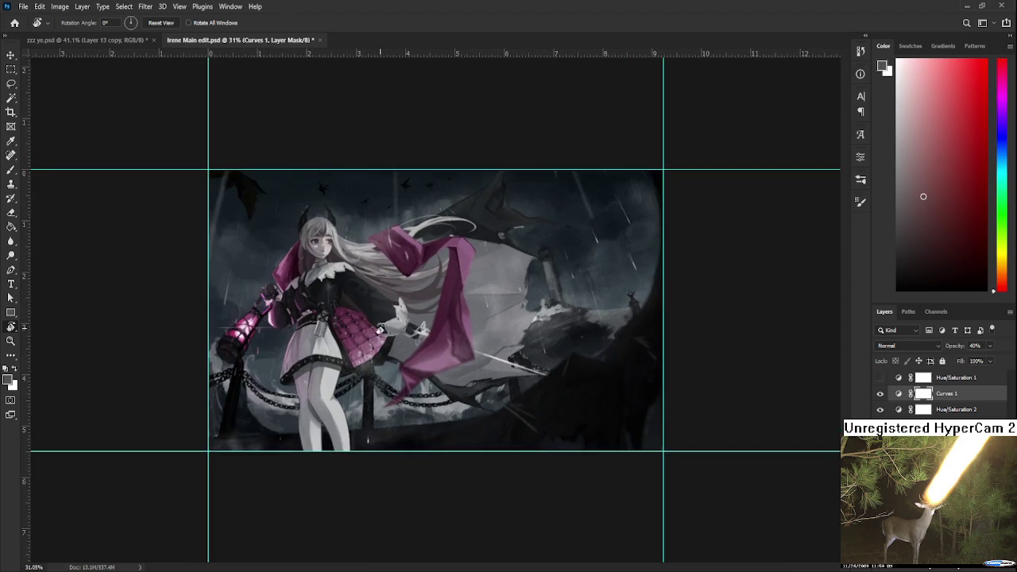
{"action": "key", "text": "ctrl+plus"}
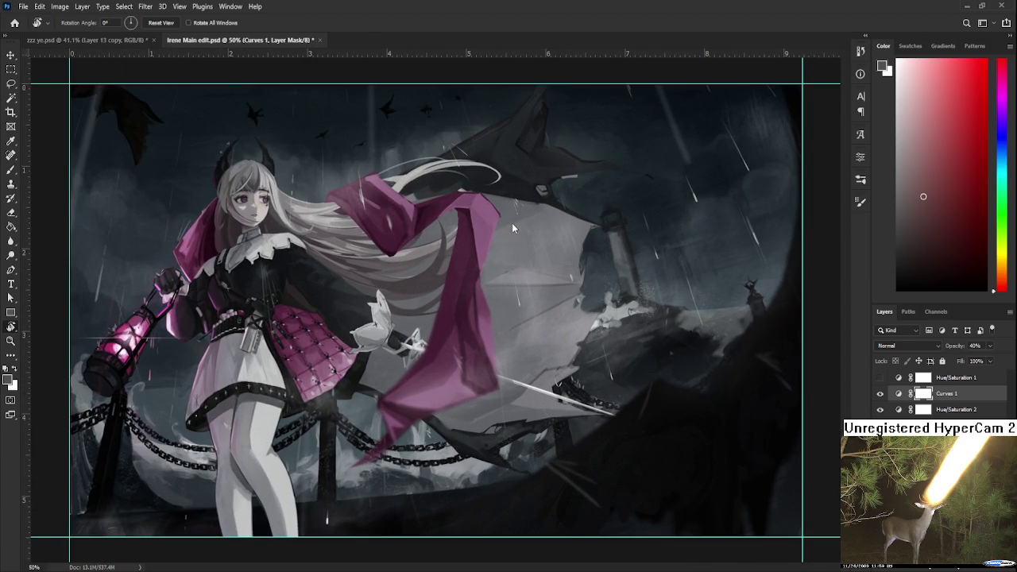
{"action": "key", "text": "ctrl+w"}
{"action": "scroll", "coordinate": [438, 287], "scroll_direction": "up", "scroll_amount": 2}
Zoom in on the clasped hand and paint its skin and darker tones with the Brush
{"action": "scroll", "coordinate": [438, 288], "scroll_direction": "up", "scroll_amount": 2}
{"action": "scroll", "coordinate": [437, 288], "scroll_direction": "up", "scroll_amount": 3}
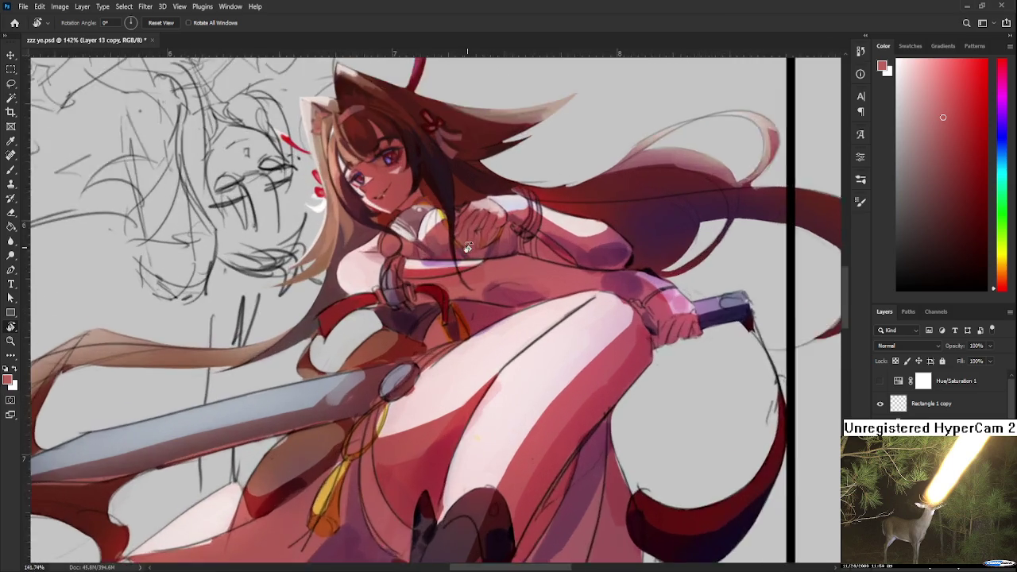
{"action": "scroll", "coordinate": [422, 310], "scroll_direction": "up", "scroll_amount": 2}
{"action": "scroll", "coordinate": [407, 333], "scroll_direction": "up", "scroll_amount": 2}
{"action": "scroll", "coordinate": [390, 355], "scroll_direction": "up", "scroll_amount": 2}
{"action": "scroll", "coordinate": [376, 378], "scroll_direction": "up", "scroll_amount": 2}
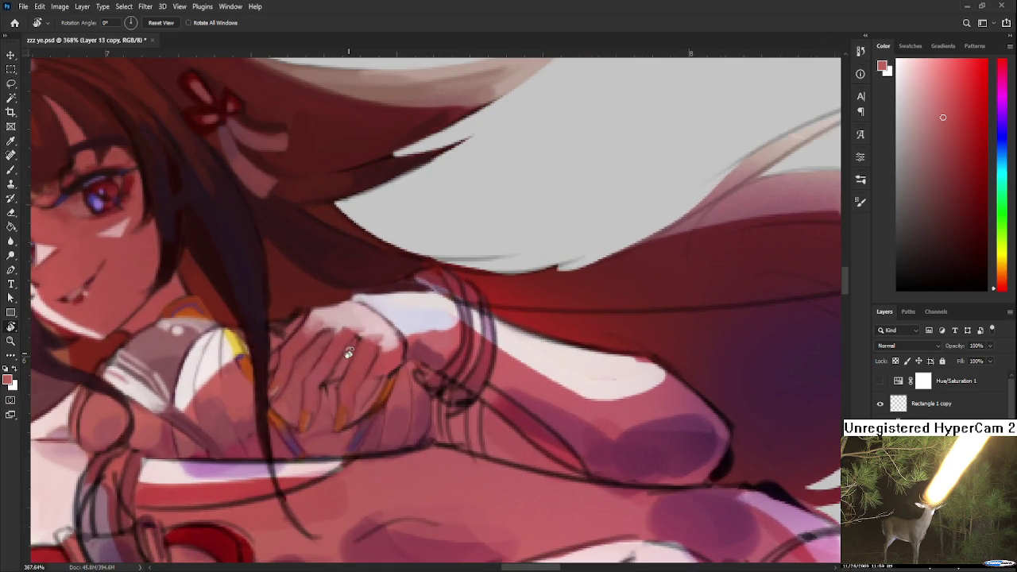
{"action": "key", "text": "b"}
{"action": "left_click", "coordinate": [387, 386], "text": "alt"}
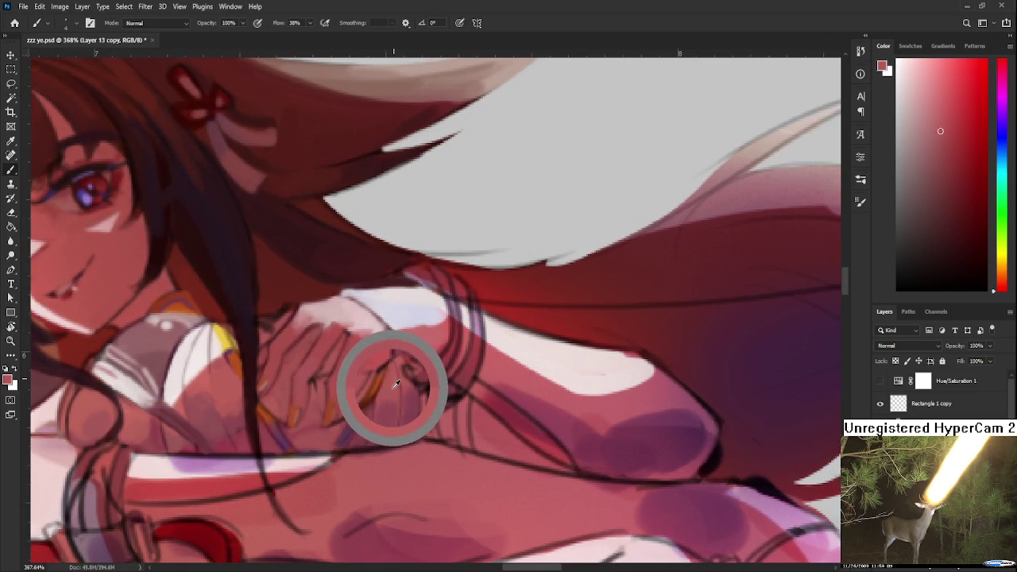
{"action": "left_click", "coordinate": [388, 413], "text": "alt"}
{"action": "left_click", "coordinate": [387, 424], "text": "alt"}
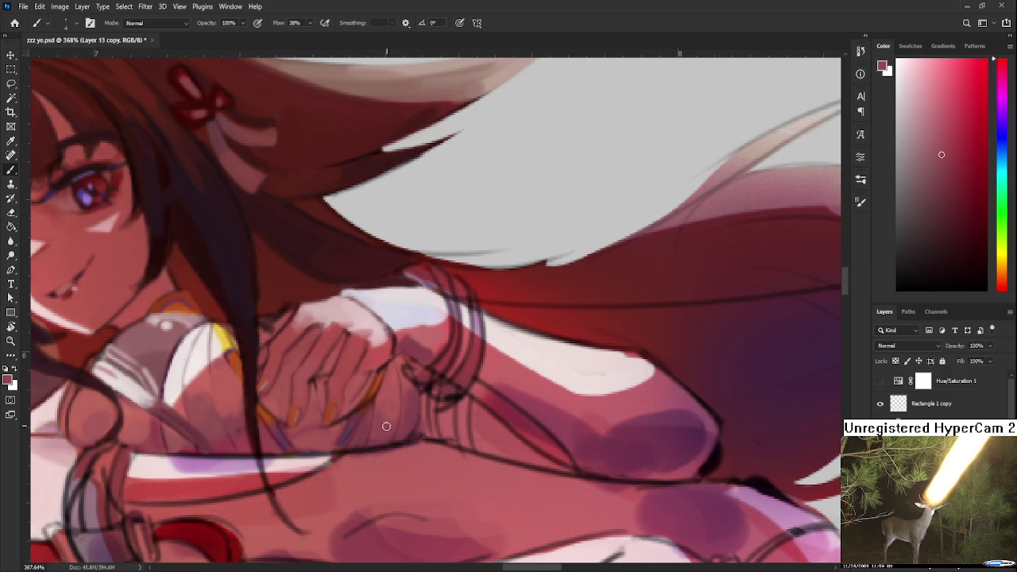
Paint lighter finger tones, resampling skin colours from around the fingers
{"action": "left_click", "coordinate": [391, 413], "text": "alt"}
{"action": "left_click", "coordinate": [386, 419], "text": "alt"}
{"action": "left_click", "coordinate": [383, 424], "text": "alt"}
{"action": "left_click", "coordinate": [394, 397], "text": "alt"}
{"action": "left_click", "coordinate": [392, 403], "text": "alt"}
{"action": "left_click", "coordinate": [382, 407], "text": "alt"}
{"action": "left_click", "coordinate": [383, 401], "text": "alt"}
{"action": "left_click", "coordinate": [386, 412], "text": "alt"}
Tilt the canvas view slightly and paint a lighter skin tone over the hand
{"action": "scroll", "coordinate": [387, 429], "scroll_direction": "down", "scroll_amount": 3}
{"action": "scroll", "coordinate": [391, 425], "scroll_direction": "up", "scroll_amount": 1}
{"action": "scroll", "coordinate": [391, 425], "scroll_direction": "up", "scroll_amount": 1}
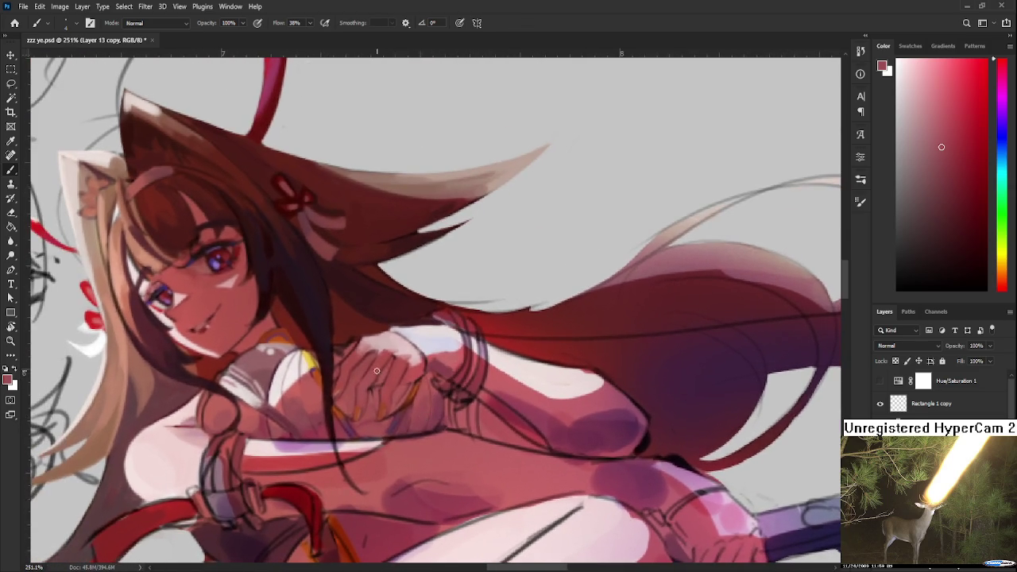
{"action": "scroll", "coordinate": [357, 390], "scroll_direction": "up", "scroll_amount": 1}
{"action": "scroll", "coordinate": [356, 390], "scroll_direction": "up", "scroll_amount": 2}
{"action": "scroll", "coordinate": [357, 390], "scroll_direction": "down", "scroll_amount": 3}
{"action": "key", "text": "r"}
{"action": "left_click_drag", "start_coordinate": [357, 390], "coordinate": [336, 363]}
{"action": "scroll", "coordinate": [348, 376], "scroll_direction": "up", "scroll_amount": 2}
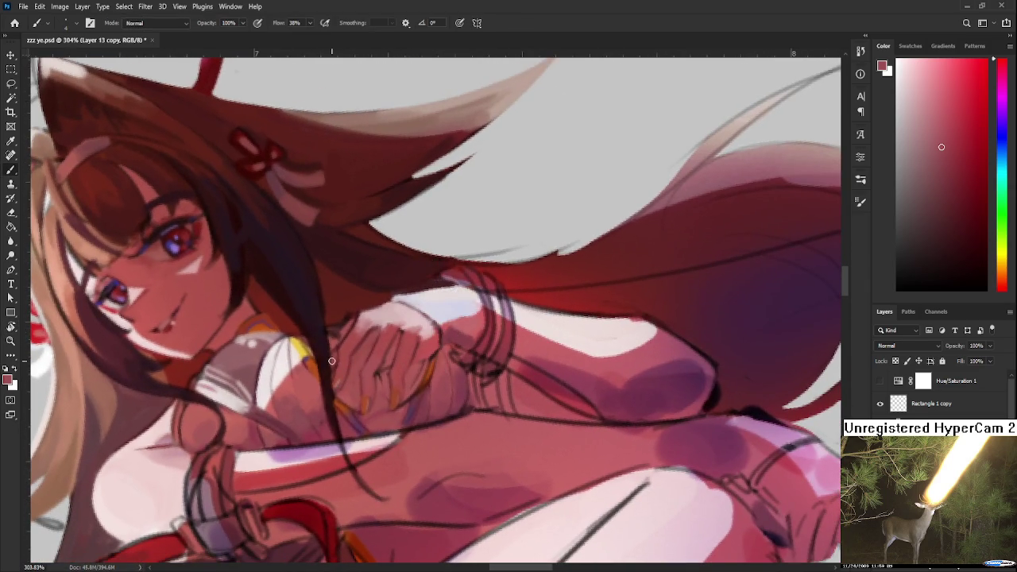
{"action": "left_click", "coordinate": [340, 360], "text": "alt"}
Rotate the view further around the hand and paint with a slightly lighter skin colour
{"action": "scroll", "coordinate": [385, 307], "scroll_direction": "down", "scroll_amount": 4}
{"action": "scroll", "coordinate": [400, 351], "scroll_direction": "up", "scroll_amount": 4}
{"action": "key", "text": "r"}
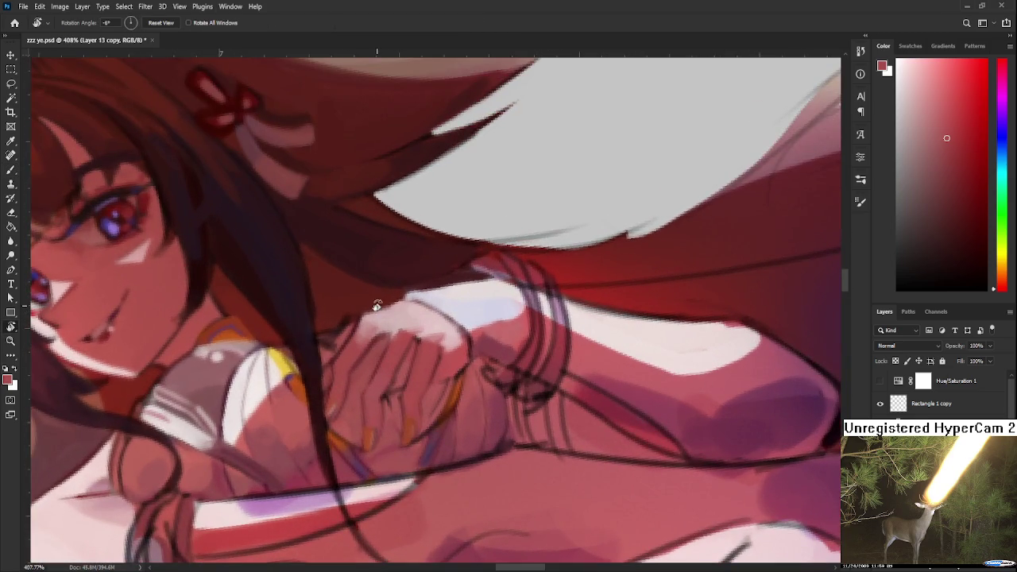
{"action": "scroll", "coordinate": [376, 303], "scroll_direction": "up", "scroll_amount": 1}
{"action": "scroll", "coordinate": [315, 358], "scroll_direction": "up", "scroll_amount": 1}
{"action": "left_click_drag", "start_coordinate": [315, 357], "coordinate": [334, 382]}
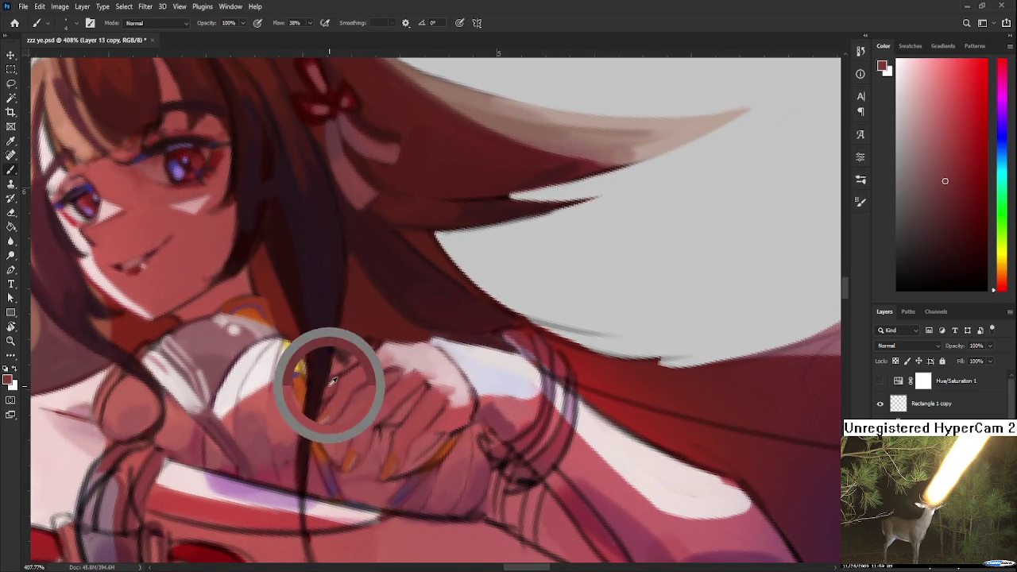
{"action": "key", "text": "r"}
{"action": "mouse_move", "coordinate": [460, 347]}
{"action": "left_mouse_down"}
{"action": "mouse_move", "coordinate": [419, 371]}
{"action": "mouse_move", "coordinate": [406, 411]}
{"action": "left_mouse_up"}
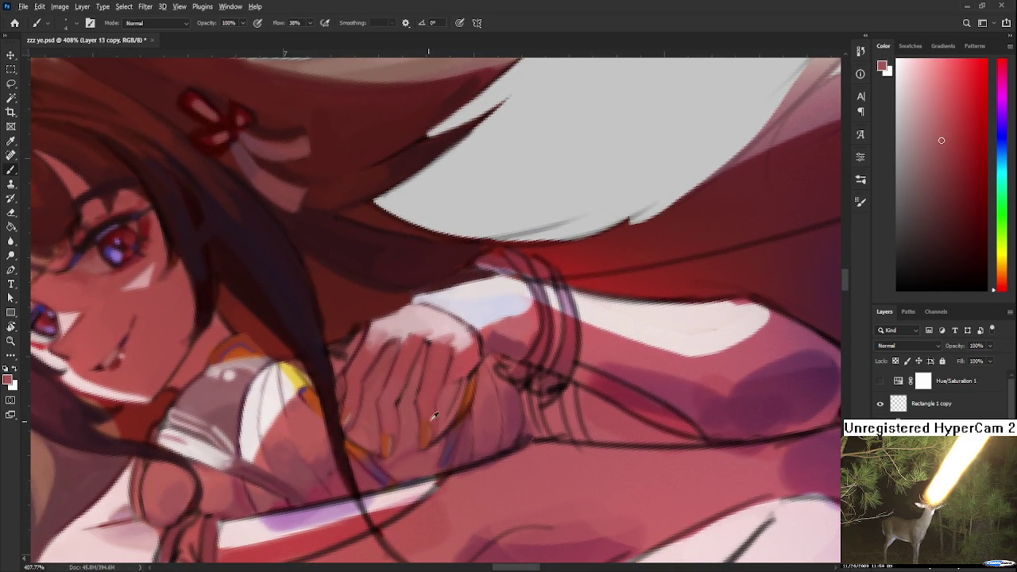
{"action": "left_click", "coordinate": [452, 397], "text": "alt"}
Zoom in on the fingers and enlarge the brush size
{"action": "scroll", "coordinate": [476, 367], "scroll_direction": "down", "scroll_amount": 4}
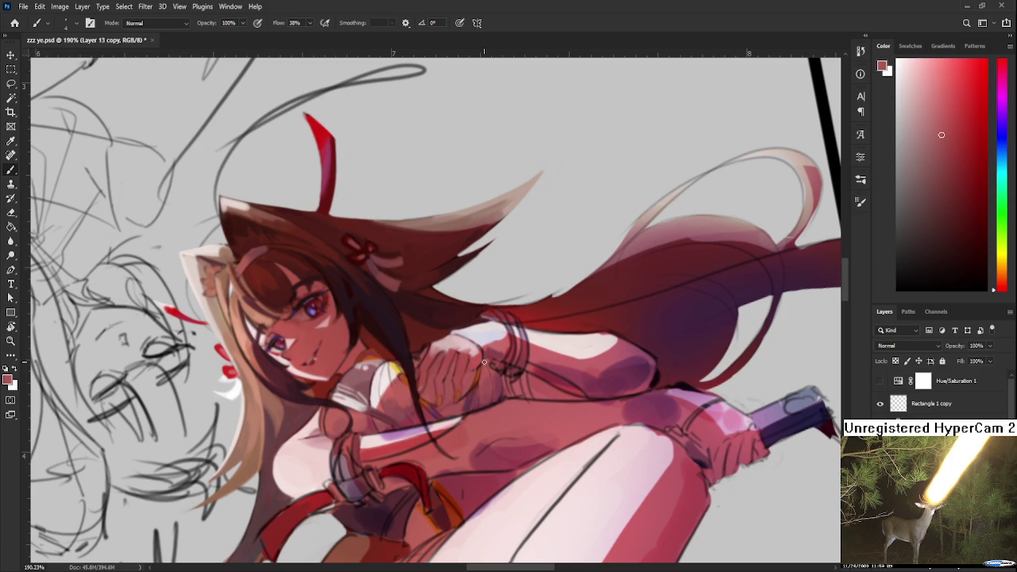
{"action": "scroll", "coordinate": [484, 362], "scroll_direction": "up", "scroll_amount": 3}
{"action": "scroll", "coordinate": [484, 362], "scroll_direction": "up", "scroll_amount": 2}
{"action": "scroll", "coordinate": [442, 357], "scroll_direction": "up", "scroll_amount": 1}
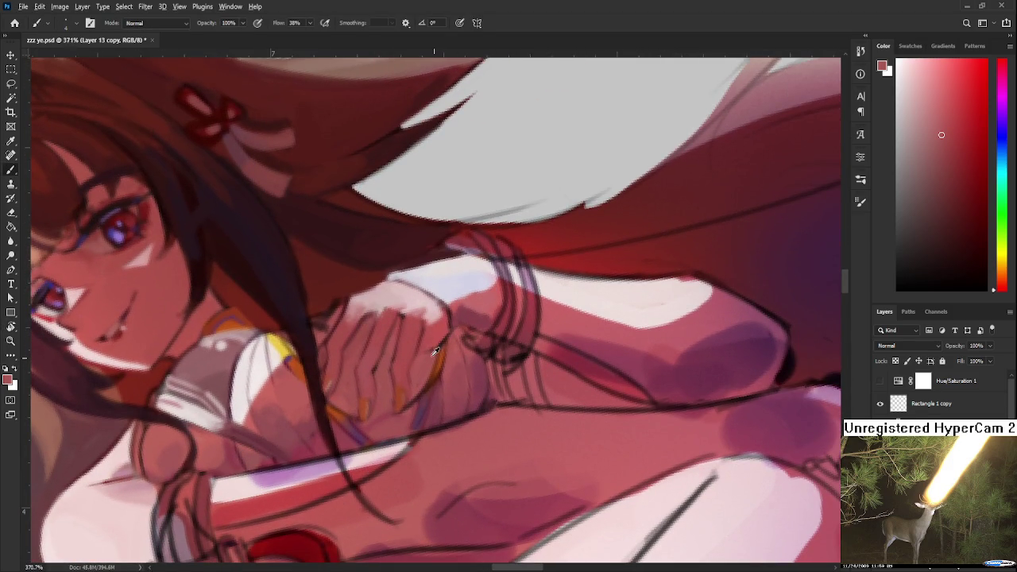
{"action": "left_click_drag", "start_coordinate": [424, 350], "coordinate": [342, 320]}
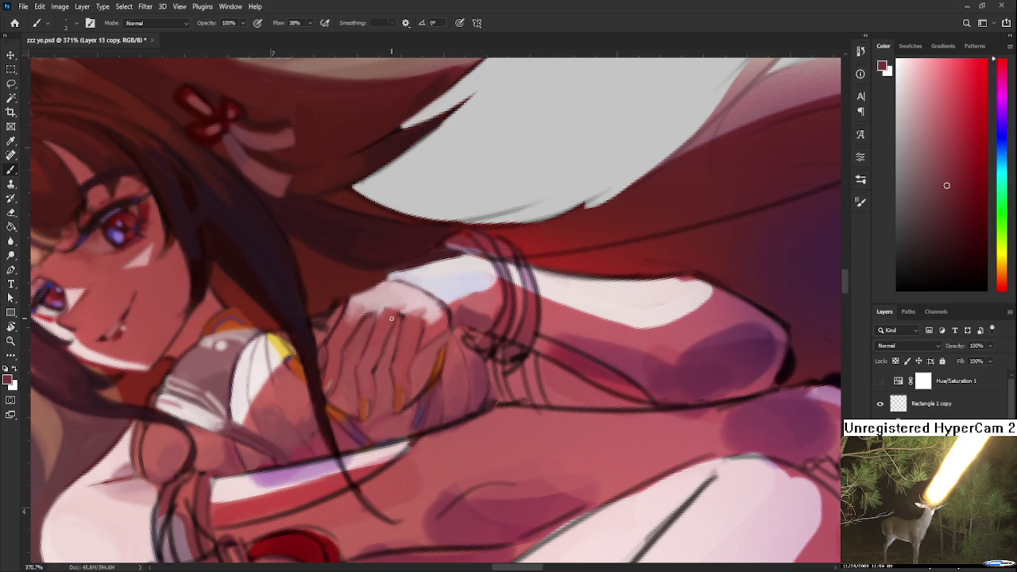
{"action": "scroll", "coordinate": [391, 318], "scroll_direction": "up", "scroll_amount": 1}
{"action": "scroll", "coordinate": [424, 325], "scroll_direction": "up", "scroll_amount": 1}
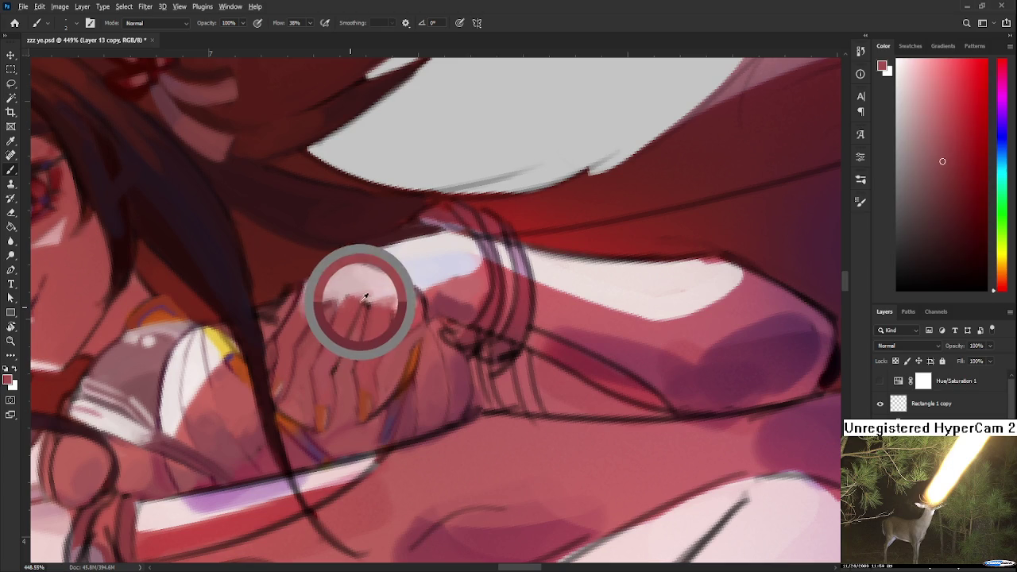
Paint lighter pink highlights and darker skin-shade separations across the fingers
{"action": "left_click", "coordinate": [372, 300], "text": "alt"}
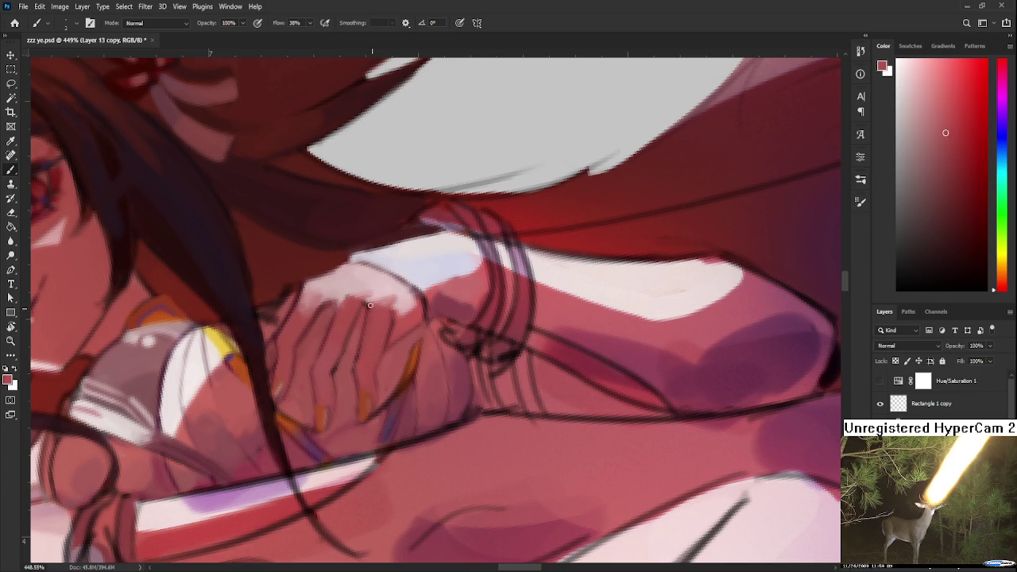
{"action": "left_click", "coordinate": [358, 304], "text": "alt"}
{"action": "left_click", "coordinate": [371, 316], "text": "alt"}
{"action": "scroll", "coordinate": [368, 303], "scroll_direction": "down", "scroll_amount": 1}
{"action": "left_click", "coordinate": [363, 328], "text": "alt"}
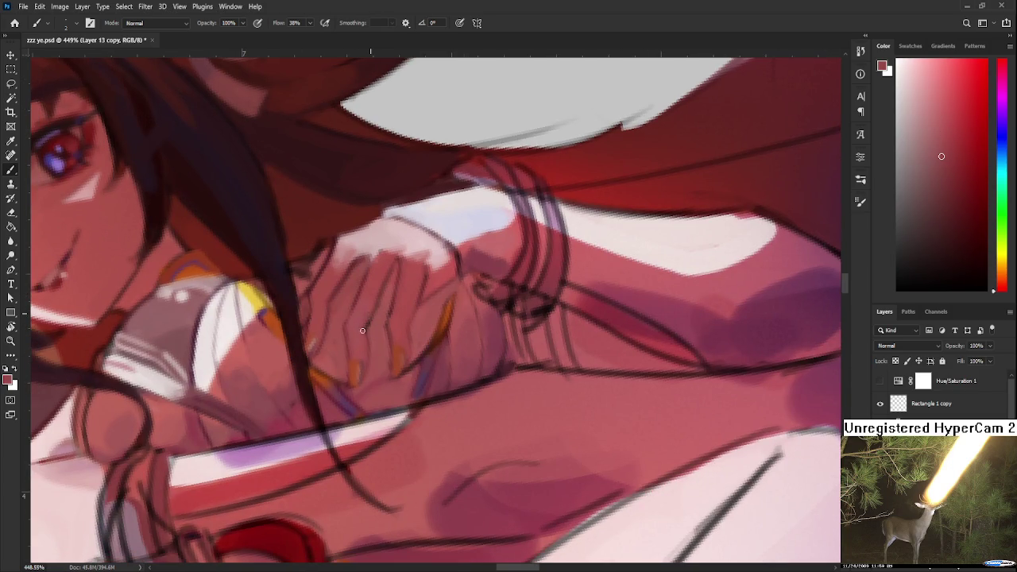
{"action": "left_click", "coordinate": [518, 264], "text": "alt"}
{"action": "left_click", "coordinate": [944, 214]}
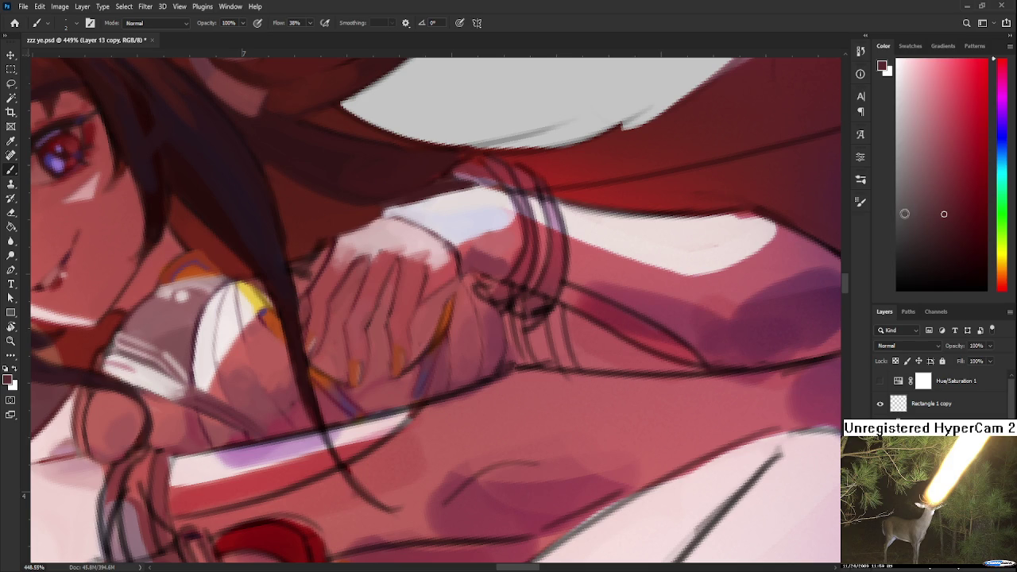
{"action": "left_click", "coordinate": [373, 304], "text": "alt"}
{"action": "left_click", "coordinate": [371, 302], "text": "alt"}
{"action": "left_click", "coordinate": [366, 332], "text": "alt"}
Zoom out to check the figure, then zoom back in and brighten the hand with lighter tones
{"action": "scroll", "coordinate": [377, 309], "scroll_direction": "down", "scroll_amount": 3}
{"action": "scroll", "coordinate": [377, 309], "scroll_direction": "down", "scroll_amount": 2}
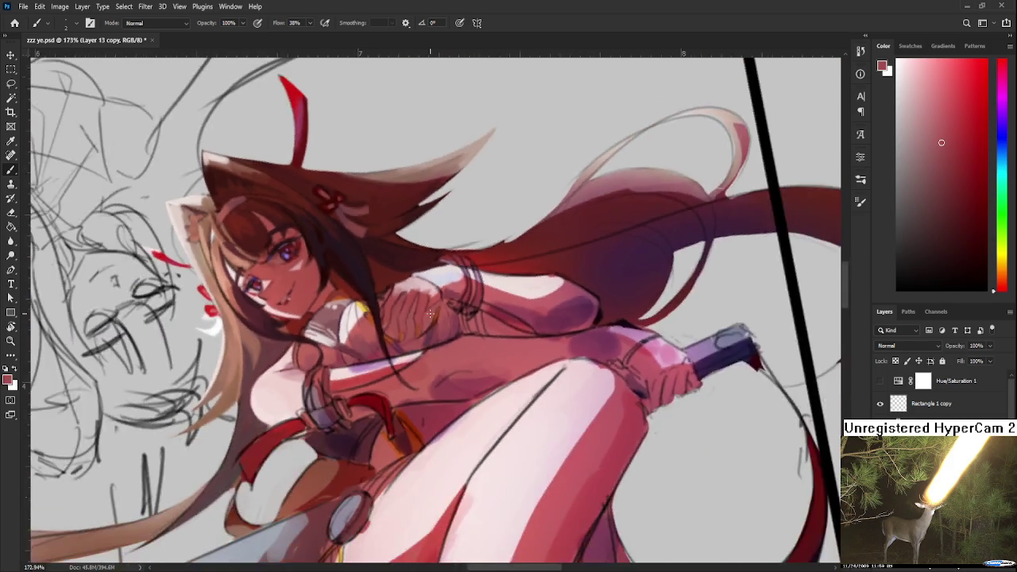
{"action": "scroll", "coordinate": [398, 302], "scroll_direction": "down", "scroll_amount": 2}
{"action": "scroll", "coordinate": [433, 294], "scroll_direction": "up", "scroll_amount": 4}
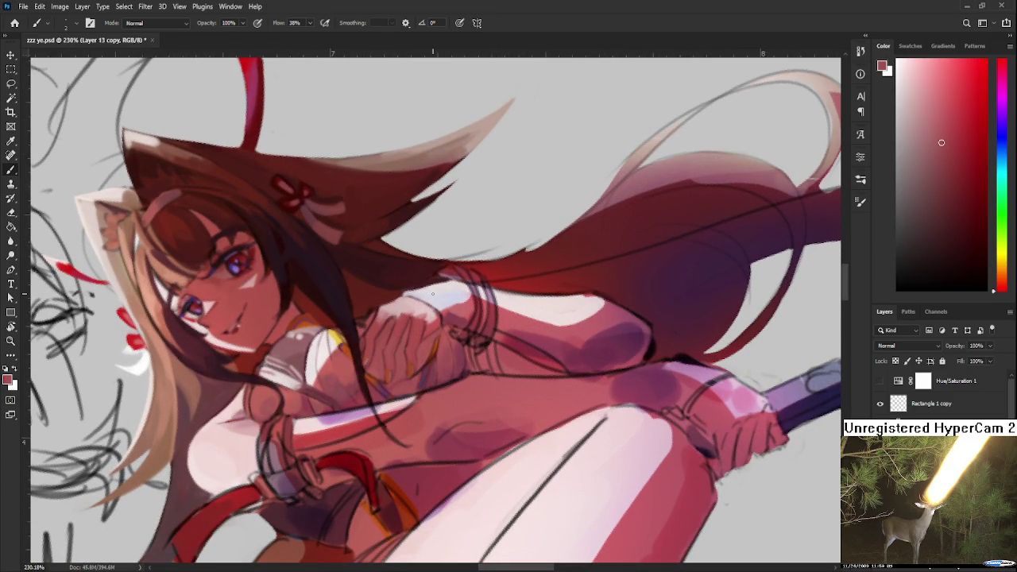
{"action": "scroll", "coordinate": [410, 258], "scroll_direction": "up", "scroll_amount": 3}
{"action": "left_click_drag", "start_coordinate": [411, 340], "coordinate": [418, 373]}
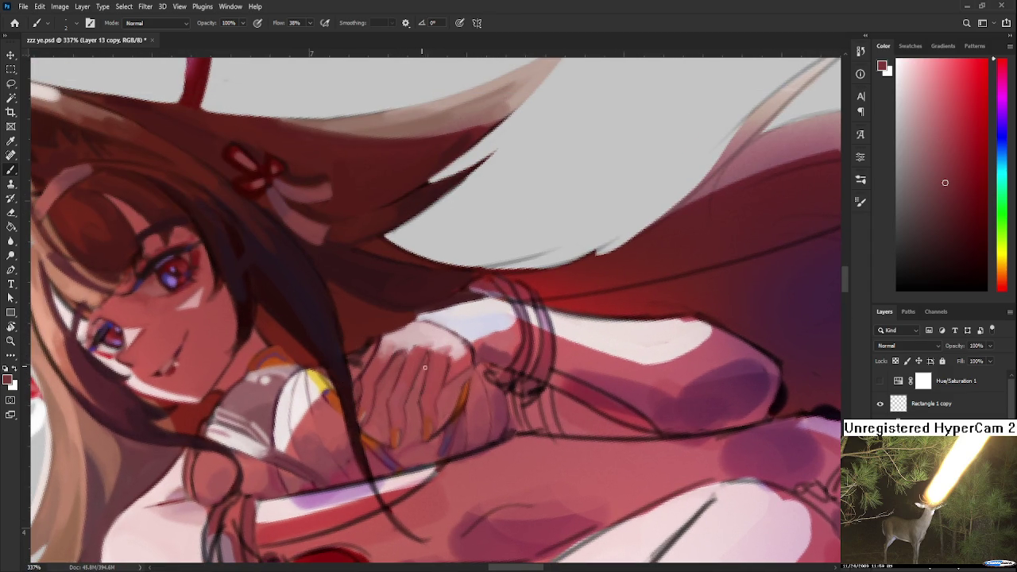
{"action": "left_click", "coordinate": [425, 370], "text": "alt"}
{"action": "left_click", "coordinate": [449, 385], "text": "alt"}
Rotate the view and paint darker tones and light pink knuckle highlights
{"action": "mouse_move", "coordinate": [458, 376]}
{"action": "left_mouse_down"}
{"action": "mouse_move", "coordinate": [397, 327]}
{"action": "mouse_move", "coordinate": [390, 274]}
{"action": "left_mouse_up"}
{"action": "left_click", "coordinate": [397, 327], "text": "alt"}
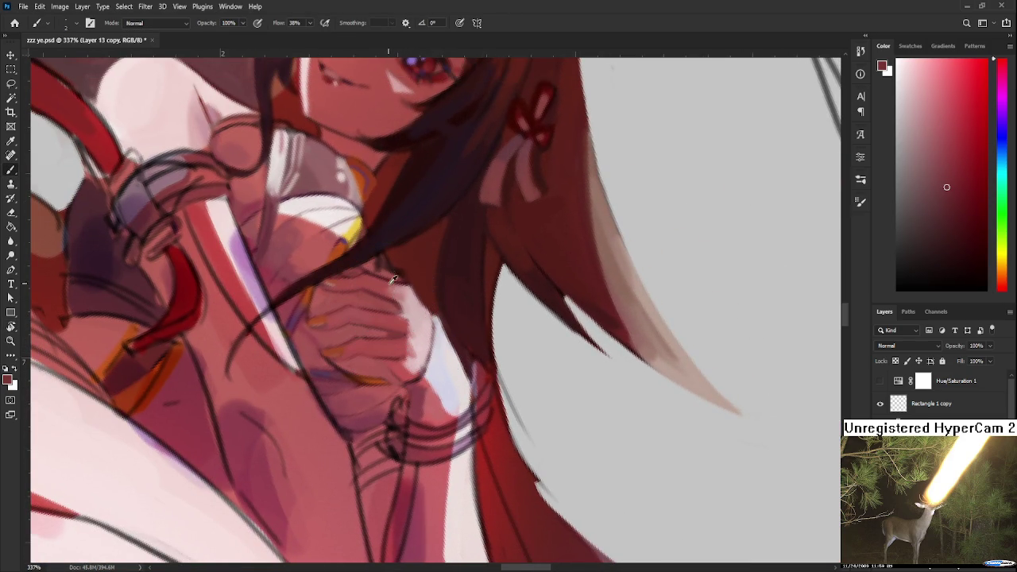
{"action": "left_click", "coordinate": [393, 377], "text": "alt"}
{"action": "left_click", "coordinate": [400, 361], "text": "alt"}
{"action": "left_click", "coordinate": [406, 370], "text": "alt"}
{"action": "key", "text": "r"}
{"action": "mouse_move", "coordinate": [404, 378]}
{"action": "left_mouse_down"}
{"action": "mouse_move", "coordinate": [488, 382]}
{"action": "mouse_move", "coordinate": [524, 354]}
{"action": "left_mouse_up"}
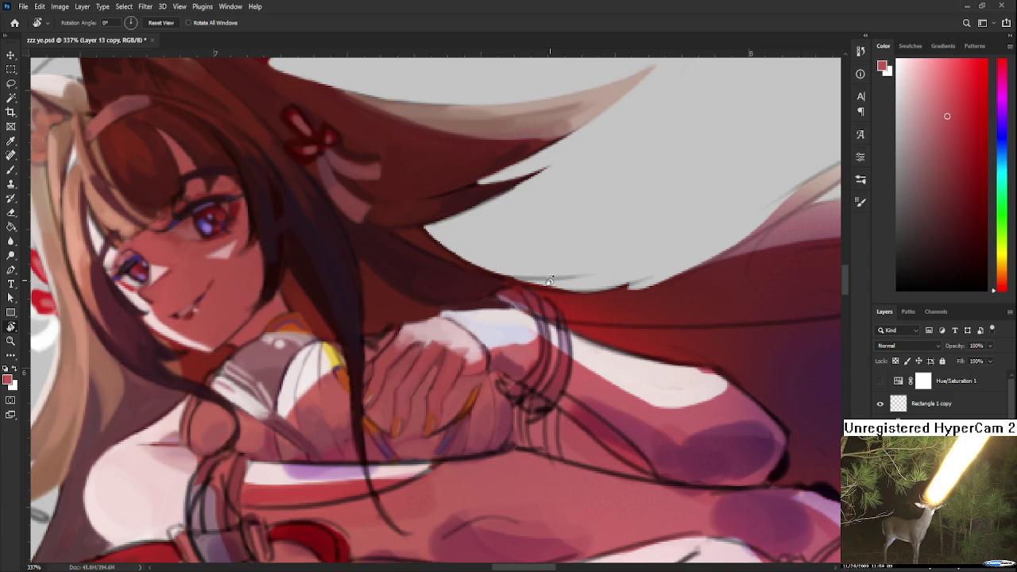
Paint a darker red and slightly darker skin shade onto the clasped fingers
{"action": "scroll", "coordinate": [548, 283], "scroll_direction": "up", "scroll_amount": 1}
{"action": "key", "text": "b"}
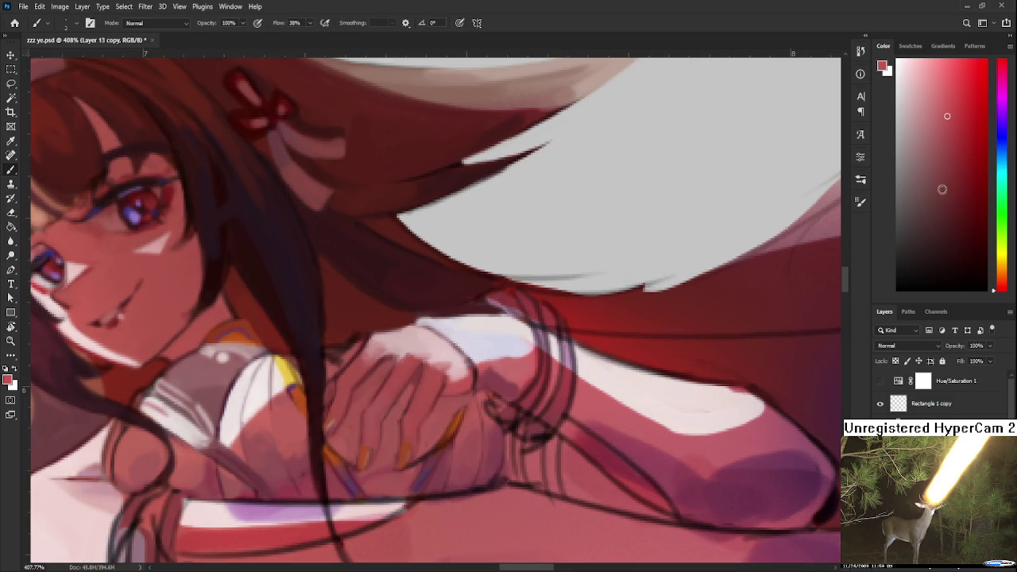
{"action": "left_click", "coordinate": [513, 376], "text": "alt"}
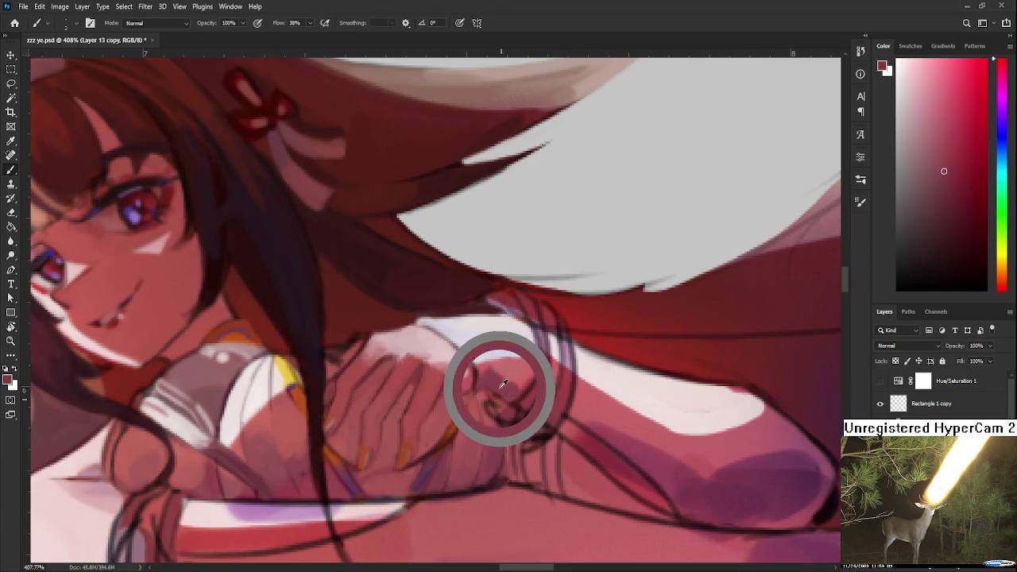
{"action": "left_click", "coordinate": [949, 211]}
{"action": "left_click_drag", "start_coordinate": [493, 262], "coordinate": [436, 311]}
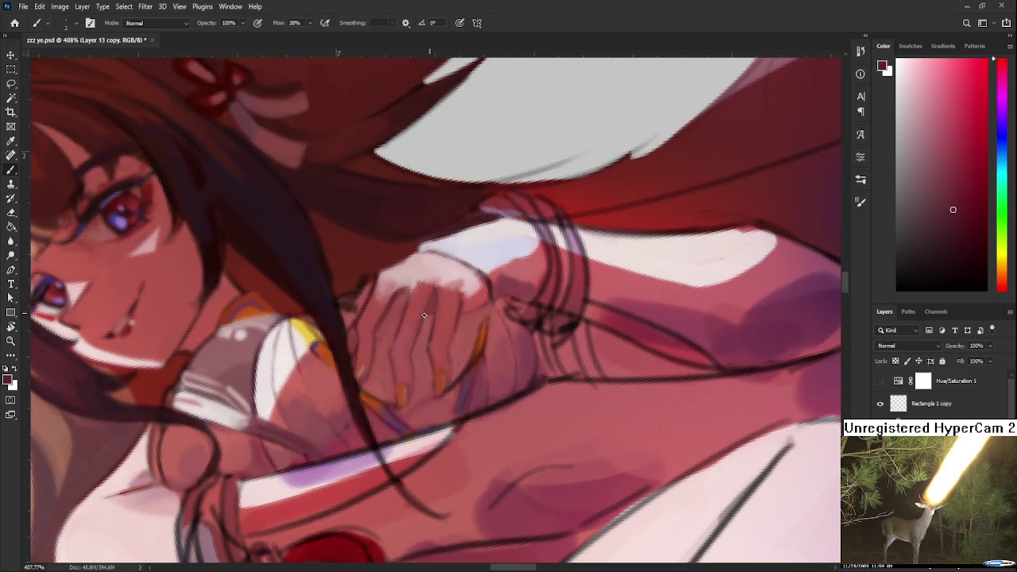
{"action": "left_click", "coordinate": [430, 309], "text": "alt"}
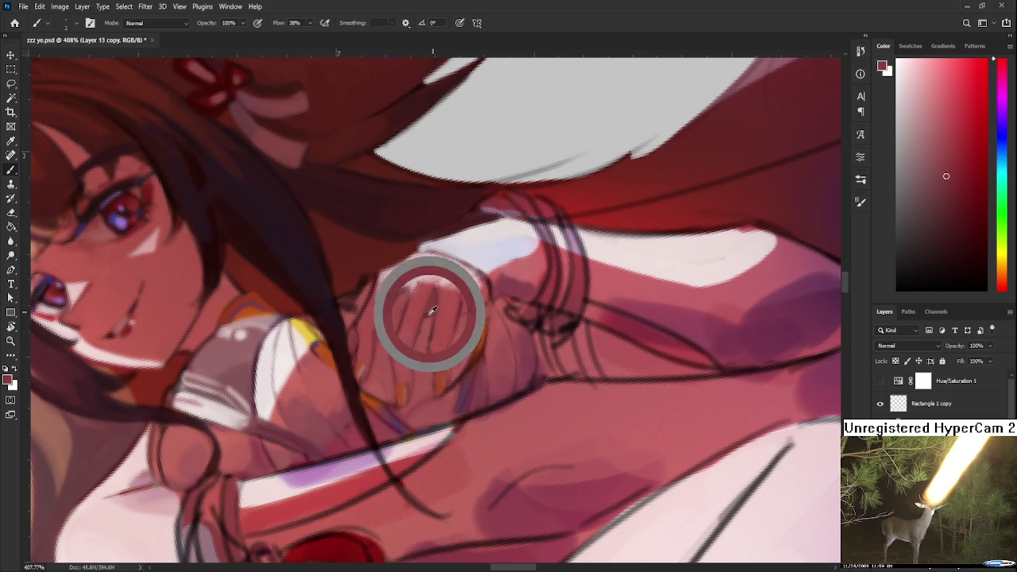
Rotate the canvas to new angles and paint a slightly different skin tone on the fingers
{"action": "key", "text": "r"}
{"action": "mouse_move", "coordinate": [484, 302]}
{"action": "left_mouse_down"}
{"action": "mouse_move", "coordinate": [449, 336]}
{"action": "mouse_move", "coordinate": [508, 344]}
{"action": "mouse_move", "coordinate": [514, 309]}
{"action": "left_mouse_up"}
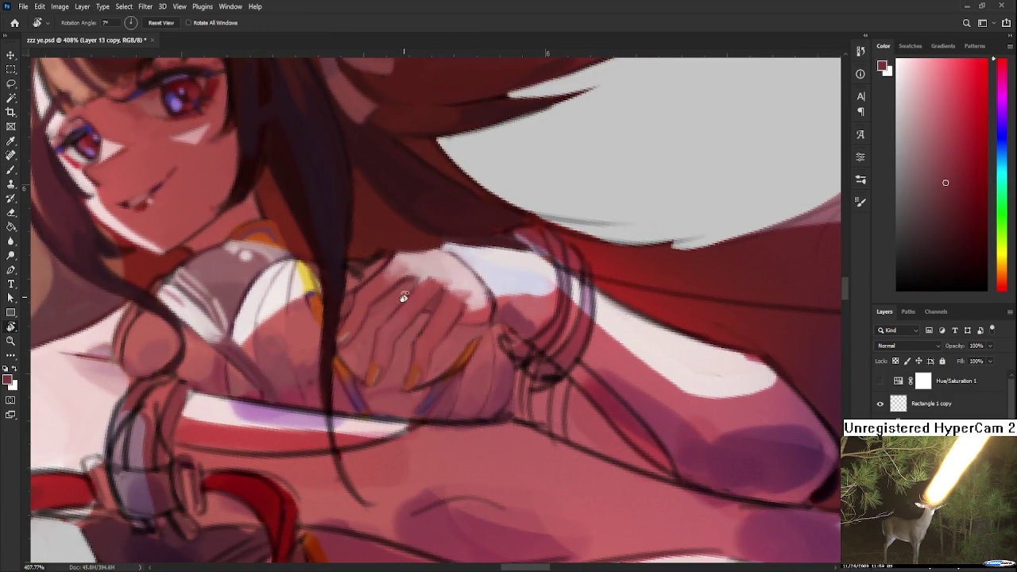
{"action": "key", "text": "b"}
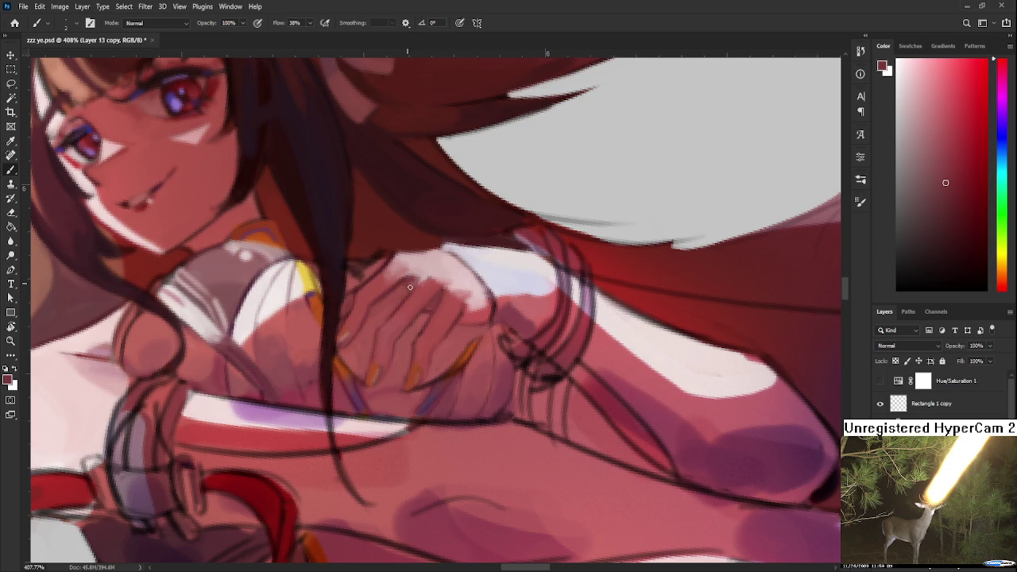
{"action": "left_click", "coordinate": [407, 282], "text": "alt"}
{"action": "key", "text": "r"}
{"action": "mouse_move", "coordinate": [401, 300]}
{"action": "left_mouse_down"}
{"action": "mouse_move", "coordinate": [488, 394]}
{"action": "mouse_move", "coordinate": [352, 506]}
{"action": "left_mouse_up"}
{"action": "scroll", "coordinate": [488, 394], "scroll_direction": "down", "scroll_amount": 5}
Check the whole figure, straighten the view, and paint light and reddish pink tones on the hand
{"action": "scroll", "coordinate": [487, 394], "scroll_direction": "down", "scroll_amount": 5}
{"action": "scroll", "coordinate": [488, 394], "scroll_direction": "down", "scroll_amount": 3}
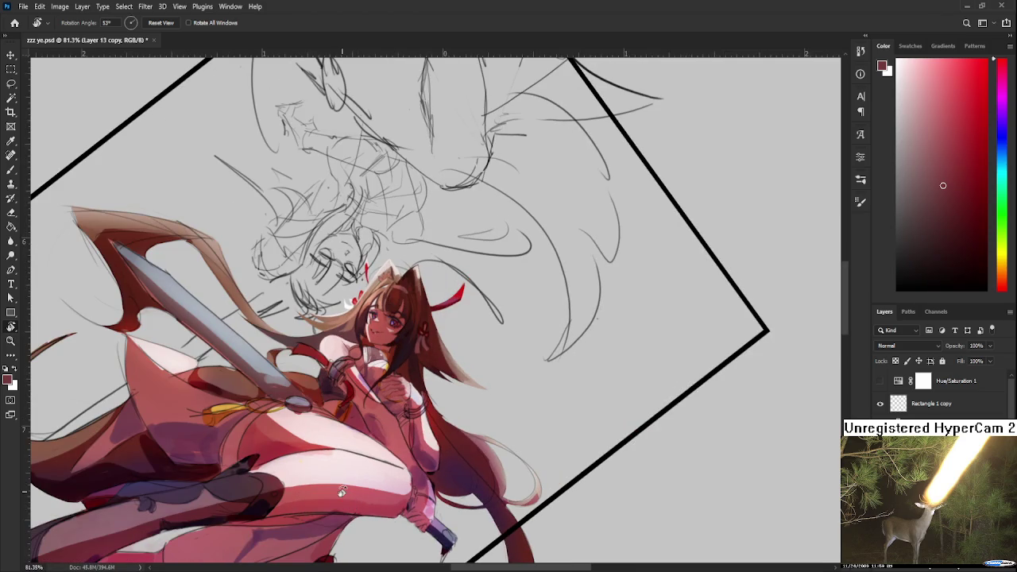
{"action": "scroll", "coordinate": [397, 397], "scroll_direction": "up", "scroll_amount": 3}
{"action": "scroll", "coordinate": [400, 388], "scroll_direction": "up", "scroll_amount": 3}
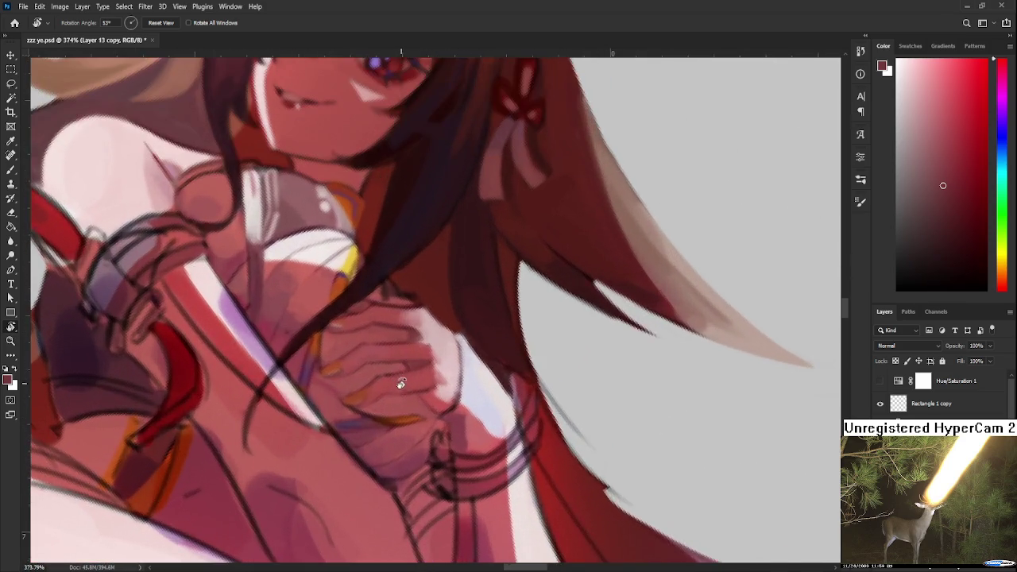
{"action": "left_click_drag", "start_coordinate": [401, 389], "coordinate": [477, 427]}
{"action": "scroll", "coordinate": [377, 312], "scroll_direction": "up", "scroll_amount": 3}
{"action": "key", "text": "b"}
{"action": "left_click", "coordinate": [471, 330], "text": "alt"}
{"action": "left_click", "coordinate": [403, 360], "text": "alt"}
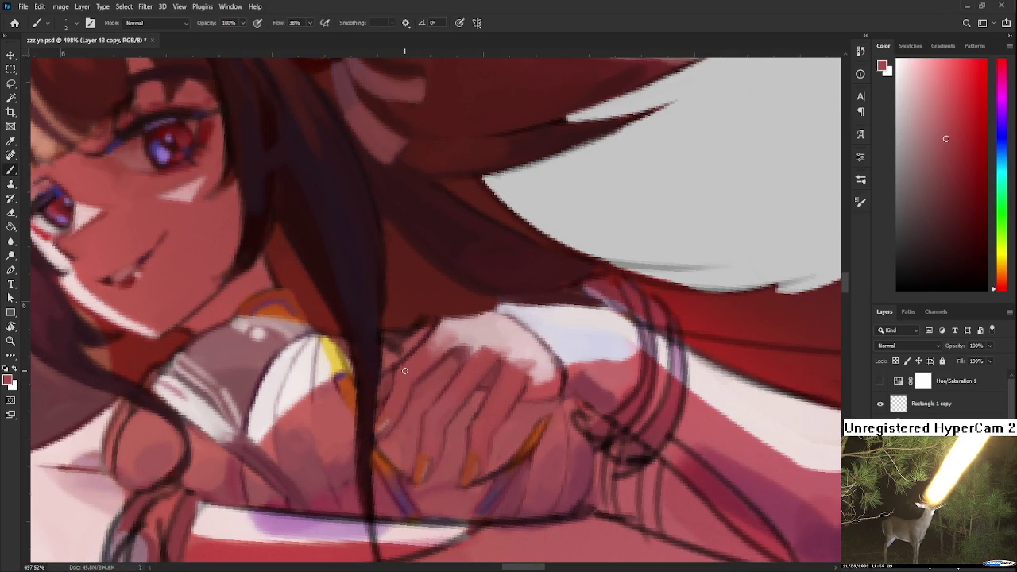
Repaint the top of the hand with its sampled colour so the knuckles read cleanly
{"action": "scroll", "coordinate": [381, 400], "scroll_direction": "down", "scroll_amount": 3}
{"action": "scroll", "coordinate": [381, 400], "scroll_direction": "down", "scroll_amount": 3}
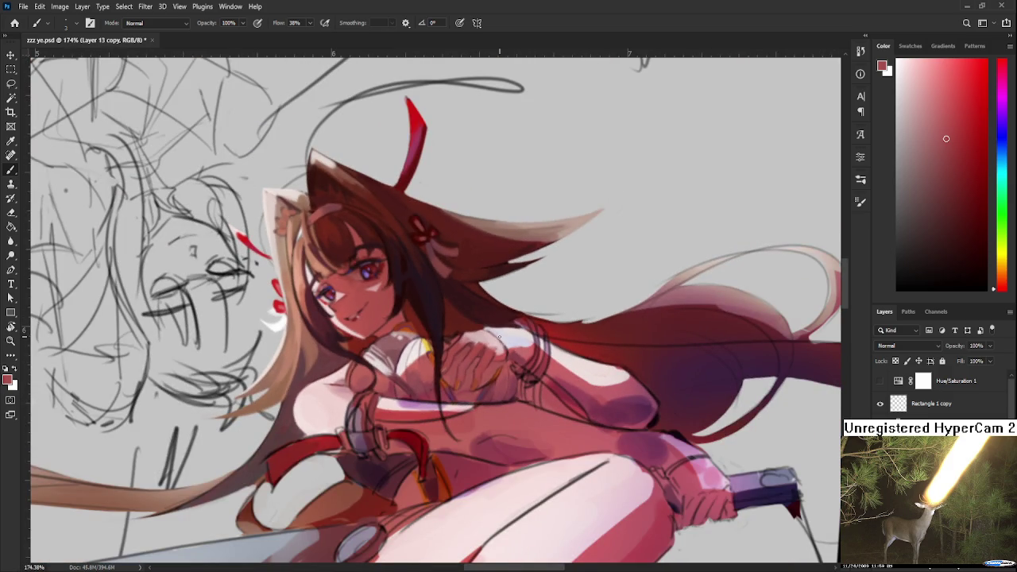
{"action": "scroll", "coordinate": [499, 337], "scroll_direction": "up", "scroll_amount": 3}
{"action": "scroll", "coordinate": [470, 288], "scroll_direction": "up", "scroll_amount": 3}
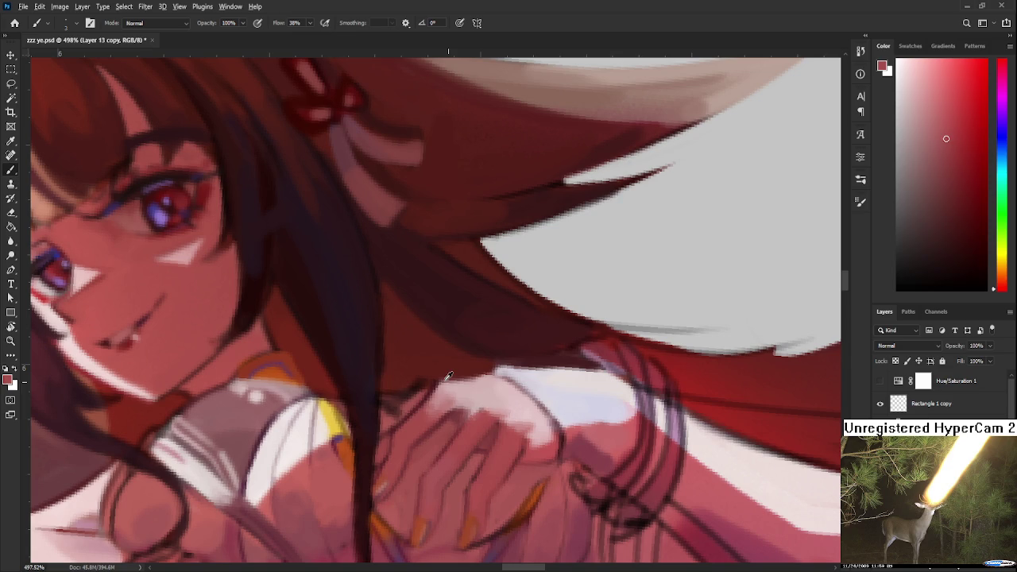
{"action": "left_click", "coordinate": [421, 359], "text": "alt"}
{"action": "left_click_drag", "start_coordinate": [430, 391], "coordinate": [489, 302]}
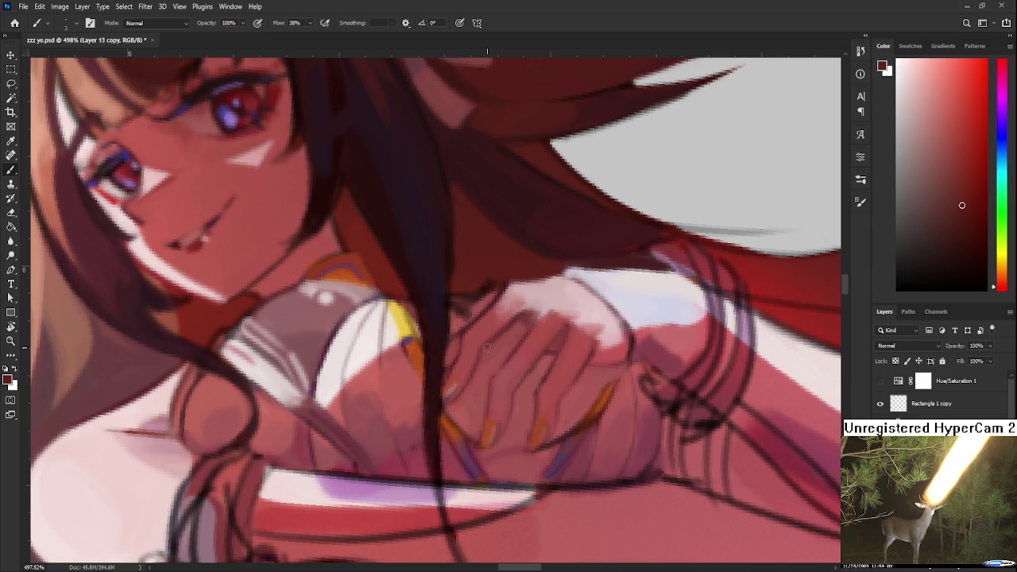
Shade the knuckles with lighter pinks and a darker shadow tone sampled from the hand
{"action": "left_click_drag", "start_coordinate": [461, 334], "coordinate": [422, 354]}
{"action": "left_click", "coordinate": [418, 358], "text": "alt"}
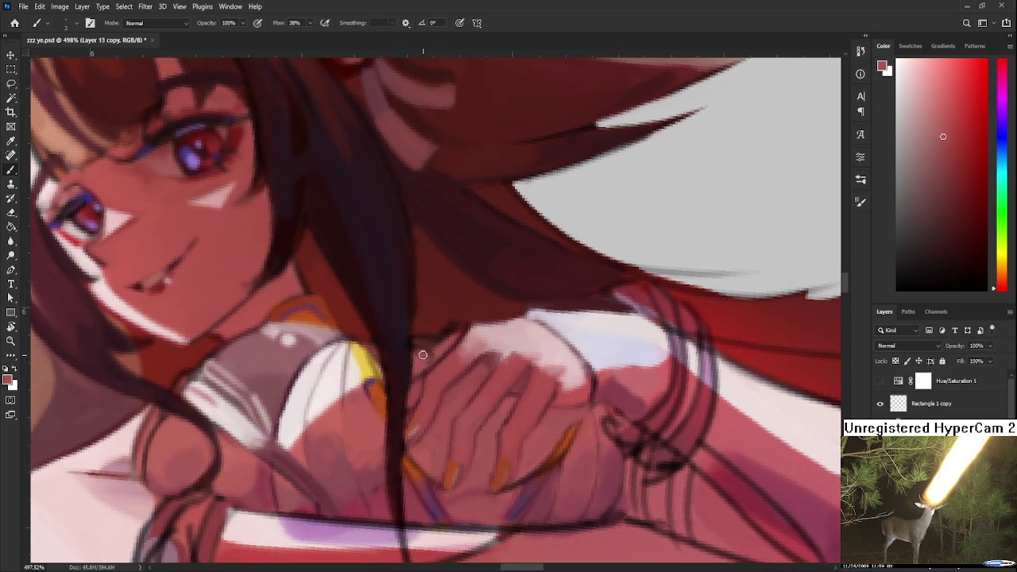
{"action": "left_click", "coordinate": [427, 357], "text": "alt"}
{"action": "left_click", "coordinate": [433, 351], "text": "alt"}
{"action": "left_click", "coordinate": [422, 355], "text": "alt"}
{"action": "left_click", "coordinate": [443, 343], "text": "alt"}
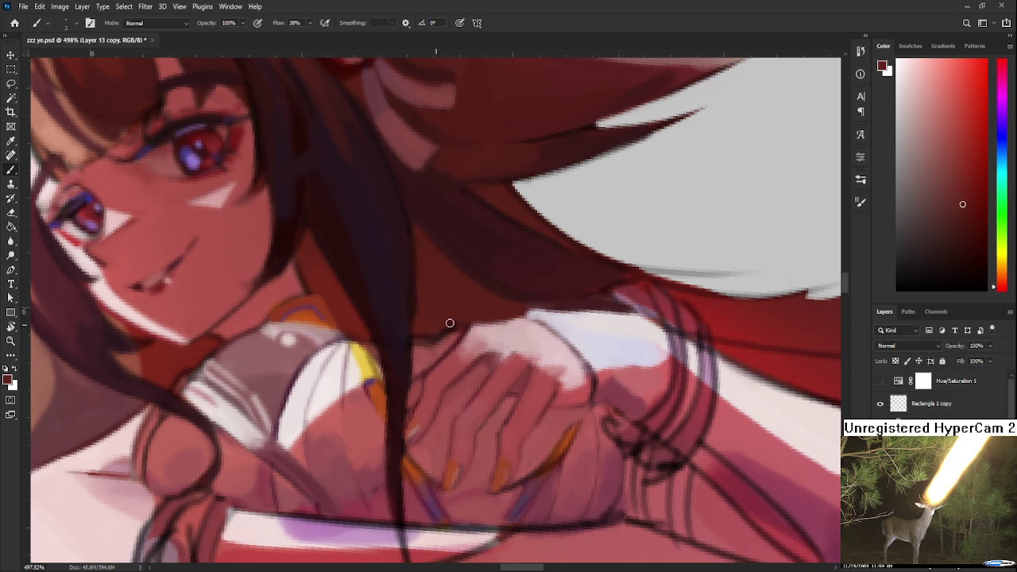
{"action": "left_click", "coordinate": [439, 343], "text": "alt"}
{"action": "left_click", "coordinate": [448, 327], "text": "alt"}
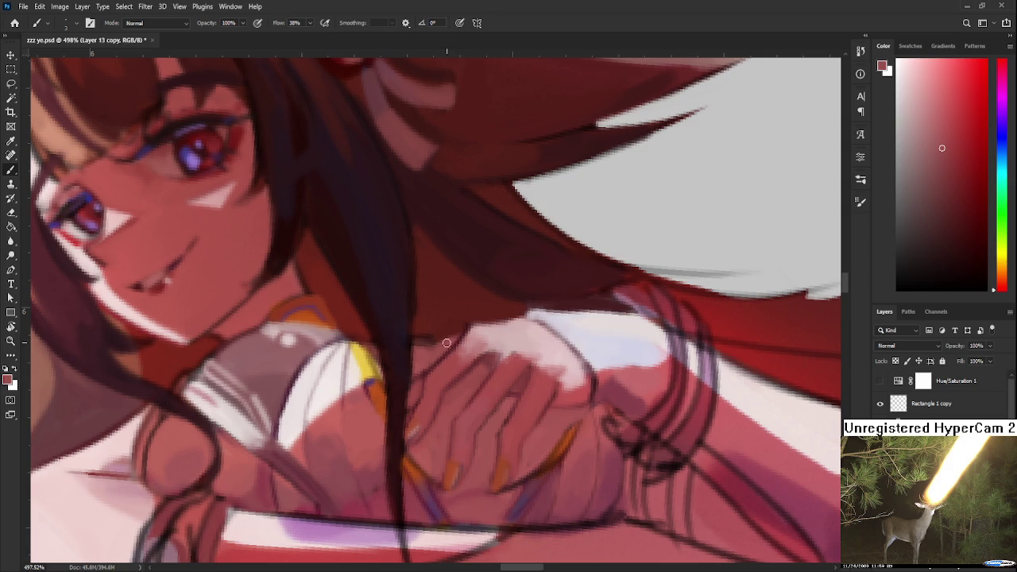
Rotate the view along the fingers and paint lighter tones beside them
{"action": "key", "text": "r"}
{"action": "mouse_move", "coordinate": [478, 342]}
{"action": "left_mouse_down"}
{"action": "mouse_move", "coordinate": [492, 363]}
{"action": "mouse_move", "coordinate": [432, 318]}
{"action": "left_mouse_up"}
{"action": "key", "text": "b"}
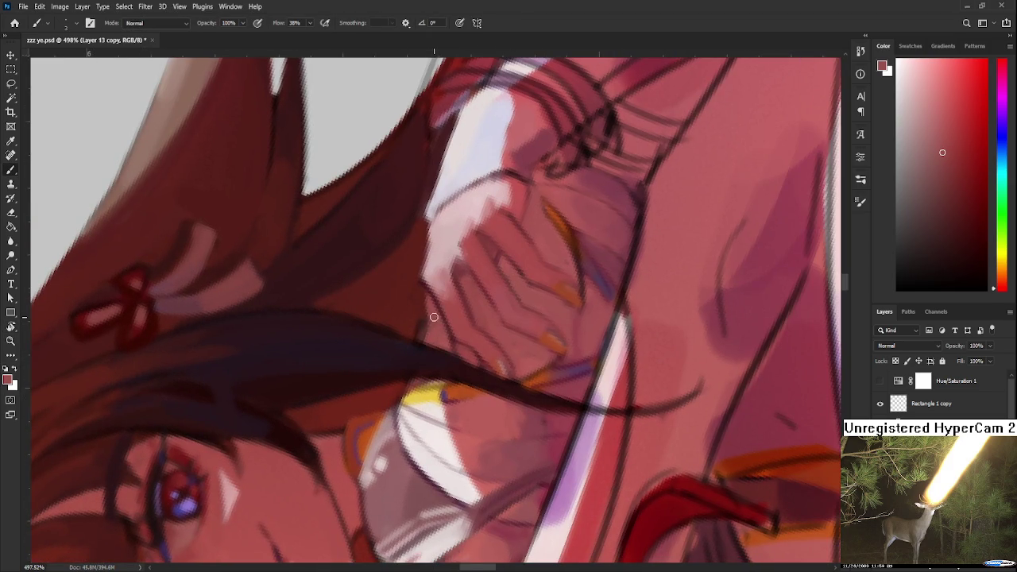
{"action": "left_click", "coordinate": [418, 327], "text": "alt"}
{"action": "left_click", "coordinate": [424, 325], "text": "alt"}
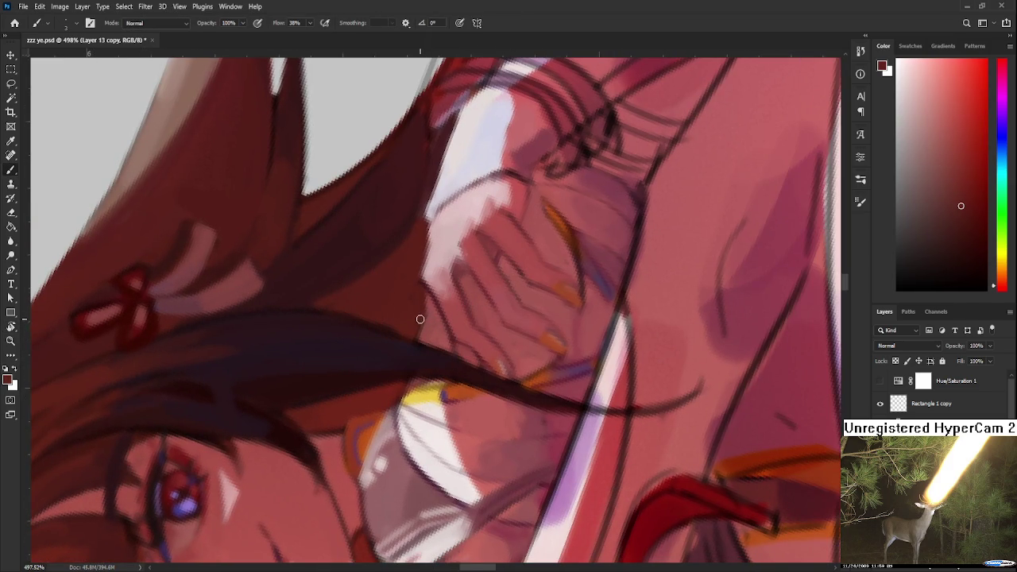
{"action": "left_click", "coordinate": [426, 334], "text": "alt"}
{"action": "left_click", "coordinate": [429, 317], "text": "alt"}
Paint darker and lighter tones along the finger edges, ending on a dark red-brown from the hair
{"action": "left_click", "coordinate": [427, 315], "text": "alt"}
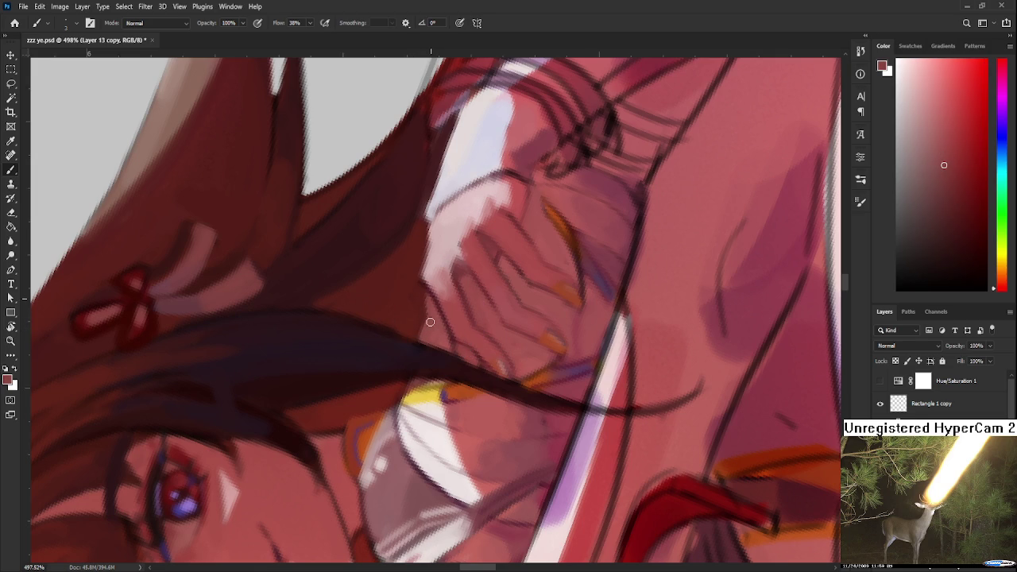
{"action": "left_click", "coordinate": [419, 306], "text": "alt"}
{"action": "left_click", "coordinate": [429, 320], "text": "alt"}
{"action": "left_click", "coordinate": [426, 331], "text": "alt"}
{"action": "scroll", "coordinate": [424, 344], "scroll_direction": "down", "scroll_amount": 1}
{"action": "left_click", "coordinate": [415, 358], "text": "alt"}
{"action": "key", "text": "r"}
{"action": "left_click_drag", "start_coordinate": [424, 342], "coordinate": [466, 378]}
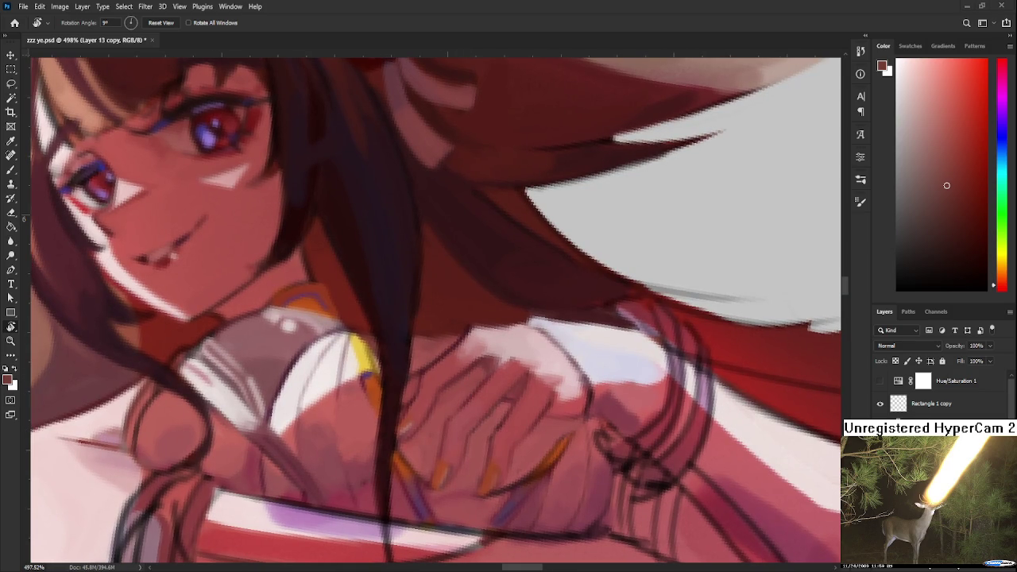
Level the view and sample skin tones from the hand and dark reds from the hair
{"action": "scroll", "coordinate": [481, 389], "scroll_direction": "down", "scroll_amount": 2}
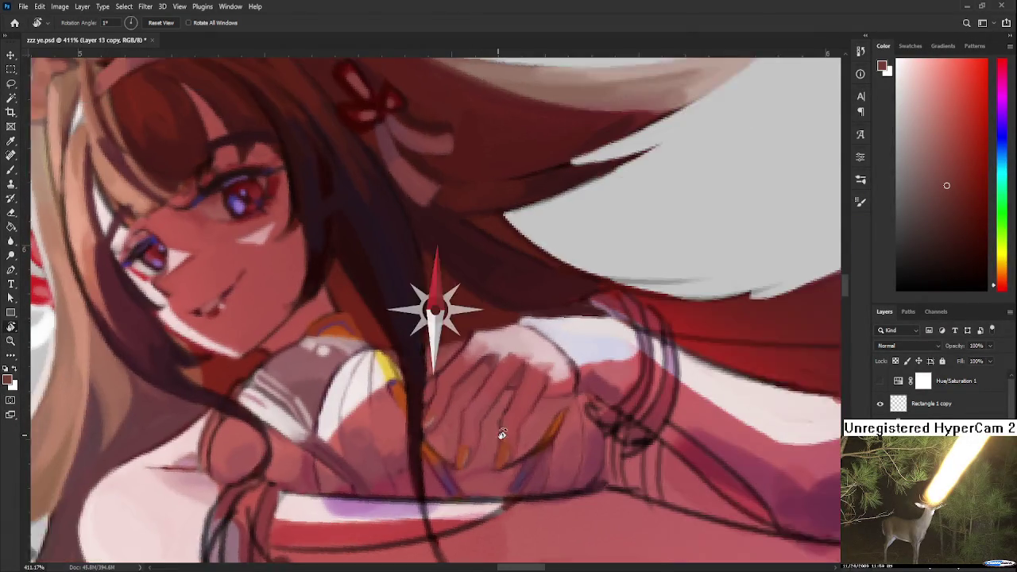
{"action": "left_click_drag", "start_coordinate": [500, 436], "coordinate": [467, 375]}
{"action": "key", "text": "b"}
{"action": "left_click", "coordinate": [409, 384], "text": "alt"}
{"action": "left_click", "coordinate": [417, 412], "text": "alt"}
{"action": "left_click", "coordinate": [404, 366], "text": "alt"}
{"action": "left_click", "coordinate": [443, 359], "text": "alt"}
{"action": "left_click", "coordinate": [439, 346], "text": "alt"}
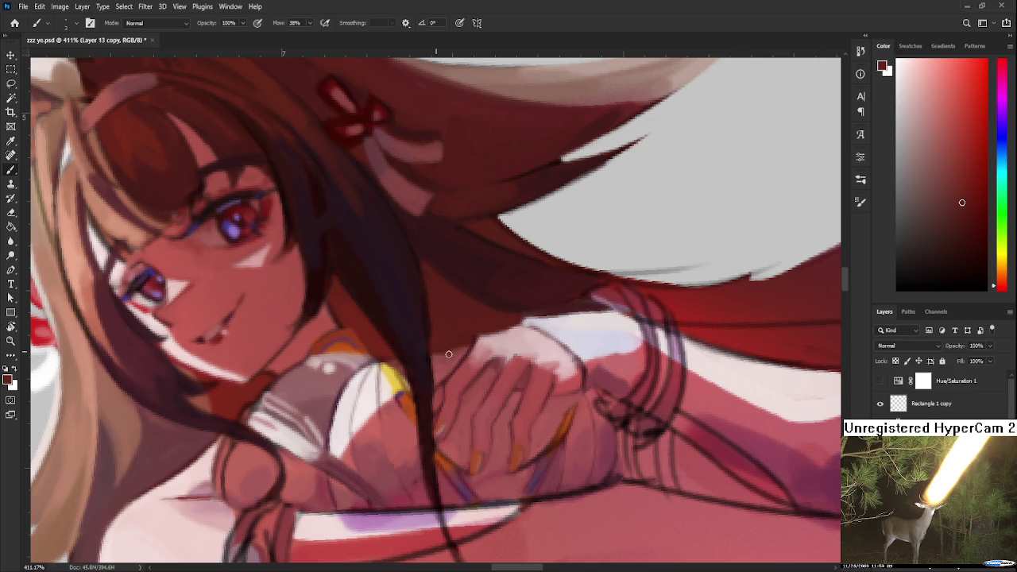
{"action": "left_click", "coordinate": [444, 358], "text": "alt"}
{"action": "left_click", "coordinate": [455, 355], "text": "alt"}
{"action": "left_click", "coordinate": [438, 363], "text": "alt"}
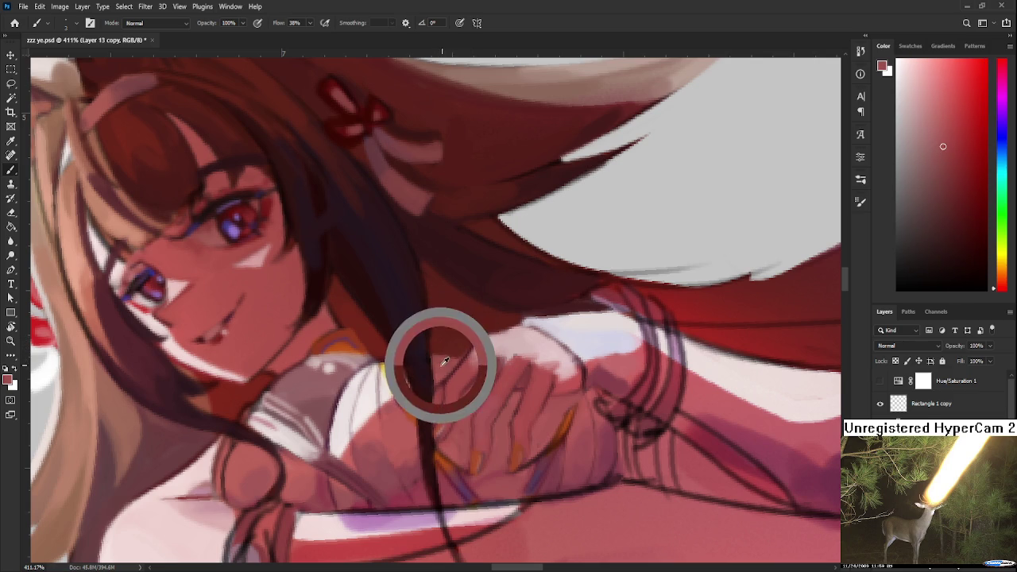
{"action": "left_click", "coordinate": [415, 336], "text": "alt"}
Rotate the view onto the face and brush a dark line along the jaw and neck
{"action": "key", "text": "r"}
{"action": "mouse_move", "coordinate": [434, 375]}
{"action": "left_mouse_down"}
{"action": "mouse_move", "coordinate": [496, 335]}
{"action": "mouse_move", "coordinate": [422, 358]}
{"action": "left_mouse_up"}
{"action": "left_click", "coordinate": [490, 318], "text": "alt"}
{"action": "left_click", "coordinate": [302, 495], "text": "alt"}
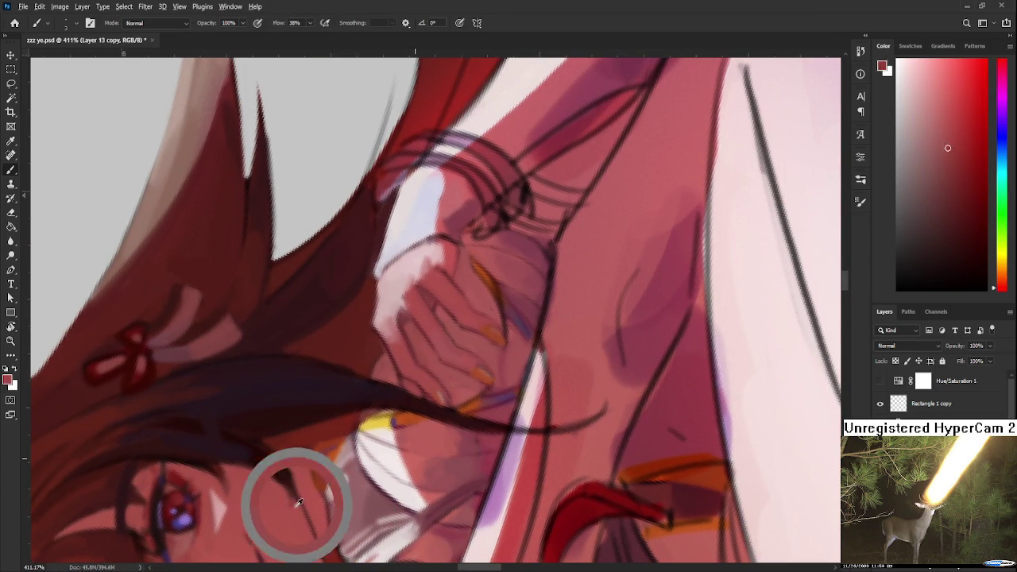
{"action": "left_click_drag", "start_coordinate": [291, 535], "coordinate": [335, 384]}
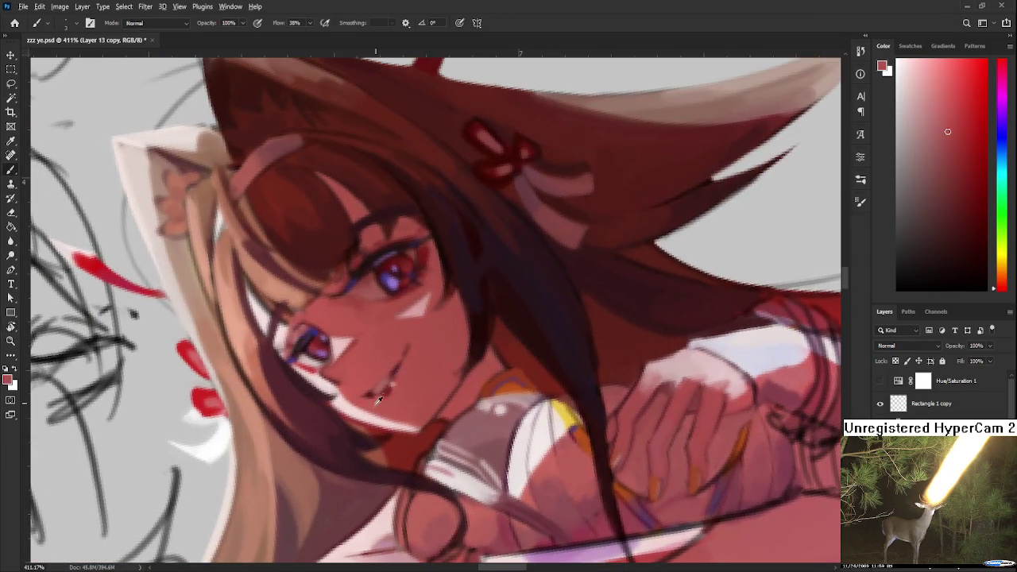
{"action": "left_click", "coordinate": [375, 424], "text": "alt"}
{"action": "left_click_drag", "start_coordinate": [469, 378], "coordinate": [454, 367]}
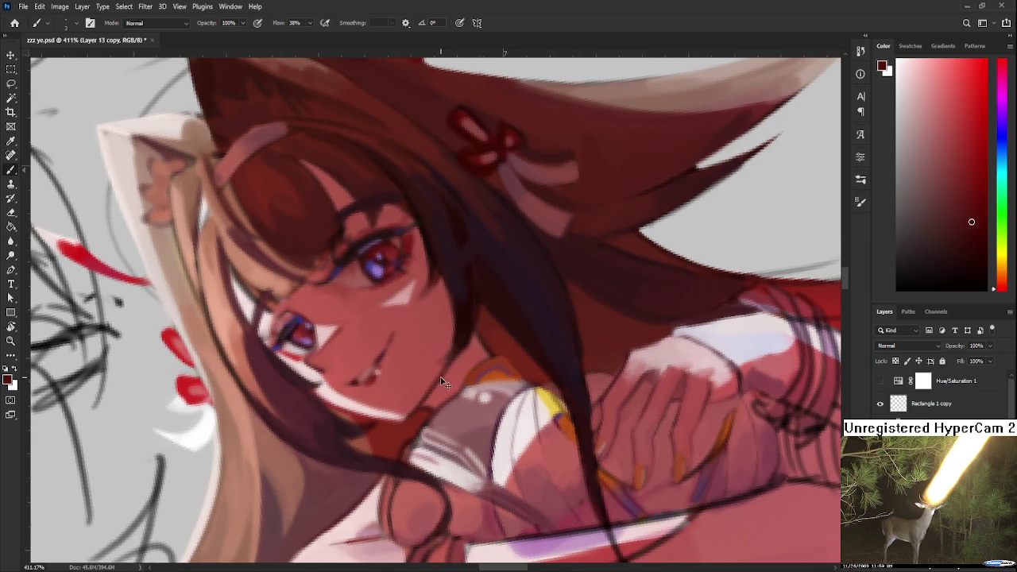
{"action": "left_click_drag", "start_coordinate": [434, 383], "coordinate": [401, 420]}
Pick lighter muted reds and a light skin tone for refining the fingers
{"action": "scroll", "coordinate": [448, 365], "scroll_direction": "right", "scroll_amount": 5}
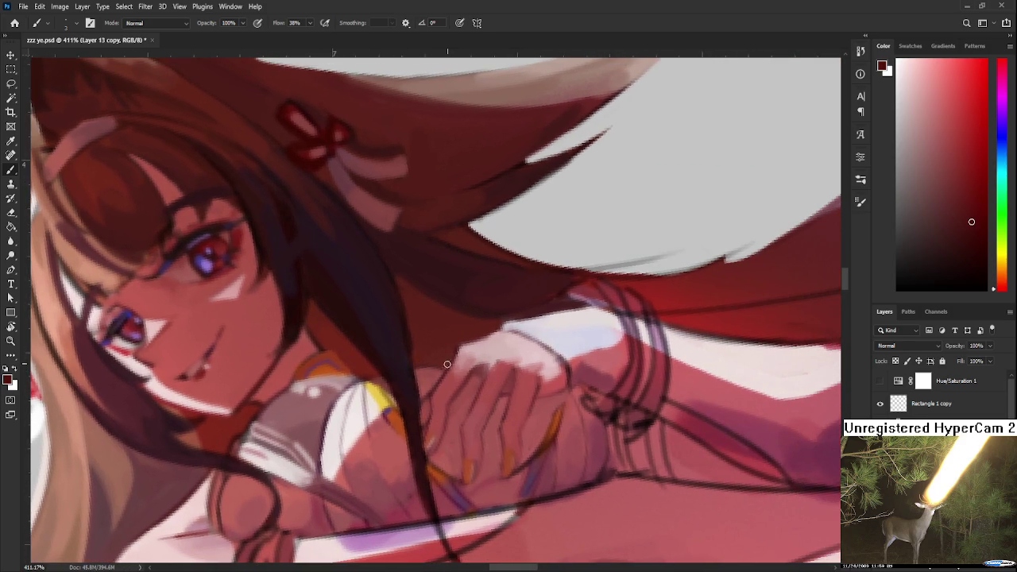
{"action": "left_click", "coordinate": [448, 350], "text": "alt"}
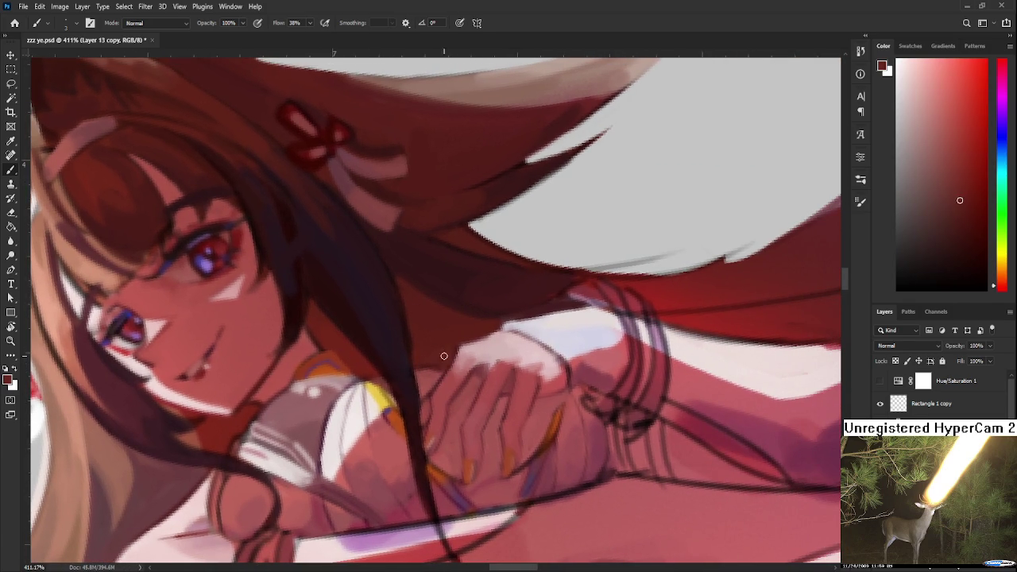
{"action": "left_click", "coordinate": [430, 361], "text": "alt"}
{"action": "left_click", "coordinate": [422, 390], "text": "alt"}
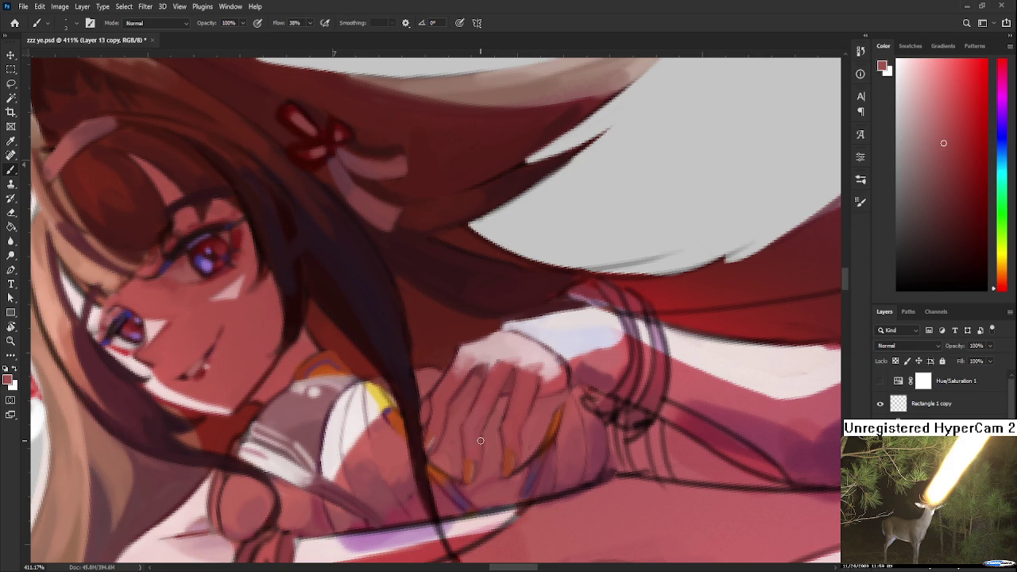
Hide the rough sketch lines and turn on the Hue/Saturation grayscale value check
{"action": "scroll", "coordinate": [480, 440], "scroll_direction": "down", "scroll_amount": 5}
{"action": "scroll", "coordinate": [476, 437], "scroll_direction": "down", "scroll_amount": 3}
{"action": "left_click_drag", "start_coordinate": [454, 454], "coordinate": [509, 317]}
{"action": "key", "text": "r"}
{"action": "scroll", "coordinate": [938, 394], "scroll_direction": "down", "scroll_amount": 3}
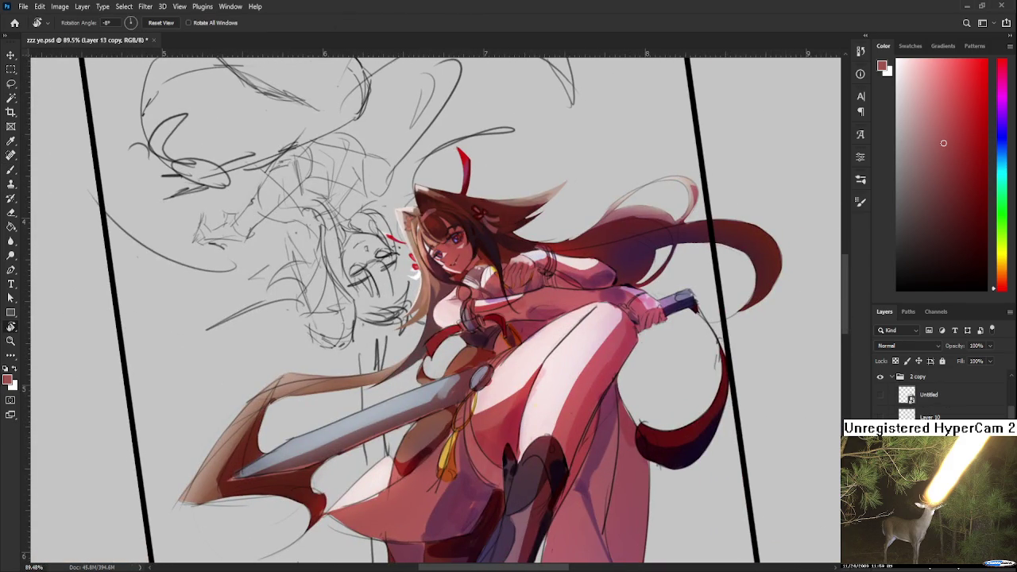
{"action": "left_click", "coordinate": [880, 377]}
{"action": "scroll", "coordinate": [937, 393], "scroll_direction": "up", "scroll_amount": 3}
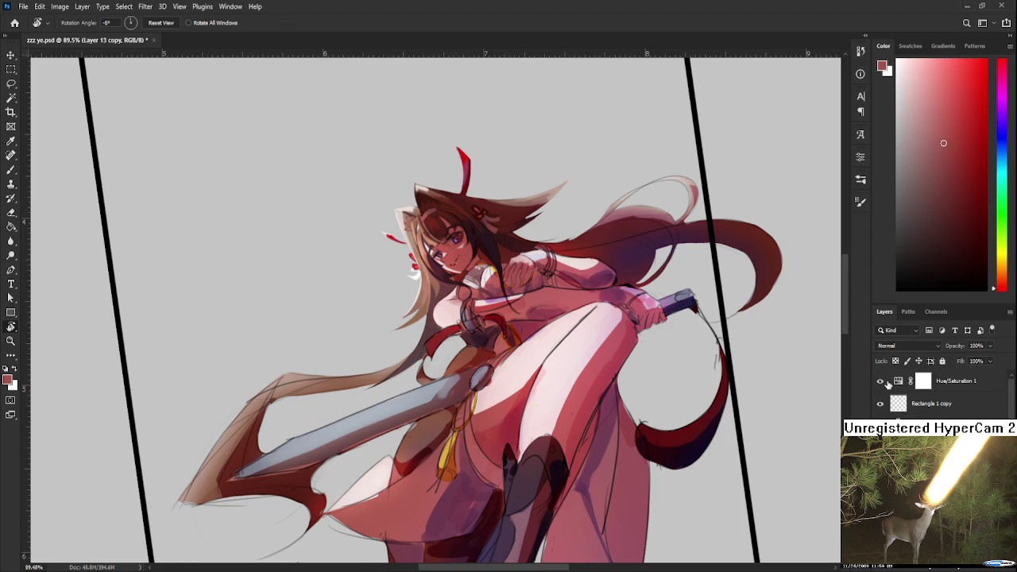
{"action": "left_click", "coordinate": [880, 382]}
Reset the view rotation to upright and hide the Hue/Saturation 1 grayscale adjustment
{"action": "left_click_drag", "start_coordinate": [500, 396], "coordinate": [468, 417]}
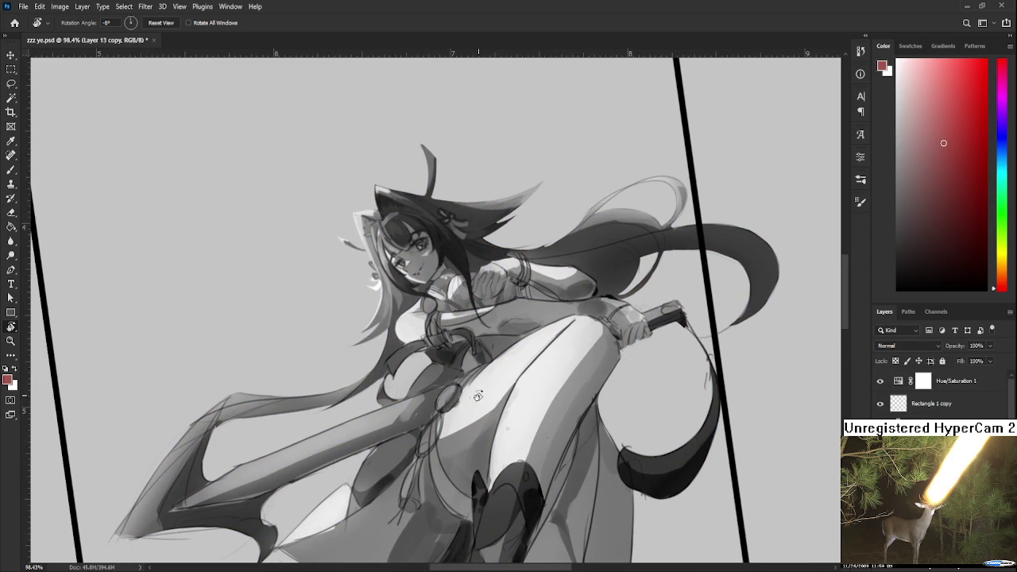
{"action": "scroll", "coordinate": [488, 372], "scroll_direction": "up", "scroll_amount": 2}
{"action": "key", "text": "Escape"}
{"action": "scroll", "coordinate": [556, 385], "scroll_direction": "down", "scroll_amount": 3}
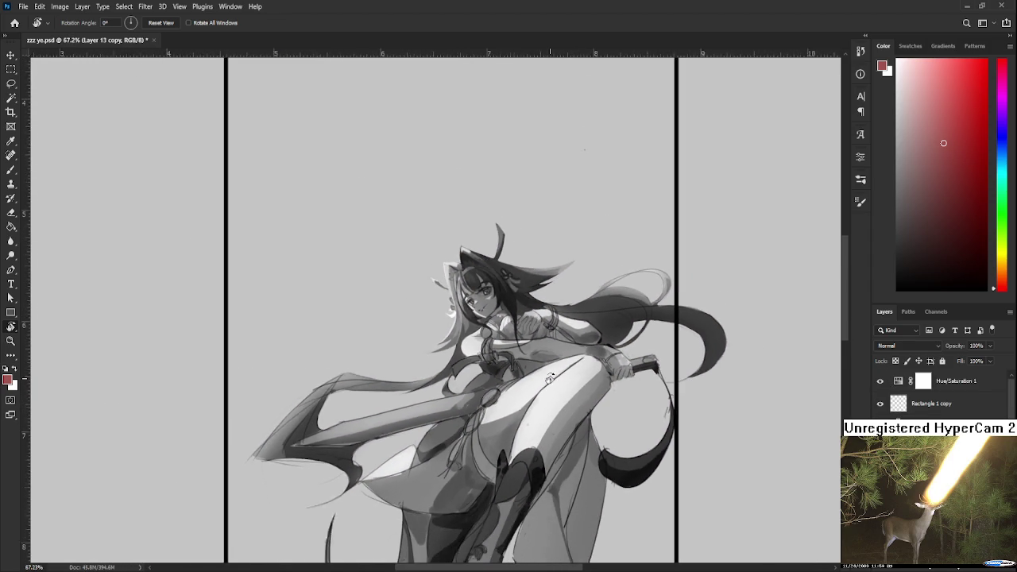
{"action": "scroll", "coordinate": [548, 381], "scroll_direction": "down", "scroll_amount": 1}
{"action": "scroll", "coordinate": [548, 381], "scroll_direction": "up", "scroll_amount": 1}
{"action": "scroll", "coordinate": [540, 383], "scroll_direction": "up", "scroll_amount": 2}
{"action": "scroll", "coordinate": [528, 388], "scroll_direction": "up", "scroll_amount": 2}
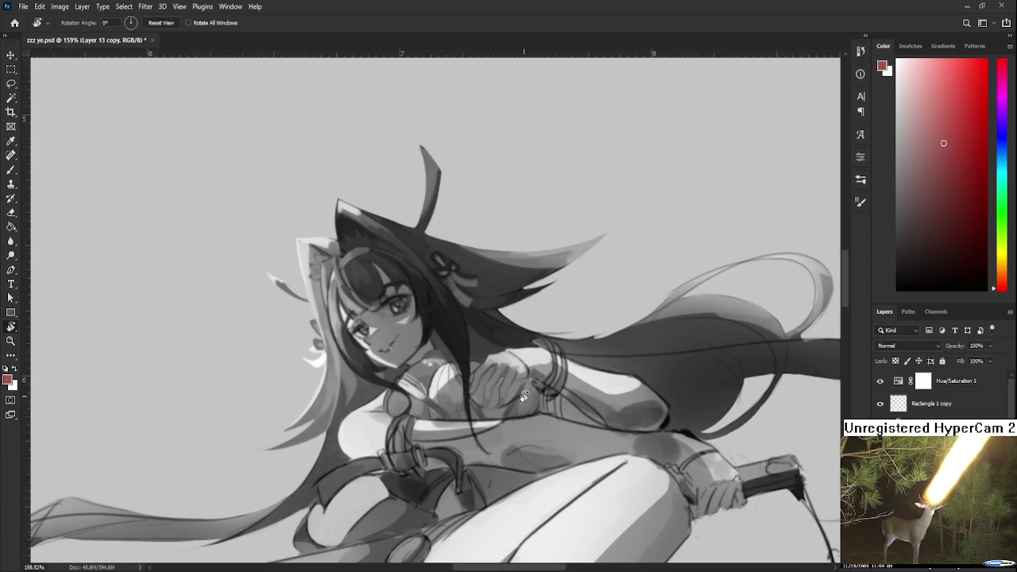
{"action": "left_click", "coordinate": [879, 382]}
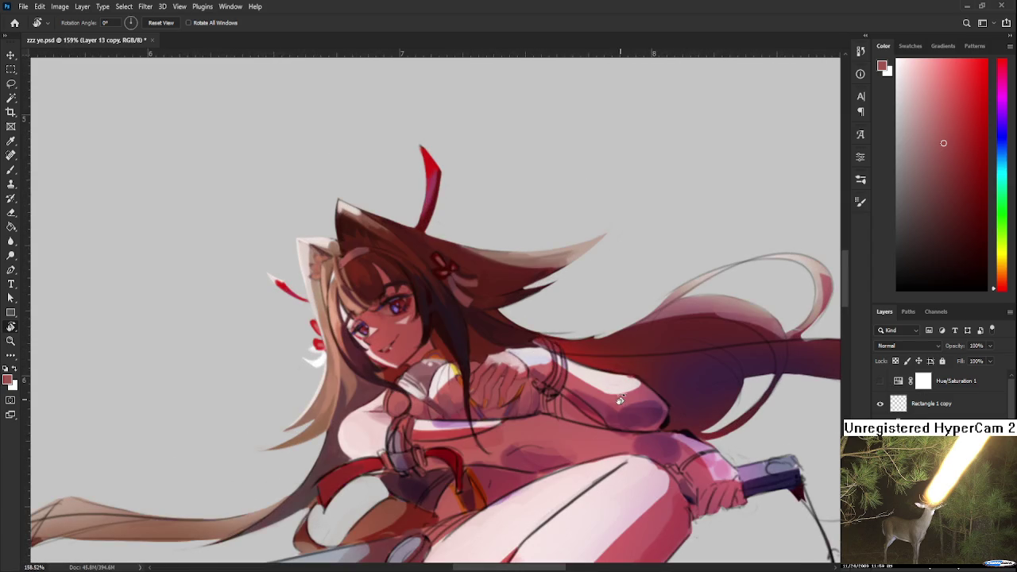
With the Brush, pick a darker red and sample pink and shadow tones on the fingers
{"action": "scroll", "coordinate": [584, 381], "scroll_direction": "up", "scroll_amount": 2}
{"action": "scroll", "coordinate": [451, 385], "scroll_direction": "up", "scroll_amount": 3}
{"action": "key", "text": "b"}
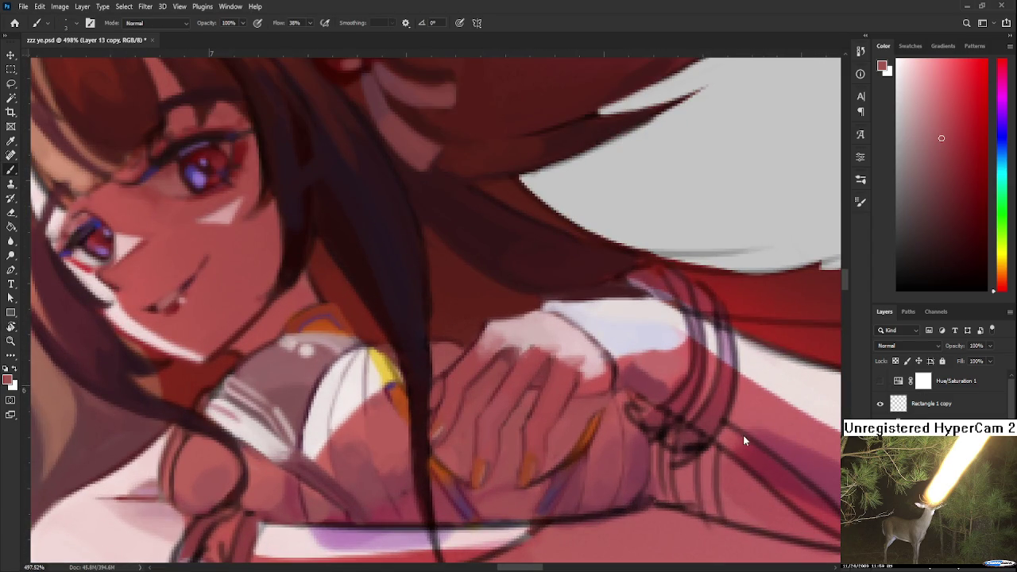
{"action": "left_click", "coordinate": [960, 183]}
{"action": "scroll", "coordinate": [556, 436], "scroll_direction": "down", "scroll_amount": 1}
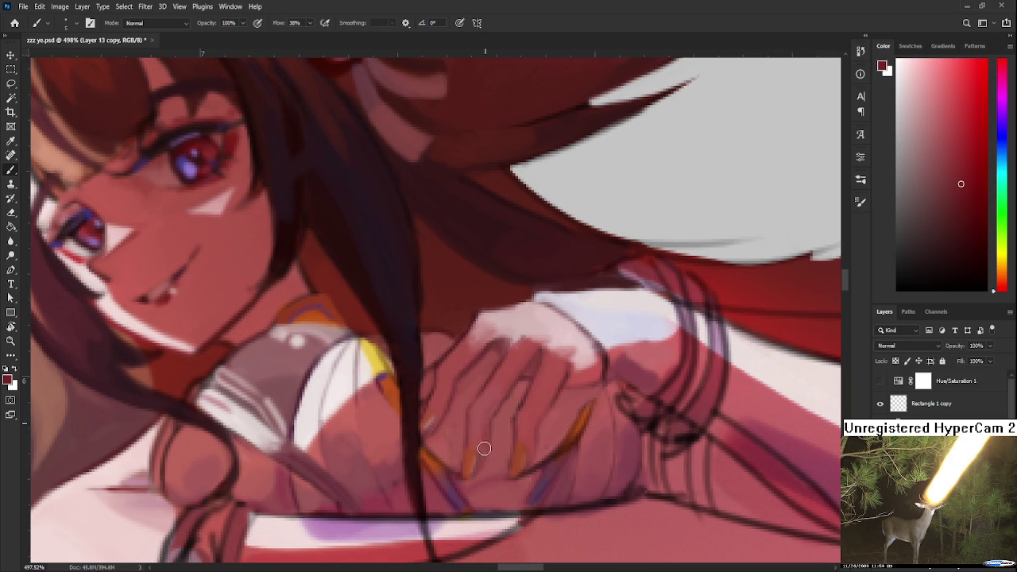
{"action": "left_click", "coordinate": [477, 427], "text": "alt"}
{"action": "left_click", "coordinate": [480, 429], "text": "alt"}
{"action": "left_click", "coordinate": [483, 433], "text": "alt"}
{"action": "left_click", "coordinate": [490, 432], "text": "alt"}
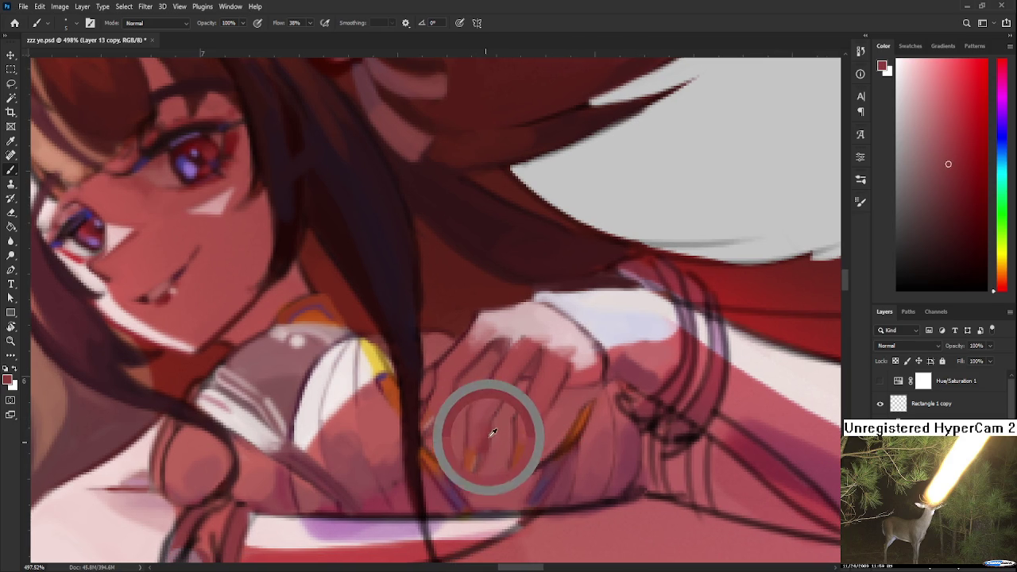
Sample lighter and mid skin tones from the hand and knuckles to paint the fingers
{"action": "left_click", "coordinate": [537, 420], "text": "alt"}
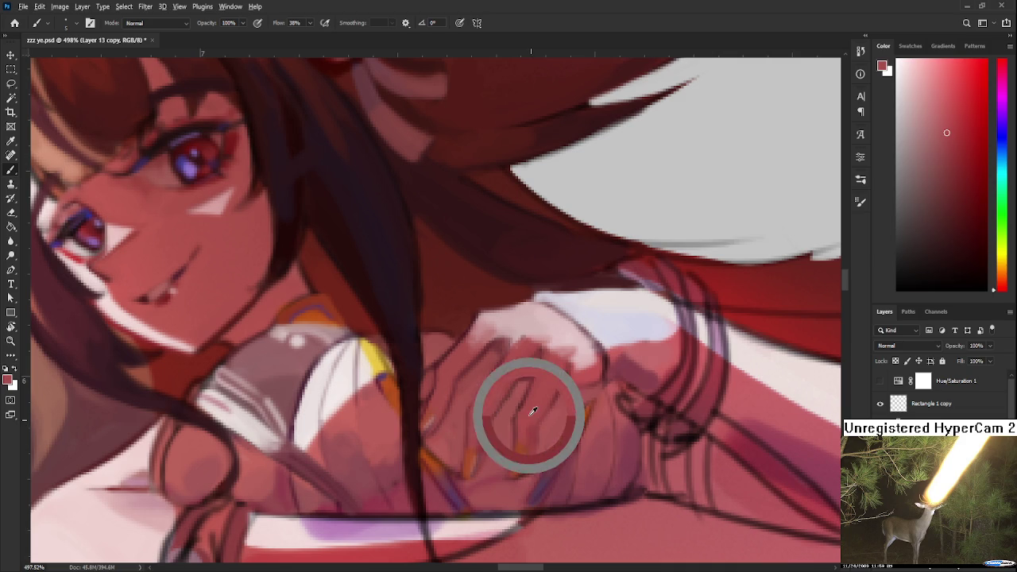
{"action": "left_click", "coordinate": [540, 428], "text": "alt"}
{"action": "left_click", "coordinate": [545, 422], "text": "alt"}
{"action": "left_click", "coordinate": [533, 436], "text": "alt"}
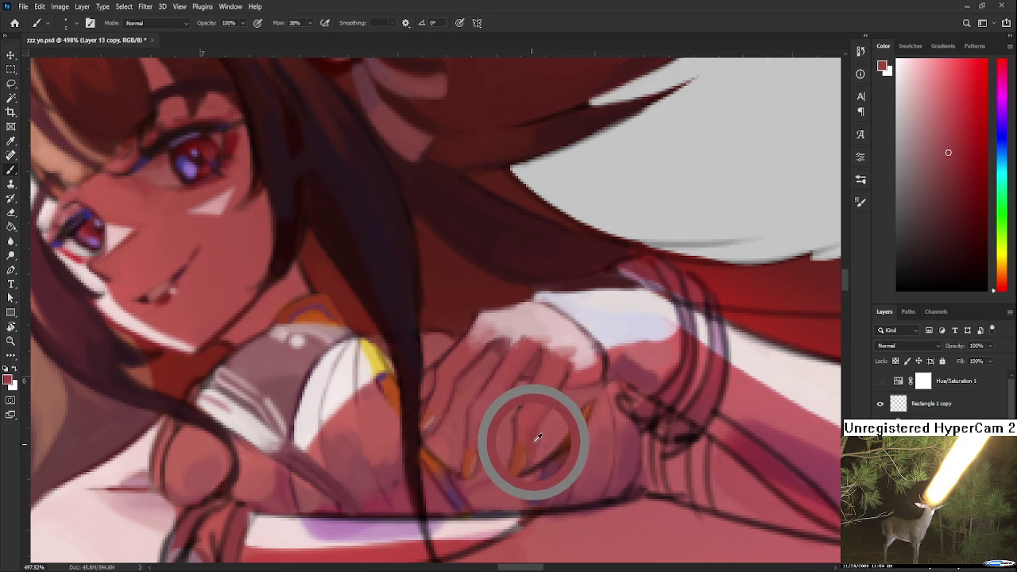
{"action": "left_click", "coordinate": [445, 399], "text": "alt"}
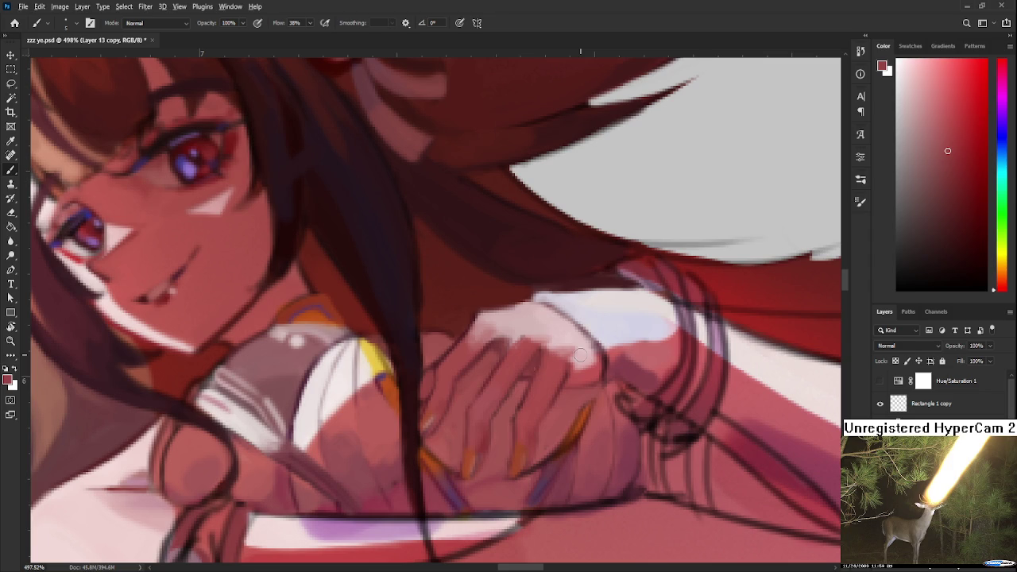
{"action": "left_click", "coordinate": [477, 415], "text": "alt"}
{"action": "left_click", "coordinate": [480, 441], "text": "alt"}
{"action": "scroll", "coordinate": [534, 315], "scroll_direction": "down", "scroll_amount": 3}
Bring the hand into view and paint the fingers with a darker red and lighter pink
{"action": "scroll", "coordinate": [533, 315], "scroll_direction": "down", "scroll_amount": 3}
{"action": "scroll", "coordinate": [534, 315], "scroll_direction": "down", "scroll_amount": 3}
{"action": "scroll", "coordinate": [534, 316], "scroll_direction": "down", "scroll_amount": 2}
{"action": "scroll", "coordinate": [534, 315], "scroll_direction": "down", "scroll_amount": 1}
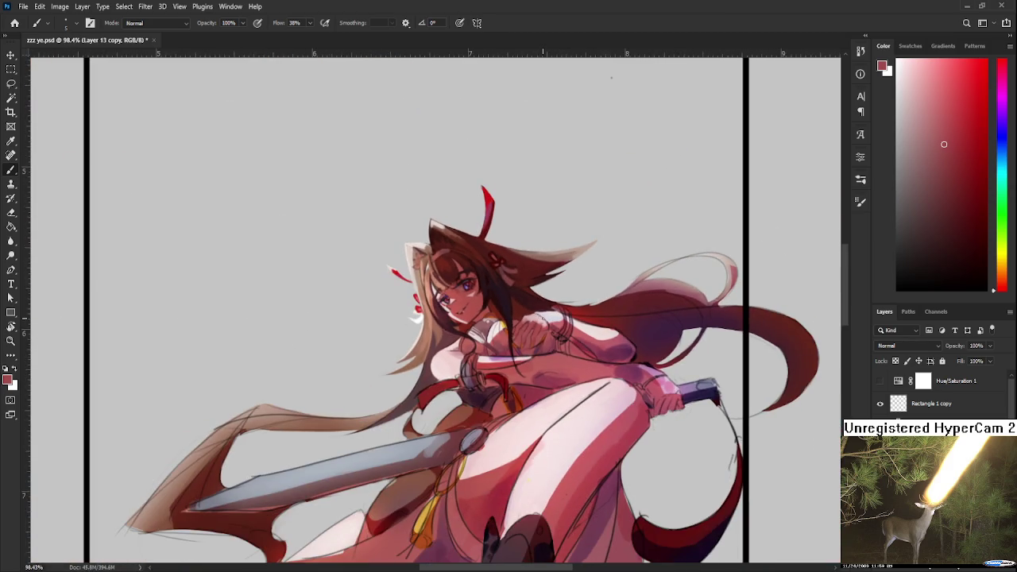
{"action": "scroll", "coordinate": [534, 316], "scroll_direction": "up", "scroll_amount": 3}
{"action": "scroll", "coordinate": [534, 315], "scroll_direction": "up", "scroll_amount": 3}
{"action": "scroll", "coordinate": [533, 310], "scroll_direction": "up", "scroll_amount": 3}
{"action": "mouse_move", "coordinate": [534, 311]}
{"action": "left_mouse_down"}
{"action": "mouse_move", "coordinate": [519, 388]}
{"action": "mouse_move", "coordinate": [432, 366]}
{"action": "mouse_move", "coordinate": [466, 359]}
{"action": "left_mouse_up"}
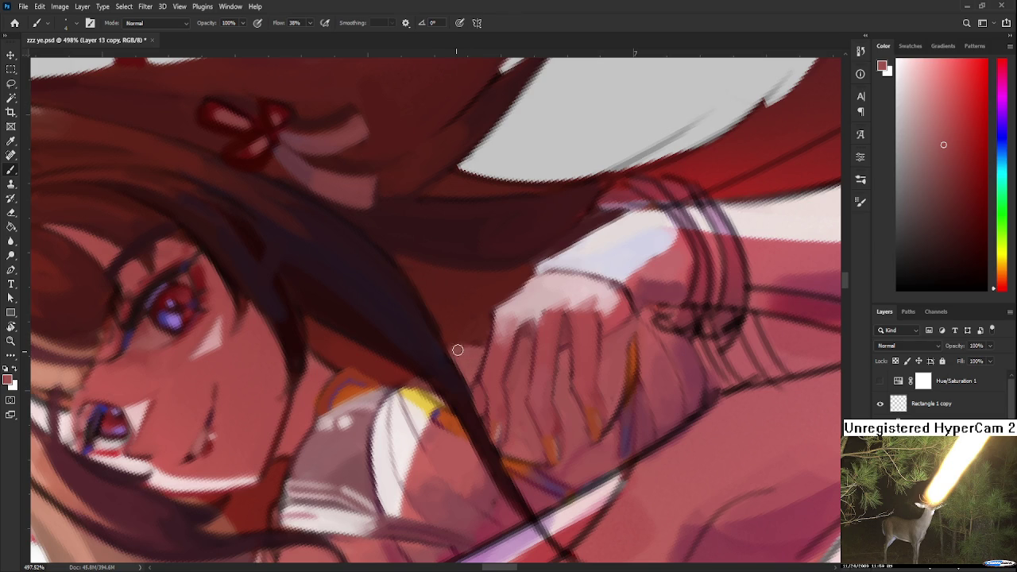
{"action": "left_click", "coordinate": [407, 374], "text": "alt"}
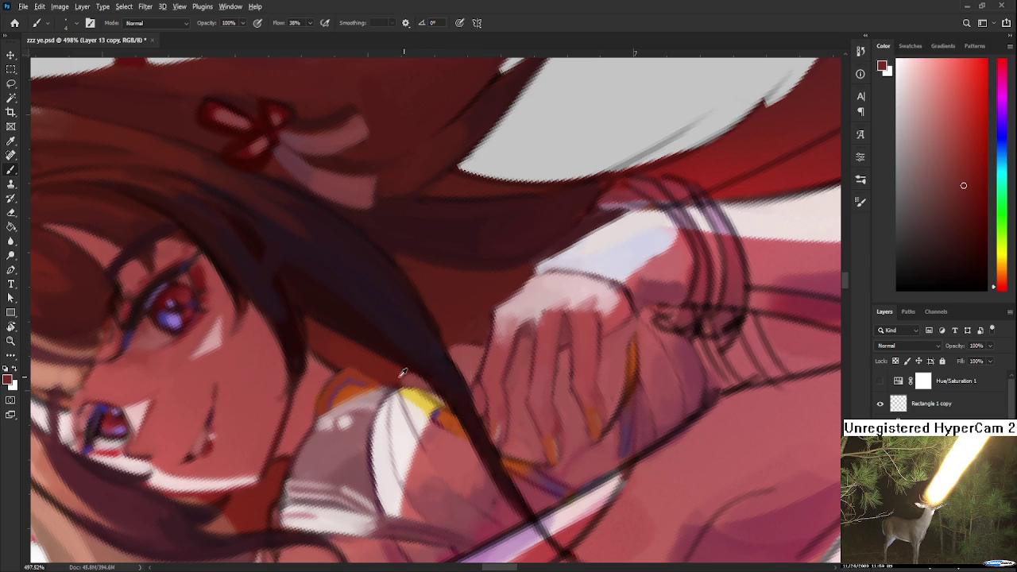
{"action": "left_click", "coordinate": [461, 352], "text": "alt"}
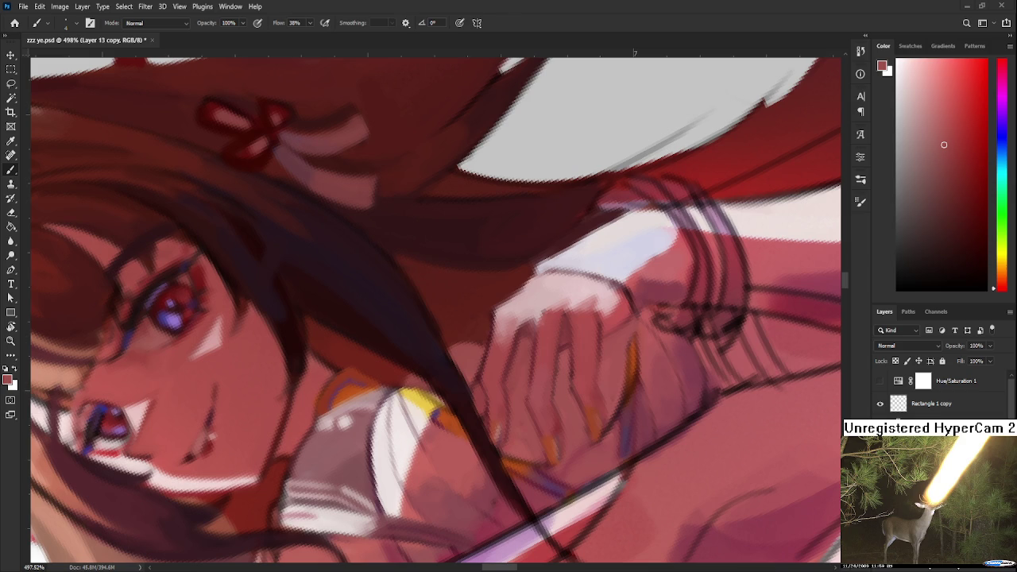
Rotate the tilted canvas view back upright
{"action": "scroll", "coordinate": [539, 433], "scroll_direction": "down", "scroll_amount": 2}
{"action": "scroll", "coordinate": [524, 405], "scroll_direction": "down", "scroll_amount": 2}
{"action": "scroll", "coordinate": [516, 381], "scroll_direction": "up", "scroll_amount": 2}
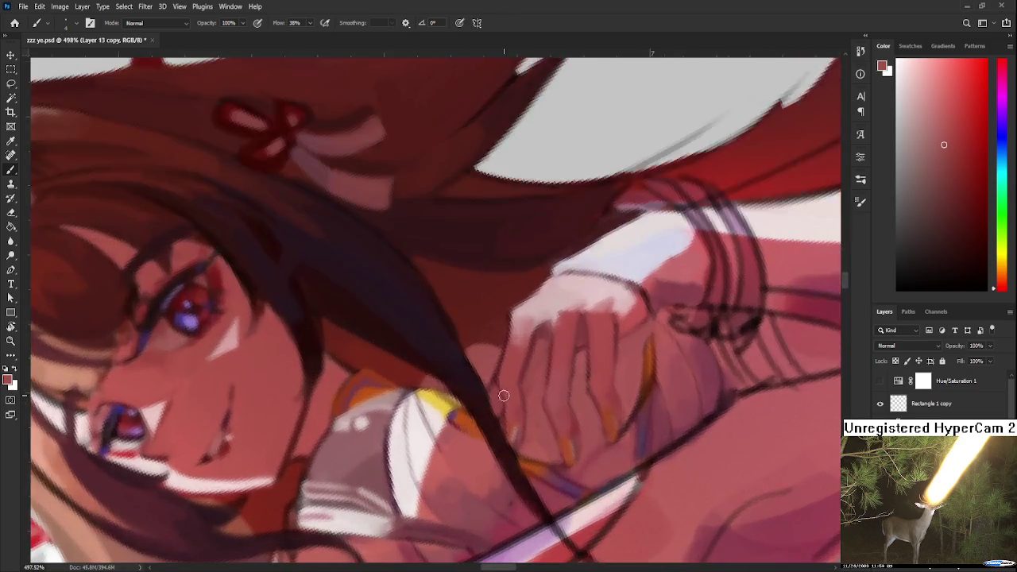
{"action": "scroll", "coordinate": [515, 377], "scroll_direction": "down", "scroll_amount": 1}
{"action": "scroll", "coordinate": [515, 377], "scroll_direction": "down", "scroll_amount": 3}
{"action": "key", "text": "r"}
{"action": "left_click_drag", "start_coordinate": [508, 373], "coordinate": [472, 352]}
{"action": "scroll", "coordinate": [476, 381], "scroll_direction": "up", "scroll_amount": 3}
{"action": "scroll", "coordinate": [491, 421], "scroll_direction": "up", "scroll_amount": 1}
Sample skin reds around the hand, then mix a dark navy with the Color panel hue slider
{"action": "key", "text": "b"}
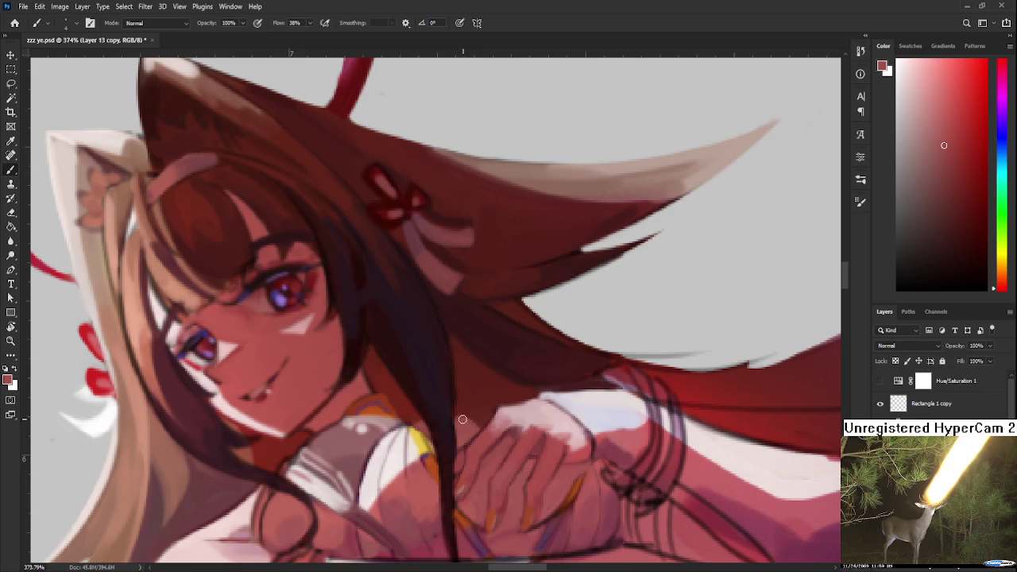
{"action": "left_click", "coordinate": [486, 415], "text": "alt"}
{"action": "left_click", "coordinate": [474, 427], "text": "alt"}
{"action": "left_click_drag", "start_coordinate": [529, 396], "coordinate": [596, 391]}
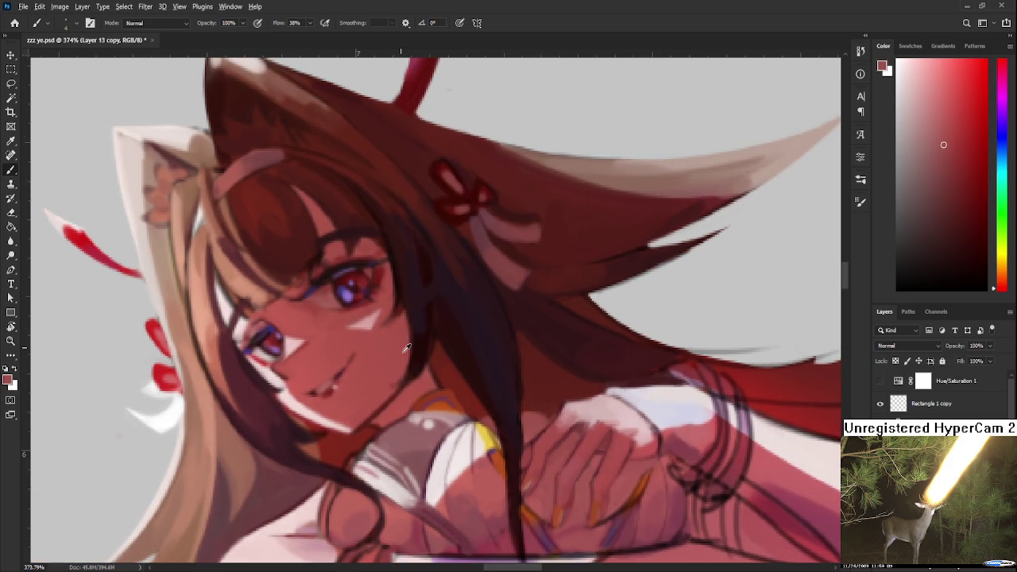
{"action": "left_click", "coordinate": [367, 417], "text": "alt"}
{"action": "left_click", "coordinate": [975, 209]}
{"action": "left_click_drag", "start_coordinate": [1001, 287], "coordinate": [1001, 124]}
{"action": "left_click", "coordinate": [951, 242]}
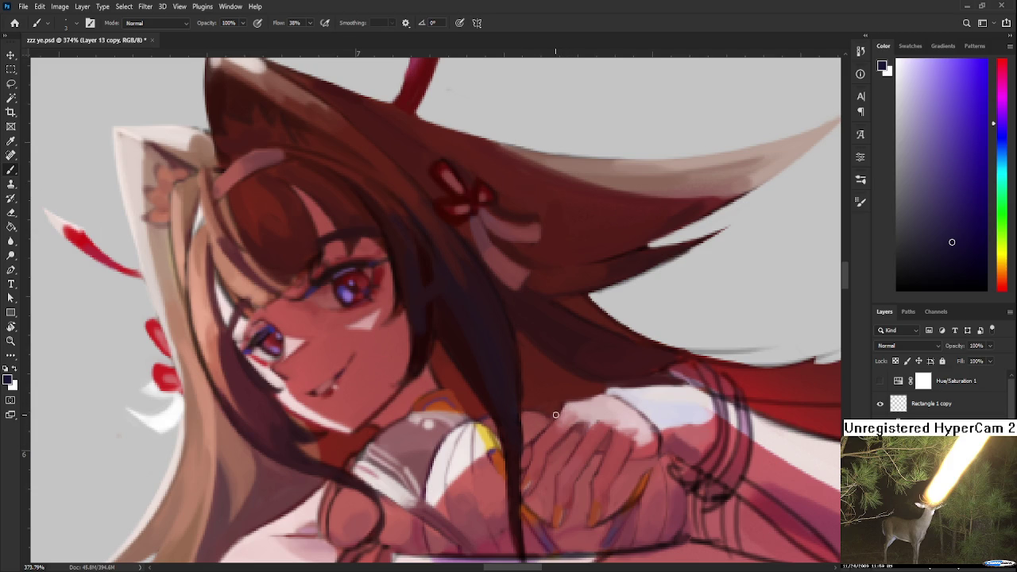
Resample rose-red skin tones beside the fingers while centring the view on the hand
{"action": "left_click", "coordinate": [516, 477], "text": "alt"}
{"action": "left_click_drag", "start_coordinate": [604, 522], "coordinate": [545, 419]}
{"action": "left_click", "coordinate": [500, 431], "text": "alt"}
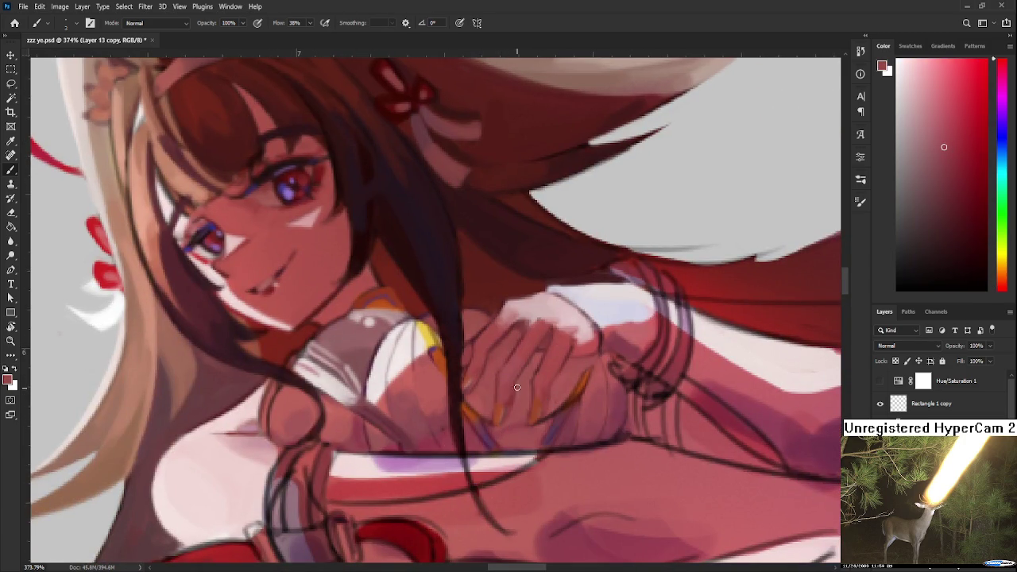
{"action": "left_click_drag", "start_coordinate": [476, 346], "coordinate": [482, 421]}
{"action": "left_click", "coordinate": [490, 397], "text": "alt"}
{"action": "scroll", "coordinate": [482, 408], "scroll_direction": "down", "scroll_amount": 3}
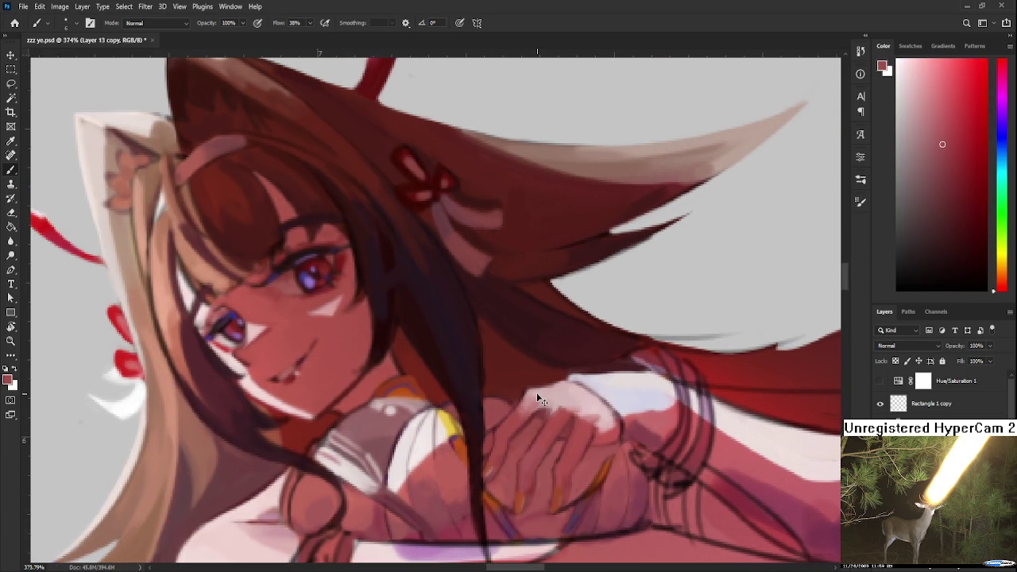
Set the paint colour to dark blue, then to a dark magenta shadow colour
{"action": "scroll", "coordinate": [534, 409], "scroll_direction": "down", "scroll_amount": 3}
{"action": "scroll", "coordinate": [536, 410], "scroll_direction": "down", "scroll_amount": 3}
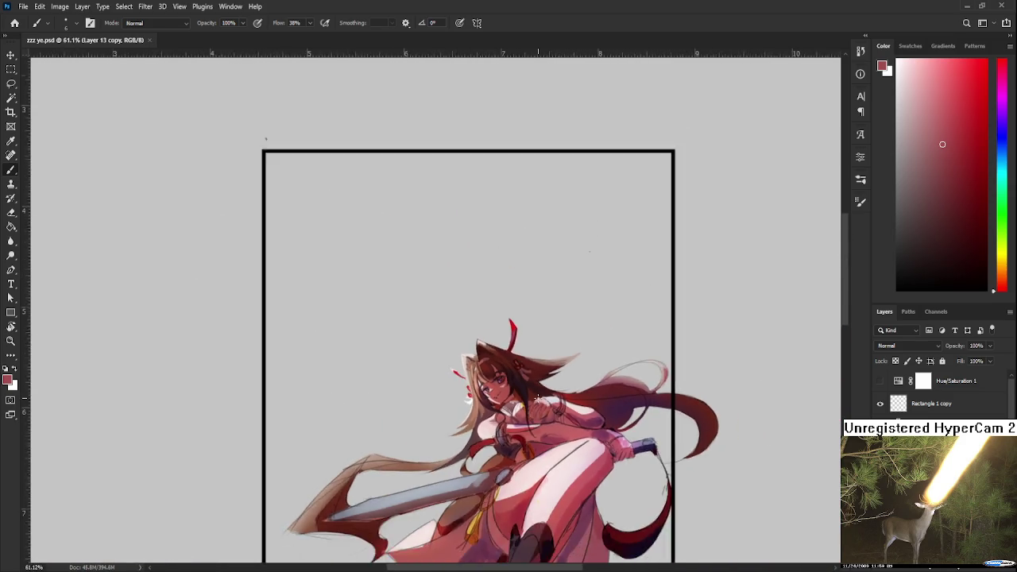
{"action": "scroll", "coordinate": [544, 413], "scroll_direction": "up", "scroll_amount": 3}
{"action": "scroll", "coordinate": [550, 415], "scroll_direction": "up", "scroll_amount": 3}
{"action": "scroll", "coordinate": [550, 415], "scroll_direction": "up", "scroll_amount": 2}
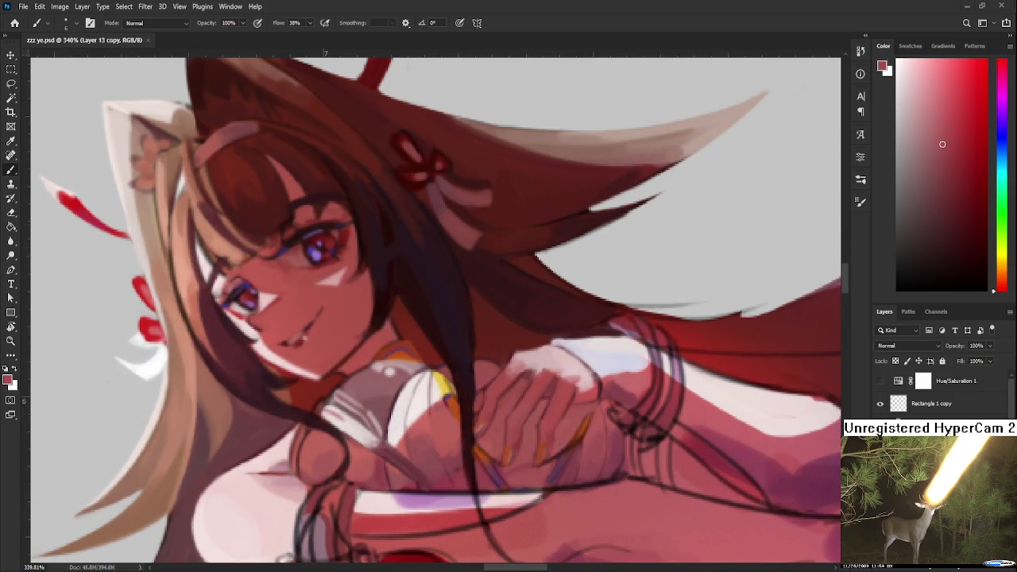
{"action": "scroll", "coordinate": [502, 414], "scroll_direction": "up", "scroll_amount": 1}
{"action": "scroll", "coordinate": [513, 408], "scroll_direction": "up", "scroll_amount": 1}
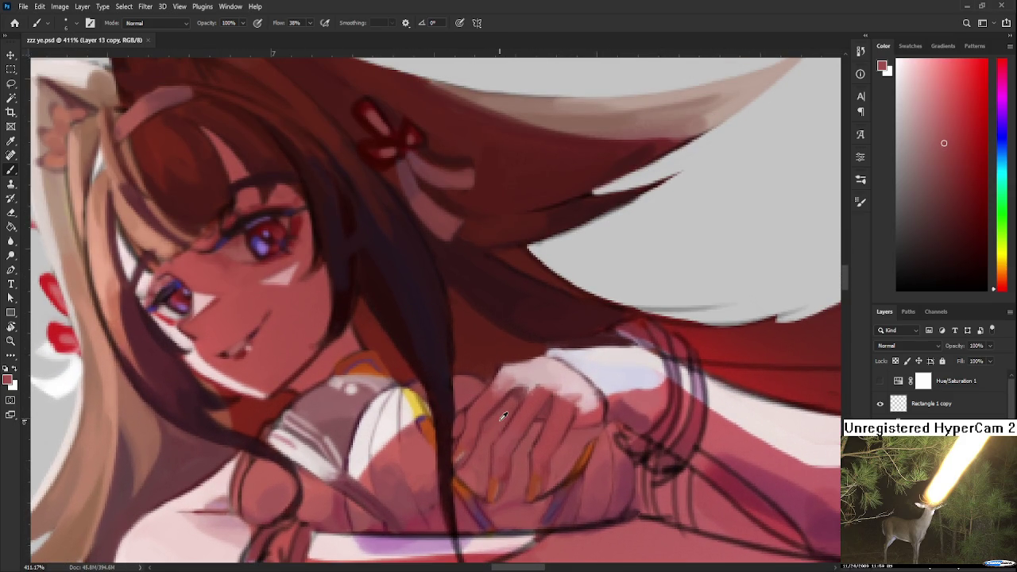
{"action": "left_click", "coordinate": [949, 200]}
{"action": "left_click_drag", "start_coordinate": [1003, 157], "coordinate": [1003, 129]}
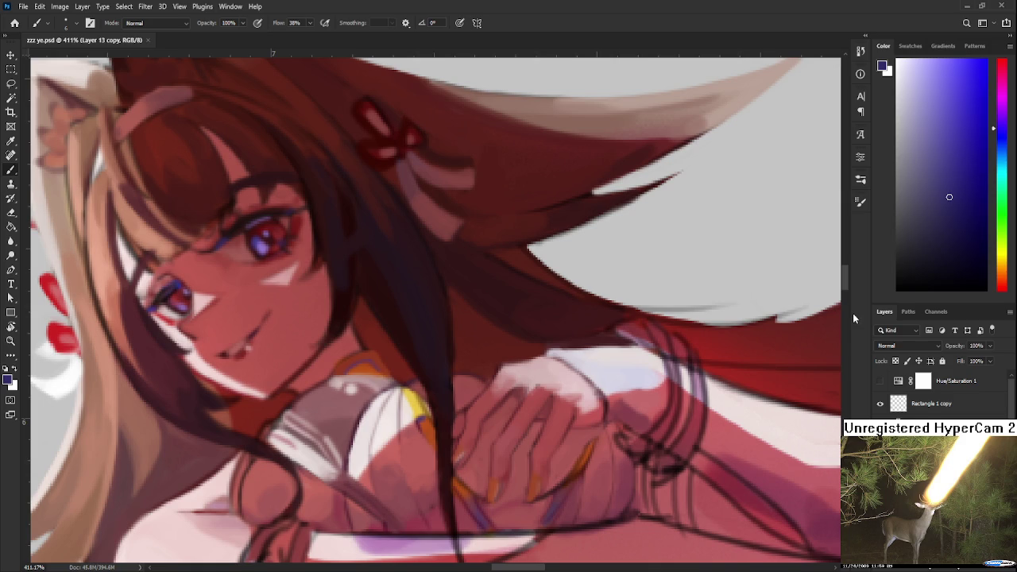
{"action": "right_click", "coordinate": [581, 431], "text": "alt+shift"}
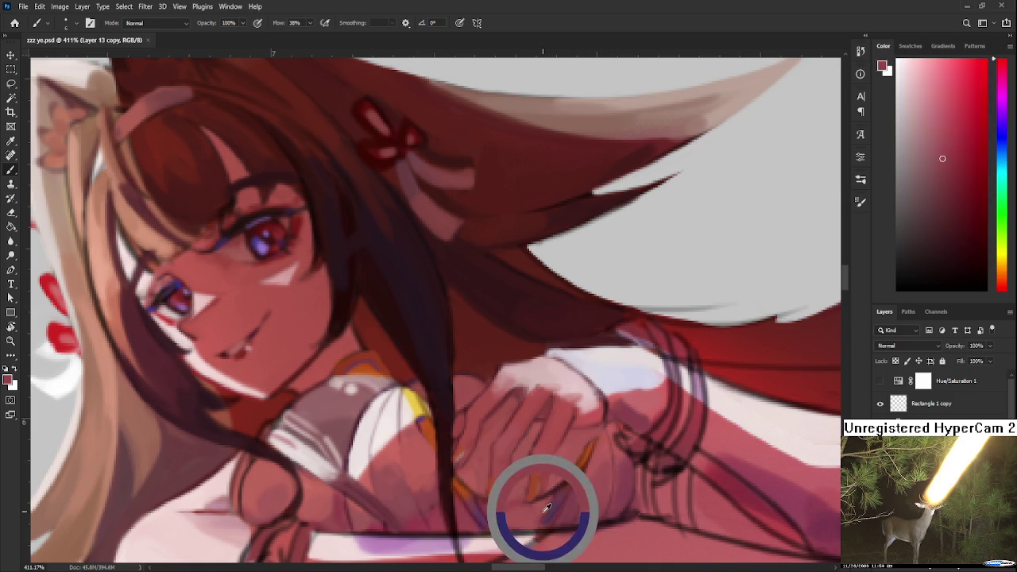
Sample skin and shadow tones between the fingers to shape the knuckles
{"action": "left_click", "coordinate": [513, 402], "text": "alt"}
{"action": "left_click", "coordinate": [513, 403], "text": "alt"}
{"action": "left_click", "coordinate": [513, 402], "text": "alt"}
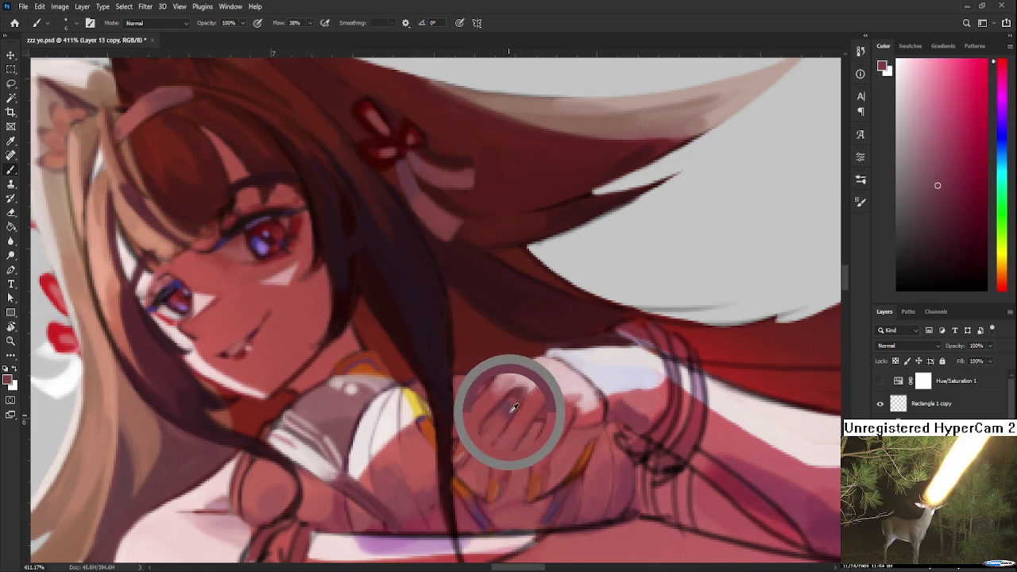
{"action": "left_click_drag", "start_coordinate": [500, 427], "coordinate": [512, 394]}
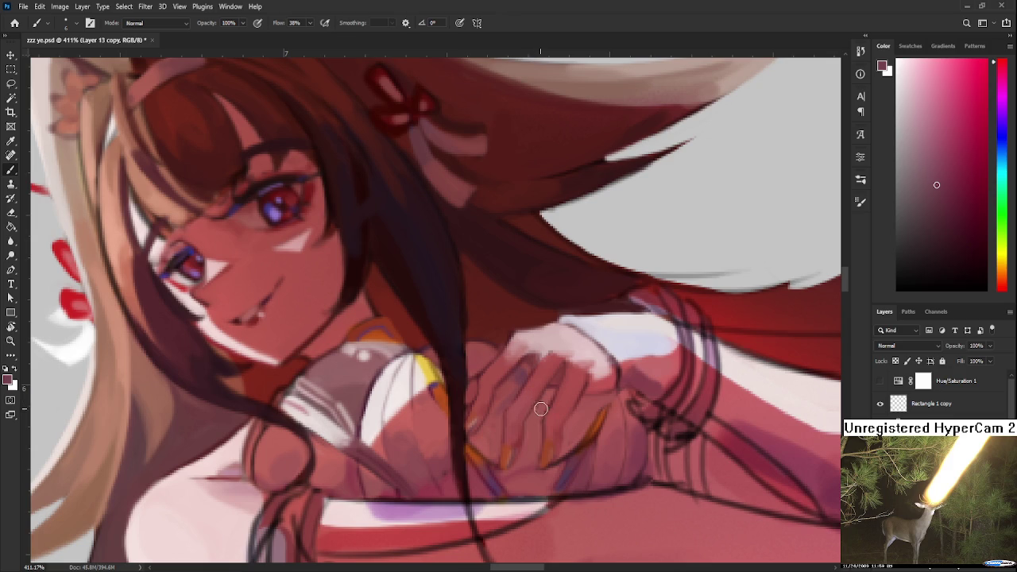
{"action": "left_click", "coordinate": [536, 423], "text": "alt"}
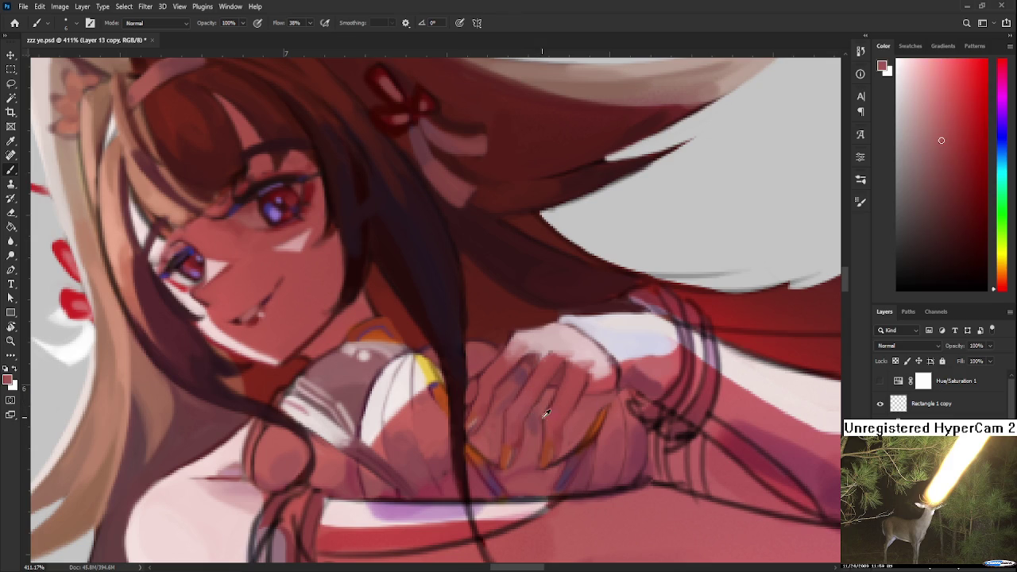
{"action": "left_click", "coordinate": [534, 442], "text": "alt"}
{"action": "left_click", "coordinate": [538, 447], "text": "alt"}
{"action": "left_click_drag", "start_coordinate": [537, 450], "coordinate": [514, 409]}
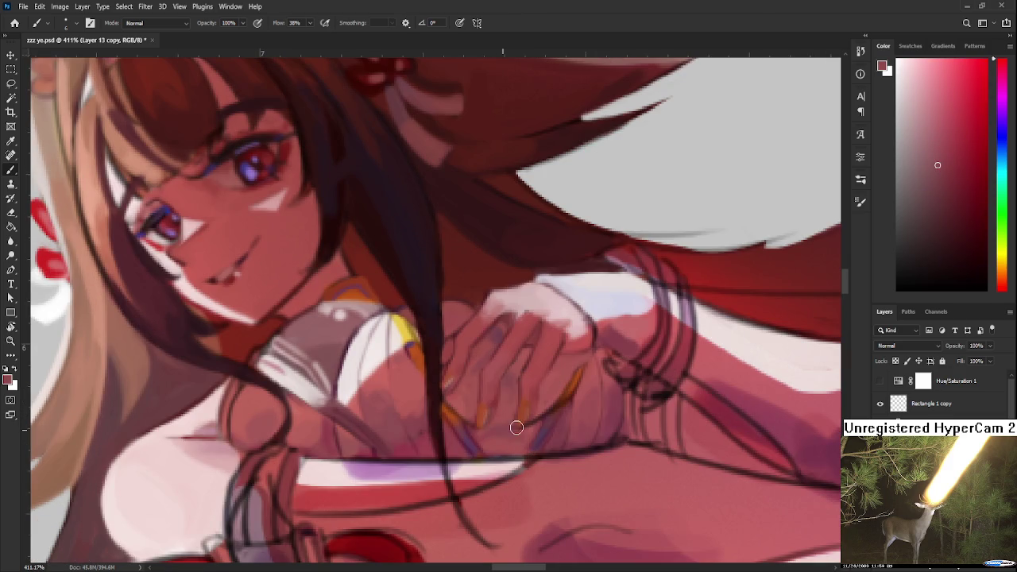
{"action": "left_click", "coordinate": [504, 426], "text": "alt"}
{"action": "left_click", "coordinate": [500, 433], "text": "alt"}
{"action": "left_click", "coordinate": [503, 414], "text": "alt"}
Reposition the view and sample skin tones across the clasped fingers
{"action": "scroll", "coordinate": [556, 401], "scroll_direction": "down", "scroll_amount": 10}
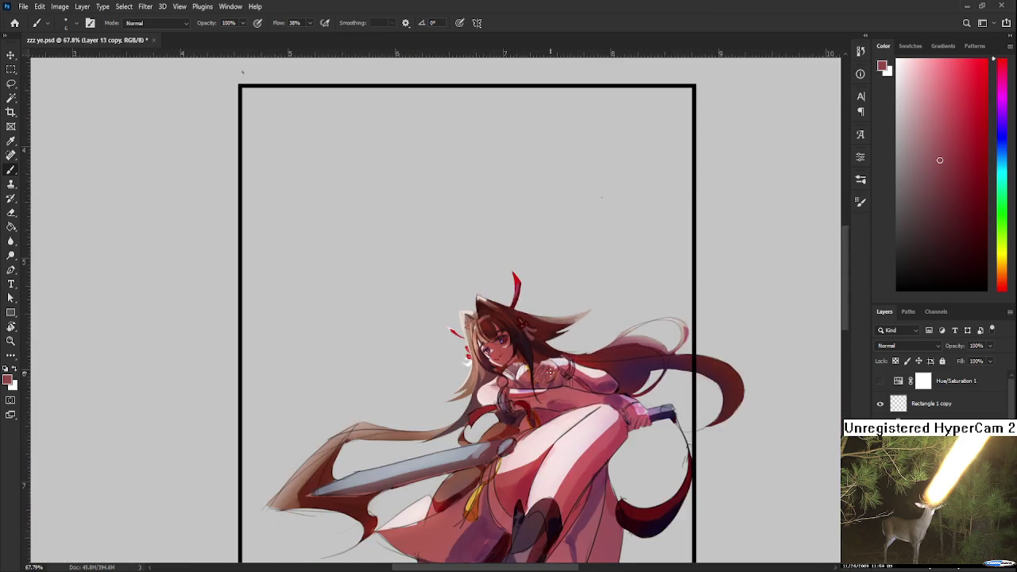
{"action": "scroll", "coordinate": [549, 371], "scroll_direction": "down", "scroll_amount": 1}
{"action": "scroll", "coordinate": [548, 370], "scroll_direction": "up", "scroll_amount": 2}
{"action": "scroll", "coordinate": [533, 365], "scroll_direction": "up", "scroll_amount": 4}
{"action": "scroll", "coordinate": [524, 363], "scroll_direction": "up", "scroll_amount": 3}
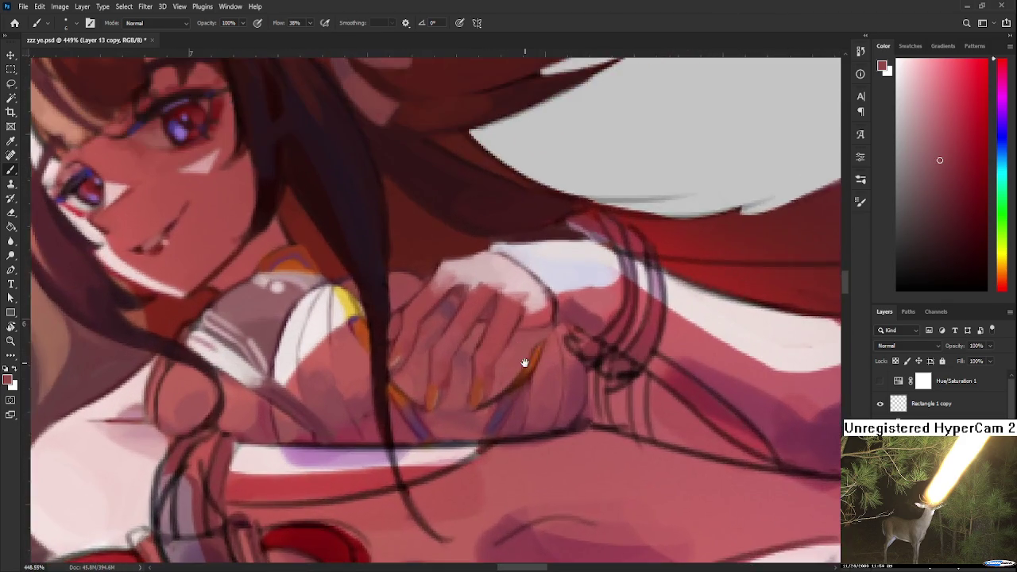
{"action": "left_click_drag", "start_coordinate": [524, 363], "coordinate": [477, 438]}
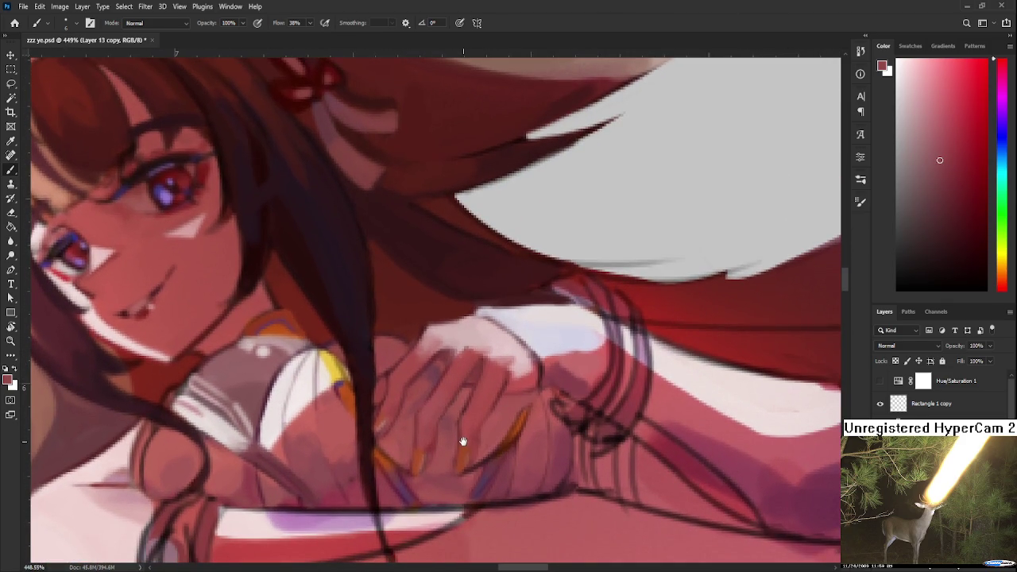
{"action": "left_click_drag", "start_coordinate": [486, 445], "coordinate": [495, 427]}
{"action": "left_click", "coordinate": [491, 428], "text": "alt"}
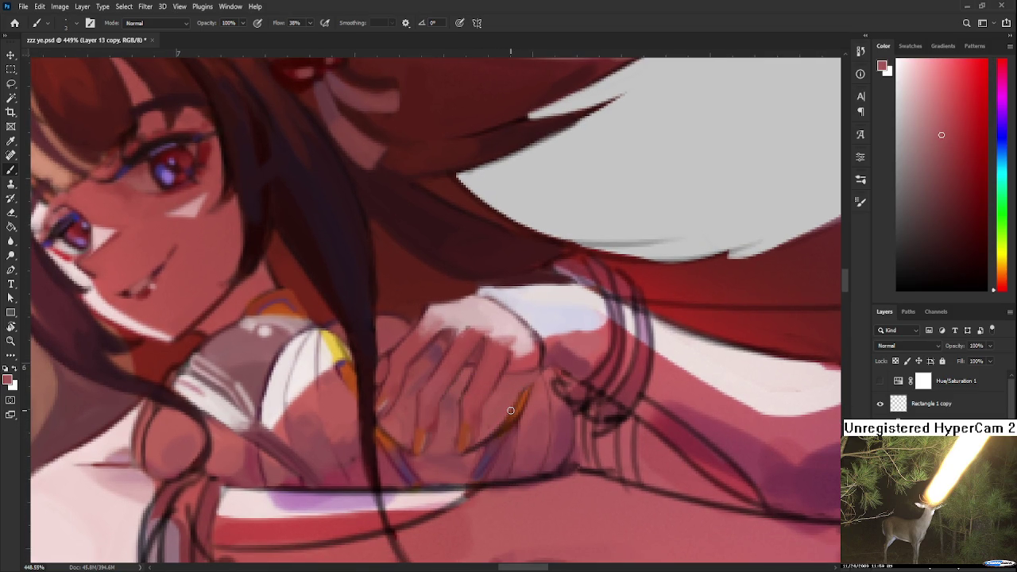
{"action": "scroll", "coordinate": [477, 402], "scroll_direction": "left", "scroll_amount": 2}
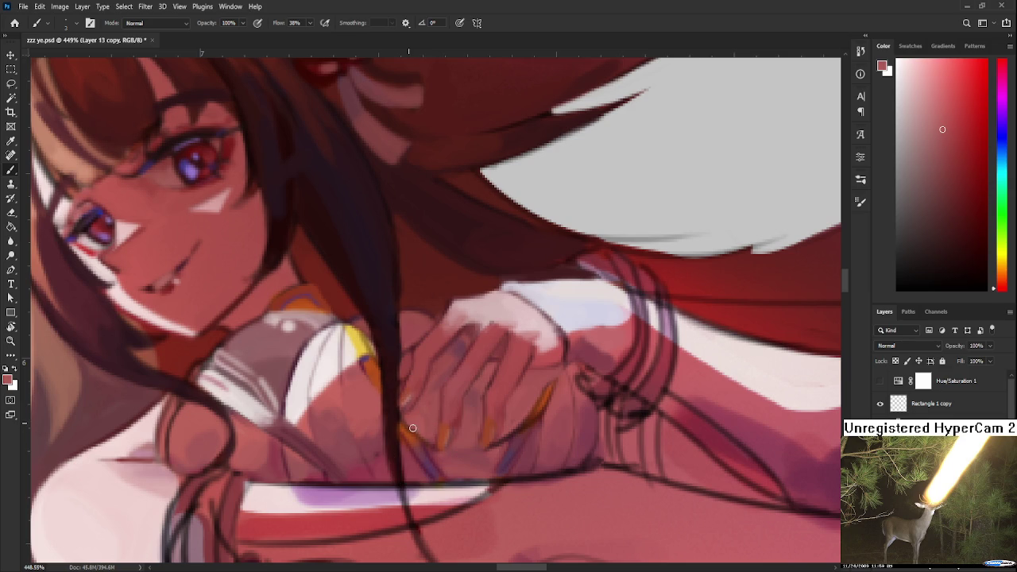
{"action": "left_click", "coordinate": [408, 427], "text": "alt"}
{"action": "left_click", "coordinate": [424, 425], "text": "alt"}
{"action": "left_click", "coordinate": [458, 453], "text": "alt"}
{"action": "left_click", "coordinate": [539, 408], "text": "alt"}
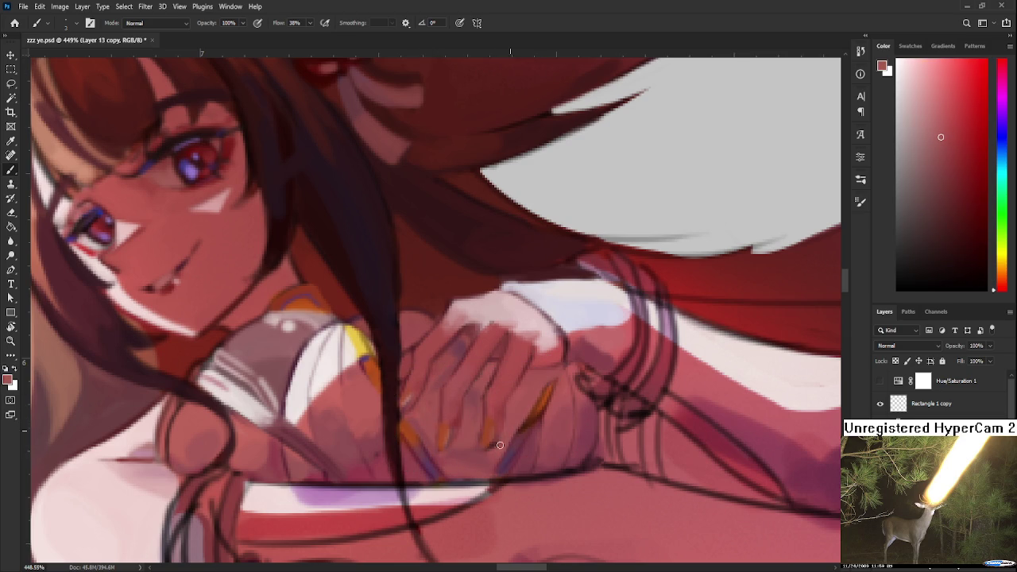
{"action": "left_click", "coordinate": [546, 403], "text": "alt"}
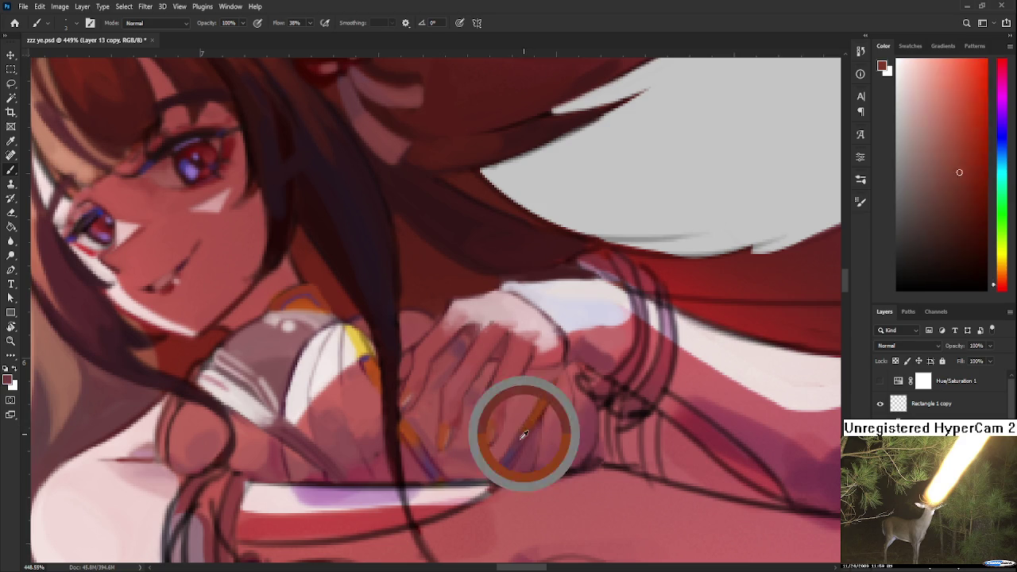
Sample the orange nail colour, lengthen the fingernail stroke upward, then resample pink skin
{"action": "left_click", "coordinate": [408, 433], "text": "alt"}
{"action": "left_click_drag", "start_coordinate": [554, 381], "coordinate": [556, 370]}
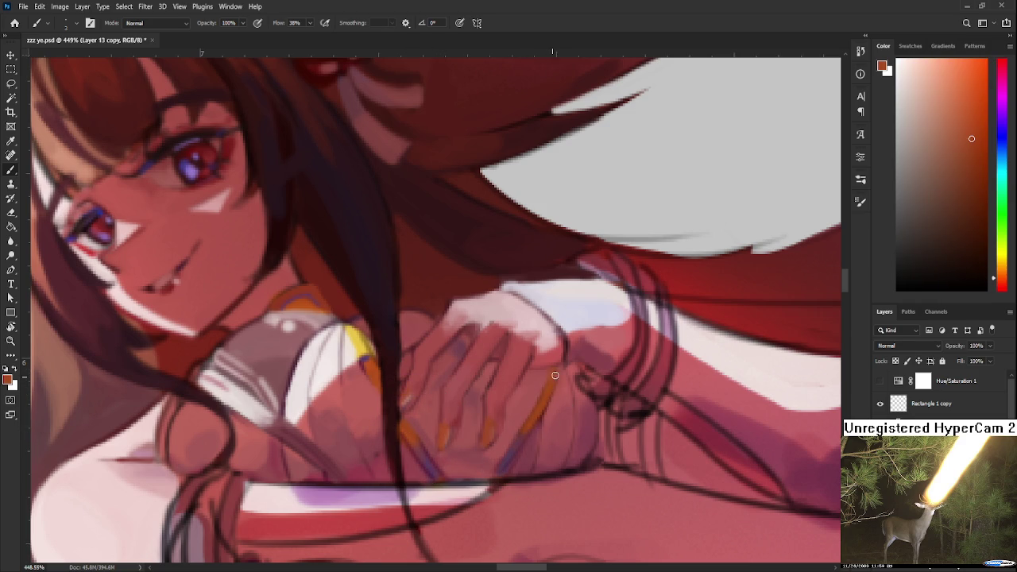
{"action": "left_click", "coordinate": [562, 379], "text": "alt"}
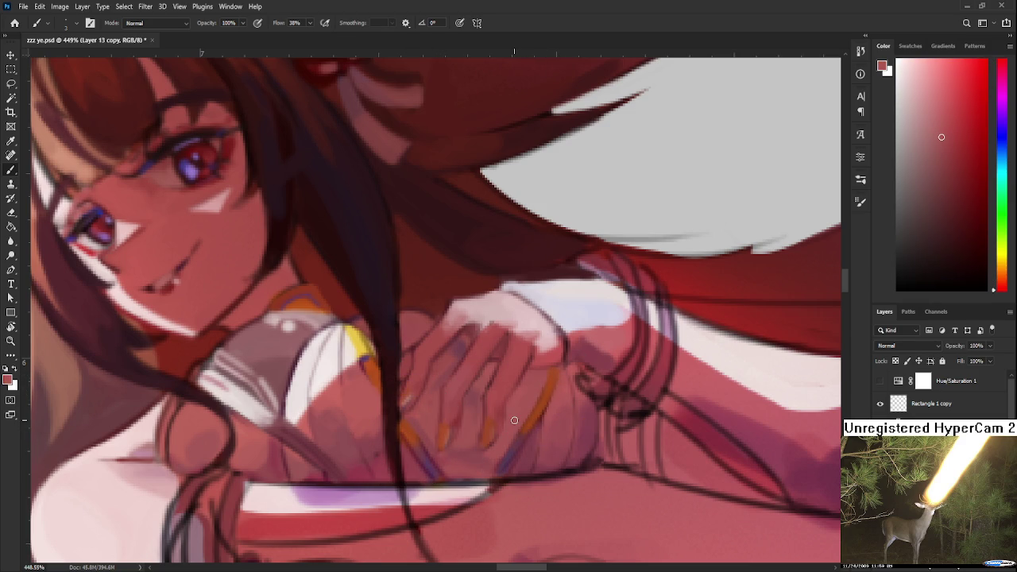
{"action": "scroll", "coordinate": [513, 419], "scroll_direction": "down", "scroll_amount": 2}
Paint dark maroon shading across the clasped hand
{"action": "scroll", "coordinate": [524, 413], "scroll_direction": "down", "scroll_amount": 2}
{"action": "scroll", "coordinate": [540, 406], "scroll_direction": "down", "scroll_amount": 1}
{"action": "scroll", "coordinate": [554, 404], "scroll_direction": "up", "scroll_amount": 1}
{"action": "scroll", "coordinate": [554, 404], "scroll_direction": "up", "scroll_amount": 2}
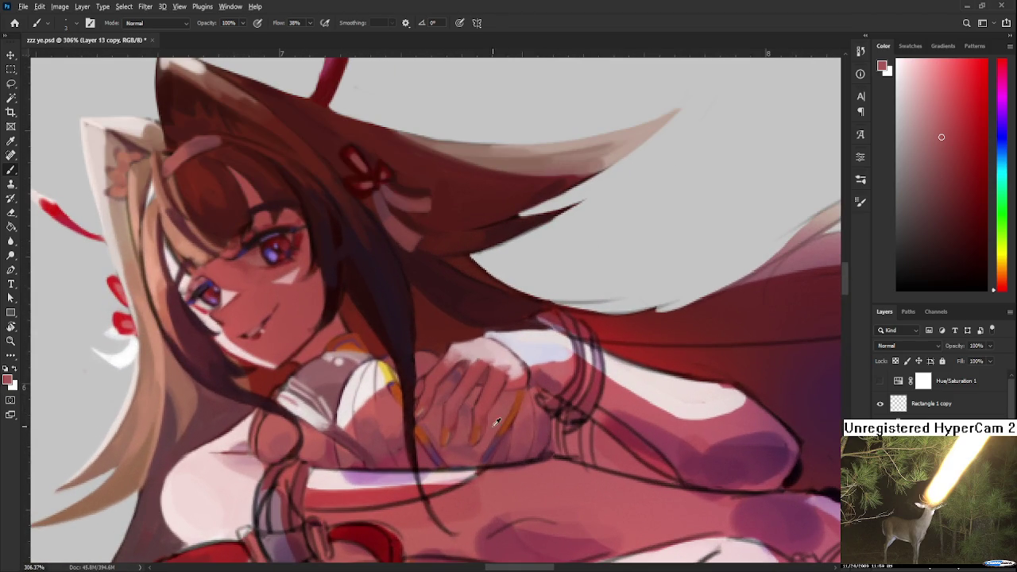
{"action": "mouse_move", "coordinate": [484, 447]}
{"action": "left_mouse_down"}
{"action": "mouse_move", "coordinate": [432, 447]}
{"action": "mouse_move", "coordinate": [444, 433]}
{"action": "left_mouse_up"}
{"action": "left_click", "coordinate": [977, 221]}
{"action": "left_click_drag", "start_coordinate": [526, 405], "coordinate": [502, 382]}
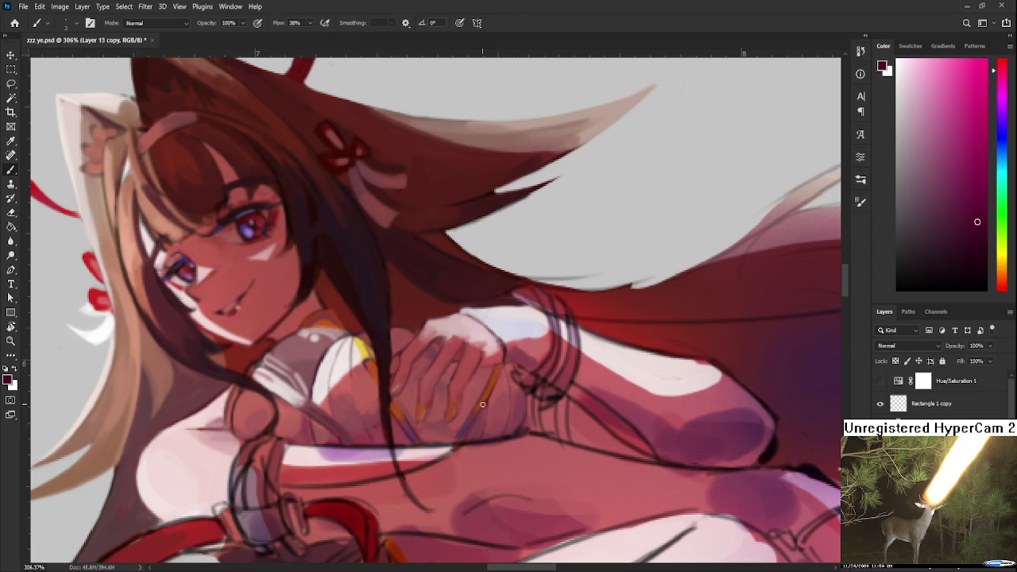
Sample a lighter pink from the hand, recentre on it, and zoom out to check
{"action": "left_click", "coordinate": [442, 359], "text": "alt"}
{"action": "scroll", "coordinate": [492, 374], "scroll_direction": "down", "scroll_amount": 2}
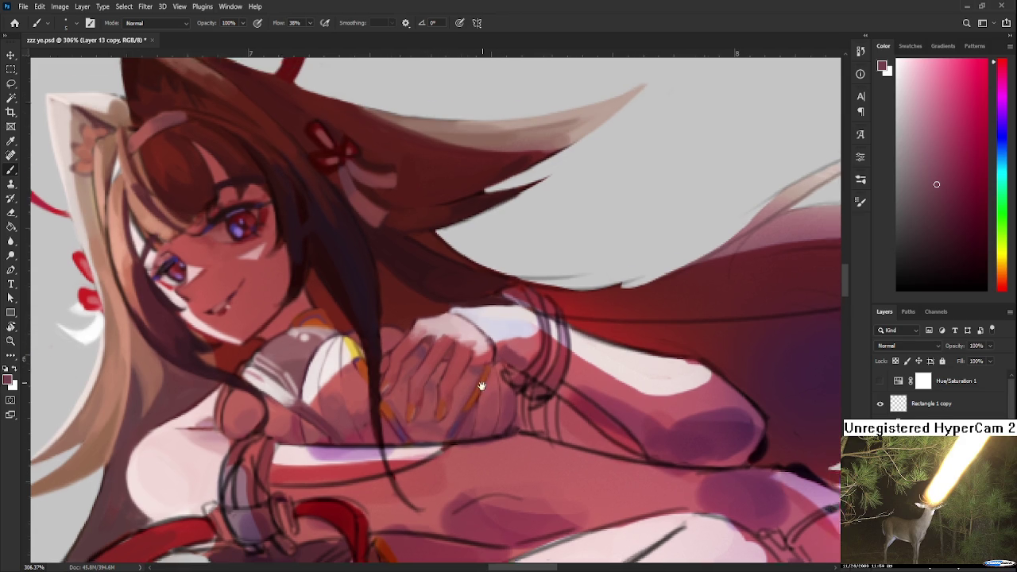
{"action": "left_click_drag", "start_coordinate": [490, 363], "coordinate": [472, 398]}
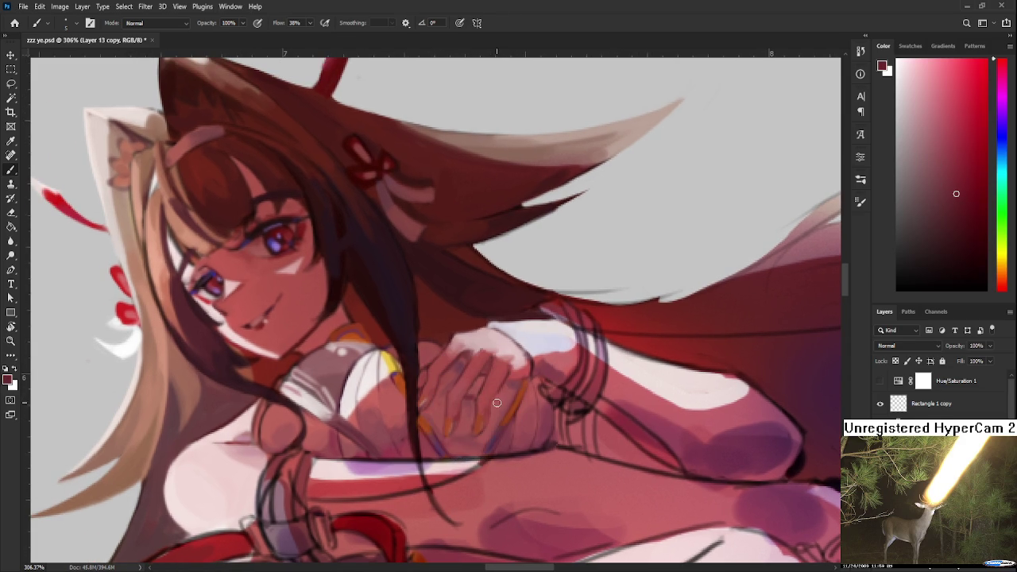
{"action": "mouse_move", "coordinate": [490, 400]}
{"action": "left_mouse_down"}
{"action": "mouse_move", "coordinate": [503, 375]}
{"action": "mouse_move", "coordinate": [482, 401]}
{"action": "mouse_move", "coordinate": [490, 388]}
{"action": "left_mouse_up"}
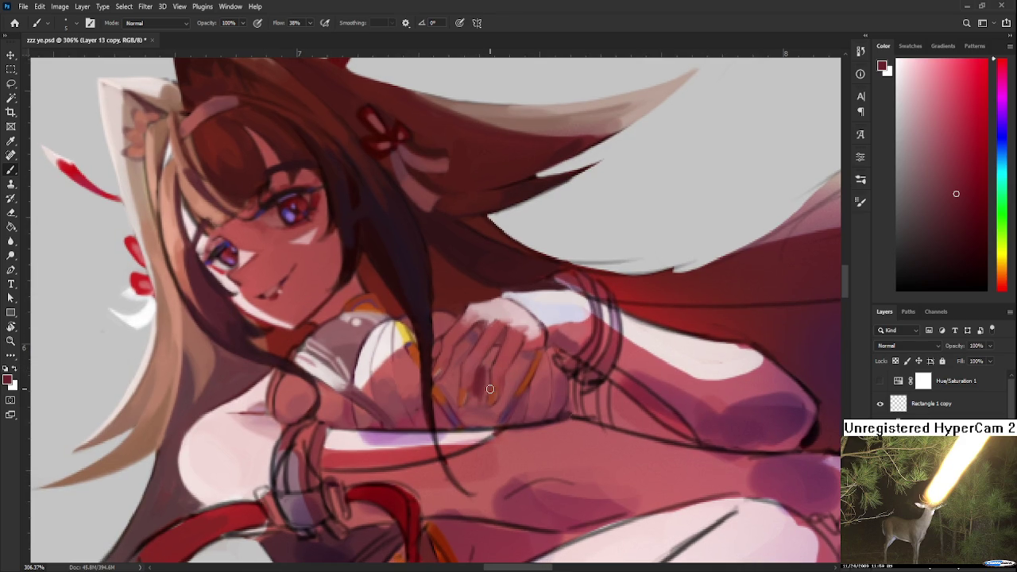
{"action": "scroll", "coordinate": [490, 388], "scroll_direction": "down", "scroll_amount": 3}
{"action": "scroll", "coordinate": [490, 388], "scroll_direction": "down", "scroll_amount": 3}
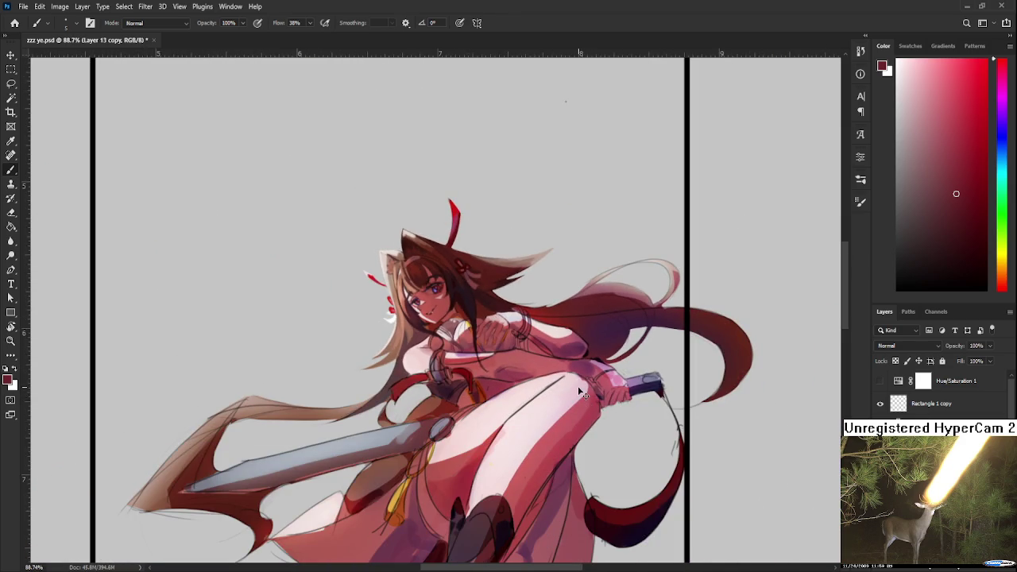
{"action": "scroll", "coordinate": [585, 399], "scroll_direction": "down", "scroll_amount": 1}
{"action": "scroll", "coordinate": [542, 357], "scroll_direction": "down", "scroll_amount": 1}
{"action": "scroll", "coordinate": [525, 338], "scroll_direction": "up", "scroll_amount": 2}
{"action": "scroll", "coordinate": [529, 206], "scroll_direction": "up", "scroll_amount": 3}
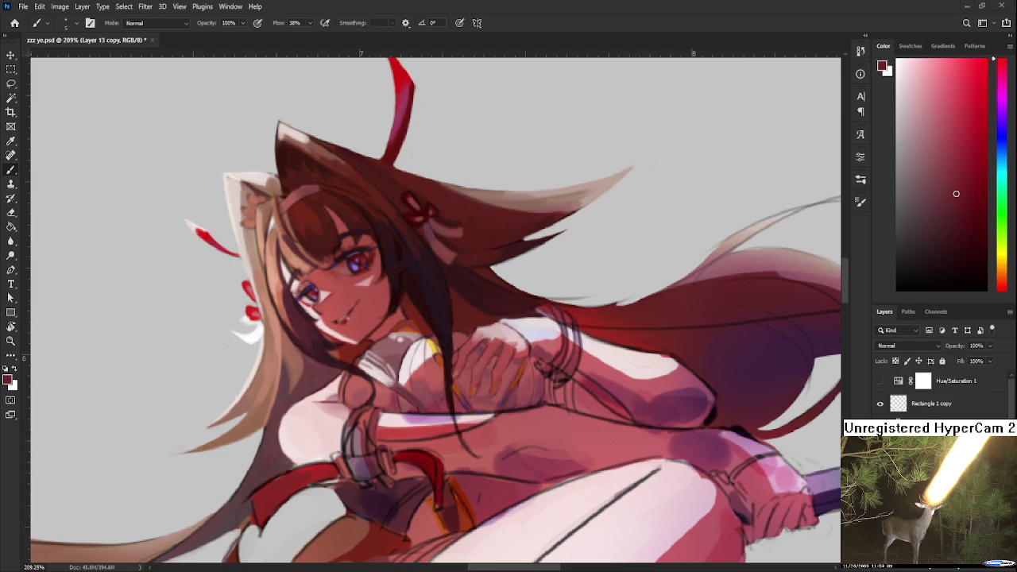
Zoom in, sample hand skin tones, and brush a faint darker shadow down the finger edge
{"action": "scroll", "coordinate": [453, 456], "scroll_direction": "up", "scroll_amount": 2}
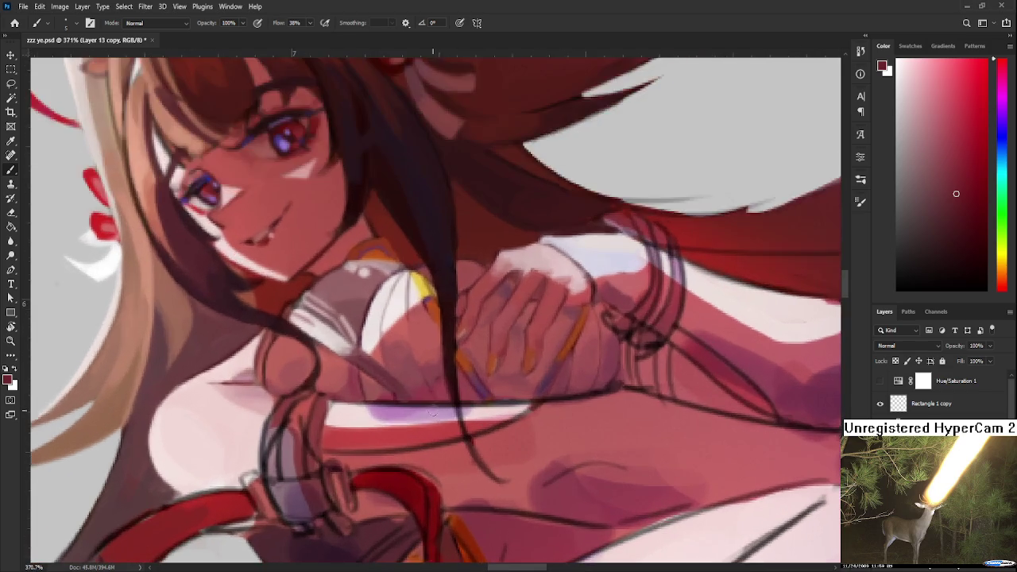
{"action": "scroll", "coordinate": [488, 422], "scroll_direction": "up", "scroll_amount": 1}
{"action": "scroll", "coordinate": [477, 425], "scroll_direction": "up", "scroll_amount": 1}
{"action": "scroll", "coordinate": [453, 432], "scroll_direction": "up", "scroll_amount": 1}
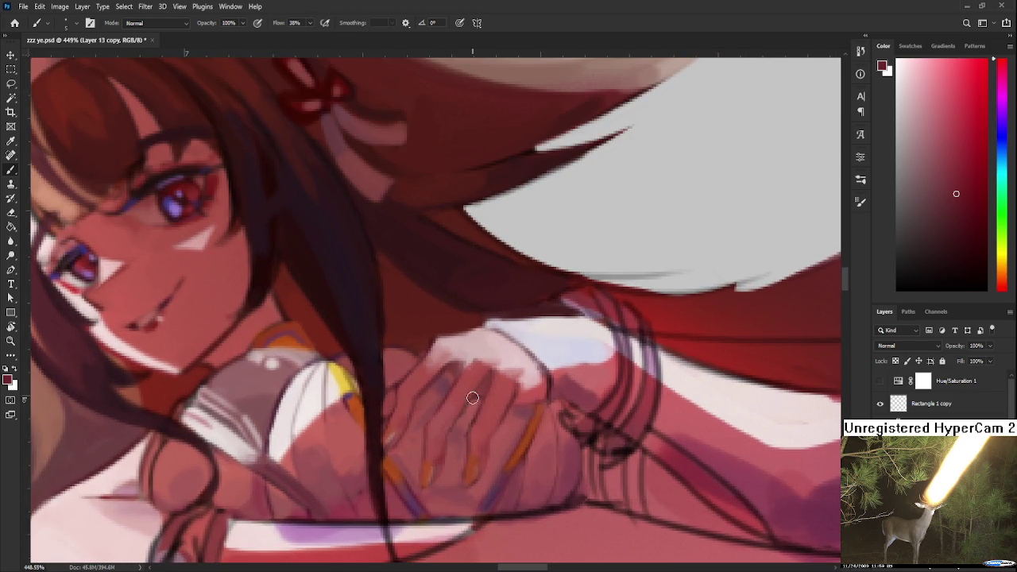
{"action": "left_click", "coordinate": [477, 409], "text": "alt"}
{"action": "left_click", "coordinate": [479, 403], "text": "alt"}
{"action": "left_click_drag", "start_coordinate": [517, 424], "coordinate": [485, 488]}
Sample several nearby skin tones on the hand, ending on a lighter colour
{"action": "left_click", "coordinate": [508, 423], "text": "alt"}
{"action": "left_click", "coordinate": [476, 401], "text": "alt"}
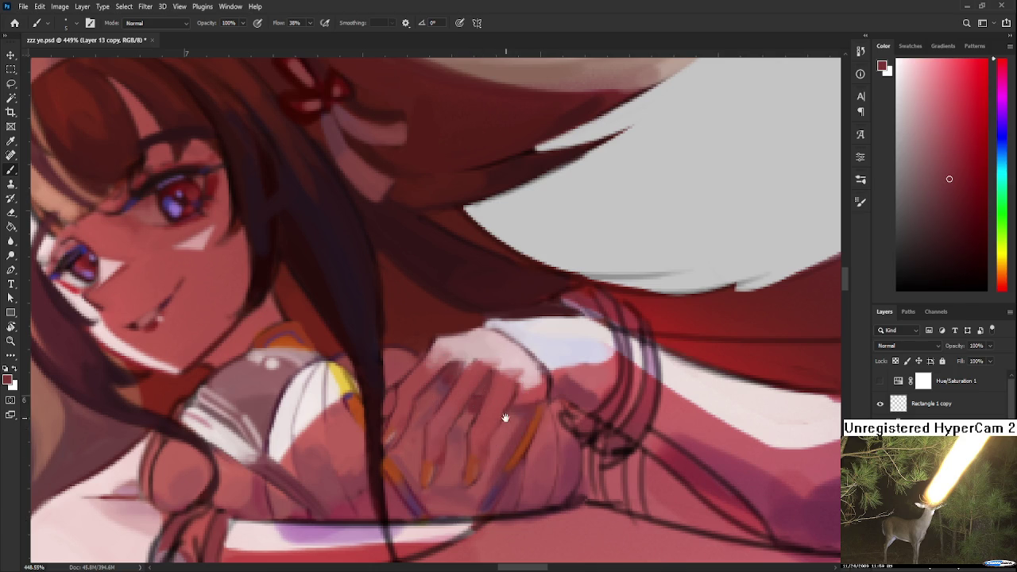
{"action": "scroll", "coordinate": [508, 413], "scroll_direction": "down", "scroll_amount": 1}
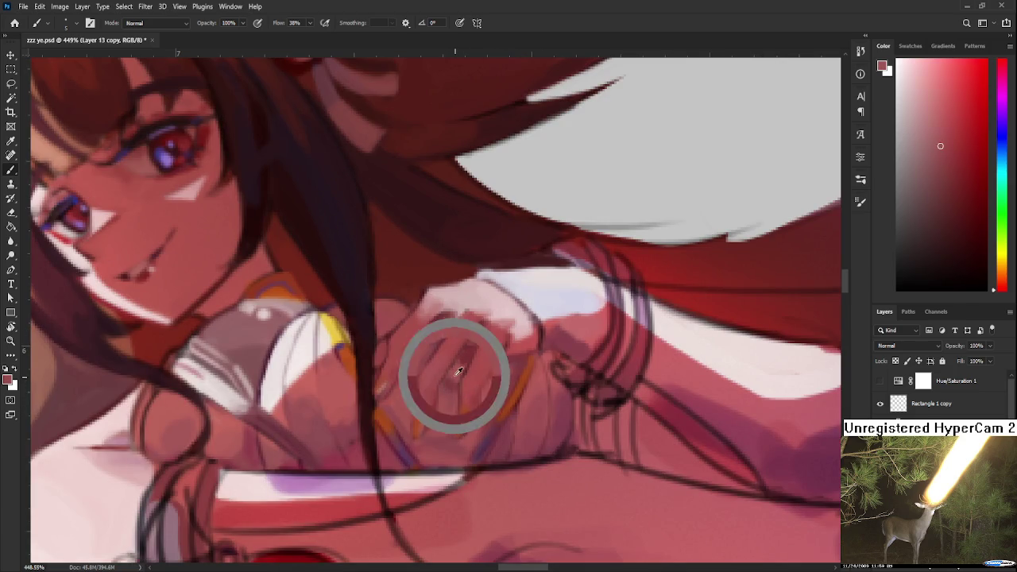
{"action": "left_click", "coordinate": [465, 363], "text": "alt"}
{"action": "left_click", "coordinate": [422, 348], "text": "alt"}
{"action": "left_click", "coordinate": [461, 352], "text": "alt"}
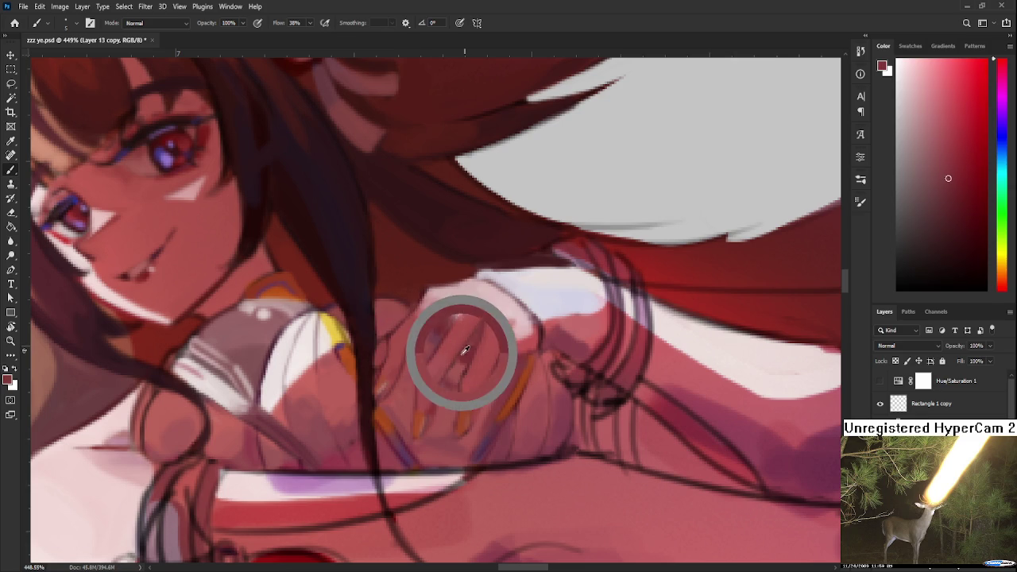
{"action": "left_click", "coordinate": [499, 383], "text": "alt"}
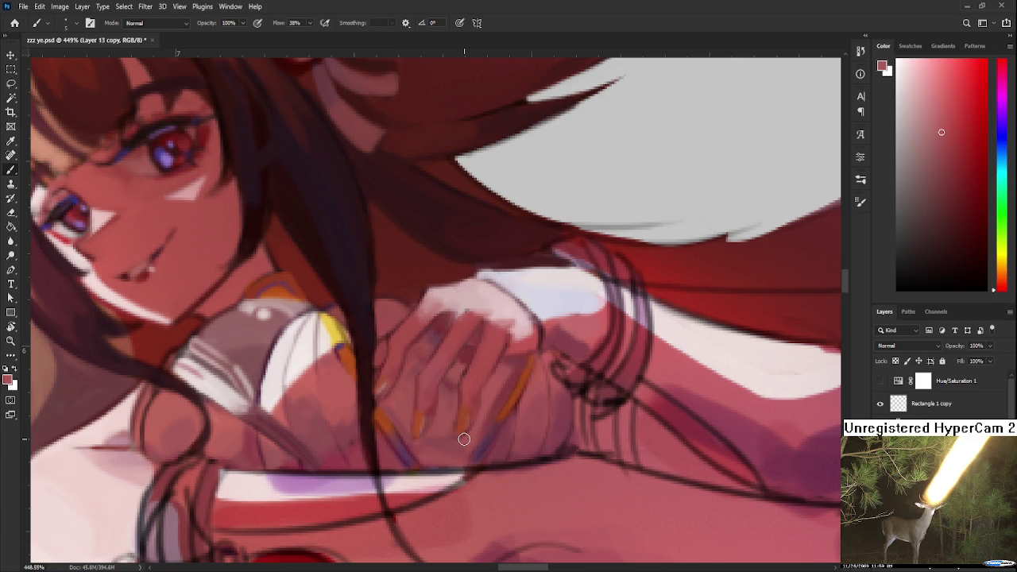
Zoom back out to review the clasped fingers
{"action": "scroll", "coordinate": [464, 439], "scroll_direction": "down", "scroll_amount": 3}
{"action": "scroll", "coordinate": [463, 439], "scroll_direction": "down", "scroll_amount": 3}
{"action": "scroll", "coordinate": [464, 438], "scroll_direction": "down", "scroll_amount": 2}
{"action": "scroll", "coordinate": [463, 438], "scroll_direction": "down", "scroll_amount": 2}
{"action": "scroll", "coordinate": [550, 392], "scroll_direction": "up", "scroll_amount": 3}
{"action": "scroll", "coordinate": [551, 392], "scroll_direction": "up", "scroll_amount": 2}
{"action": "scroll", "coordinate": [550, 392], "scroll_direction": "down", "scroll_amount": 1}
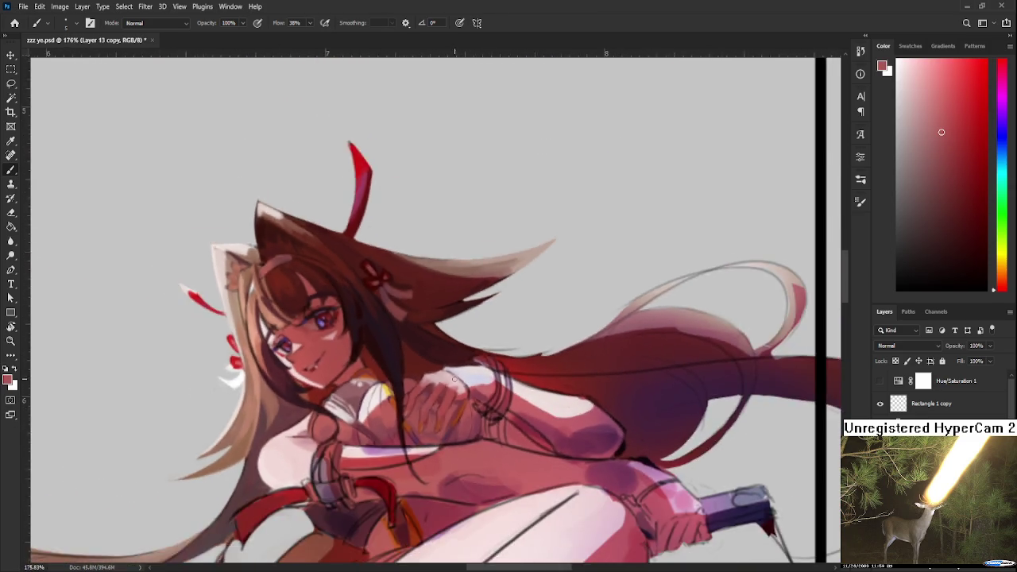
Tilt the view about 12°, sample a light tone, and dab highlights on the white ball
{"action": "scroll", "coordinate": [550, 391], "scroll_direction": "down", "scroll_amount": 1}
{"action": "key", "text": "r"}
{"action": "mouse_move", "coordinate": [551, 391]}
{"action": "left_mouse_down"}
{"action": "mouse_move", "coordinate": [415, 493]}
{"action": "mouse_move", "coordinate": [540, 467]}
{"action": "left_mouse_up"}
{"action": "scroll", "coordinate": [539, 467], "scroll_direction": "up", "scroll_amount": 3}
{"action": "key", "text": "b"}
{"action": "left_click", "coordinate": [511, 465], "text": "alt"}
{"action": "scroll", "coordinate": [512, 469], "scroll_direction": "up", "scroll_amount": 1}
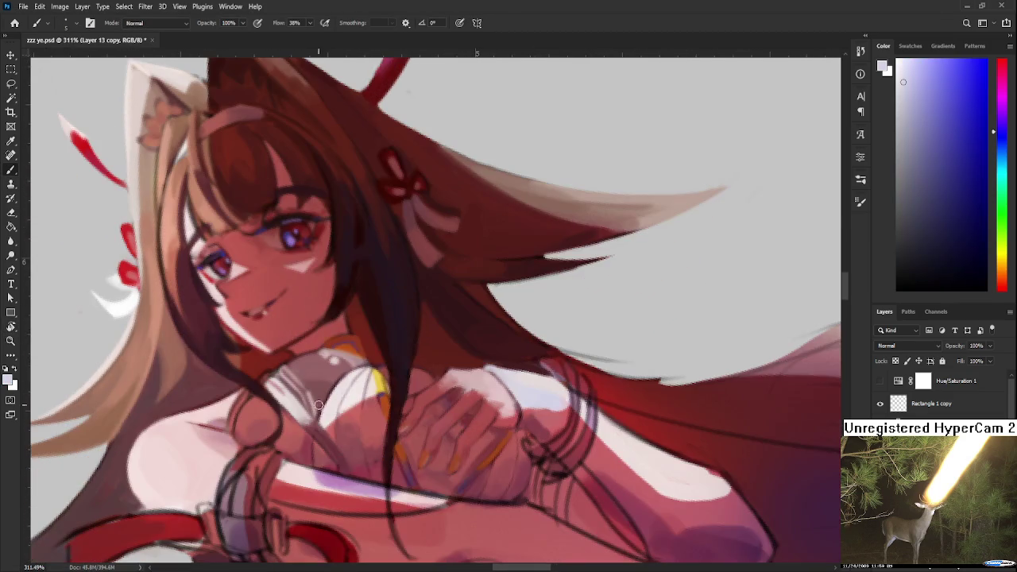
{"action": "left_click_drag", "start_coordinate": [324, 421], "coordinate": [332, 405]}
Zoom out and rotate the canvas view counterclockwise to review the figure
{"action": "scroll", "coordinate": [333, 403], "scroll_direction": "down", "scroll_amount": 1}
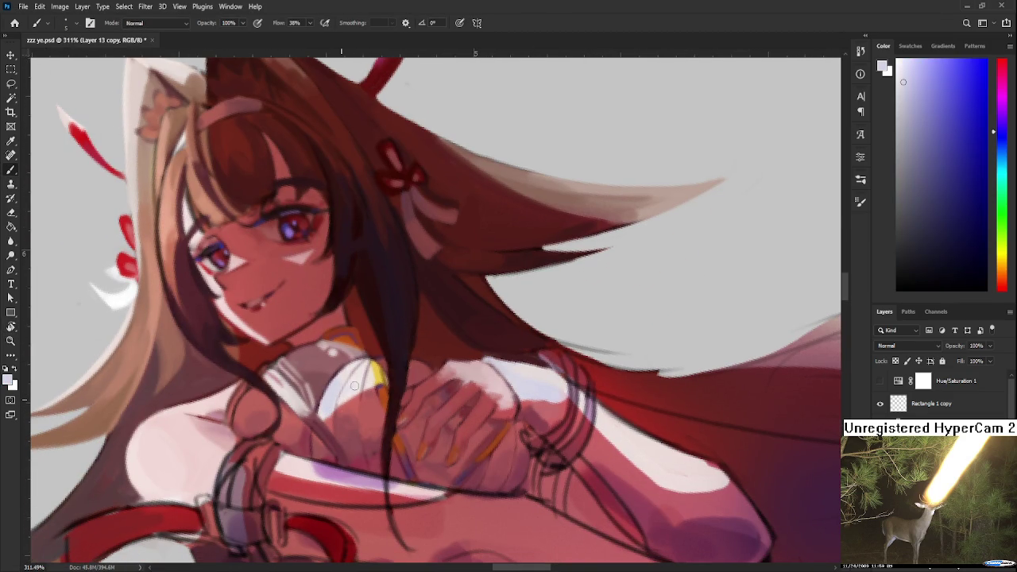
{"action": "scroll", "coordinate": [350, 386], "scroll_direction": "left", "scroll_amount": 3}
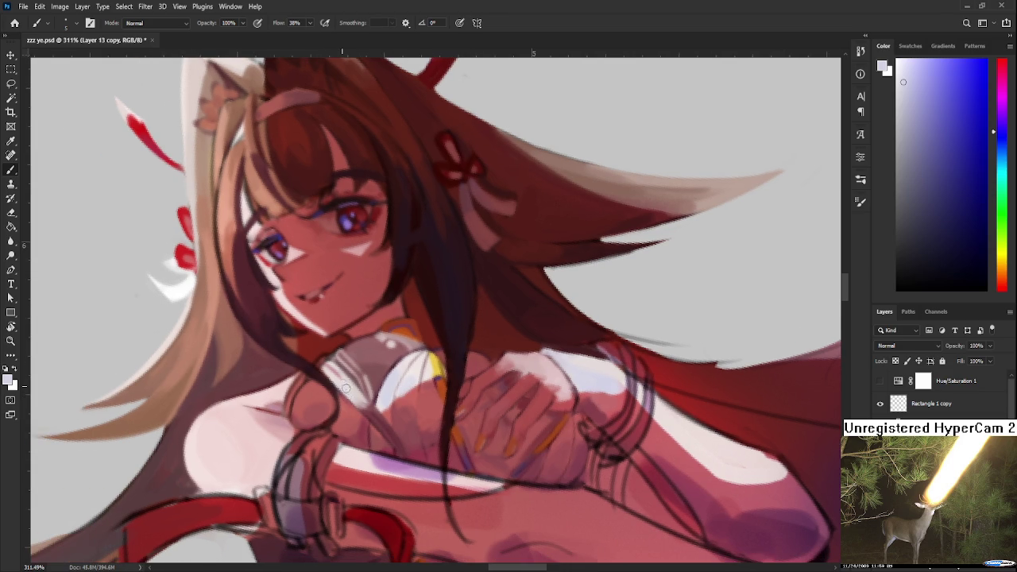
{"action": "scroll", "coordinate": [418, 404], "scroll_direction": "down", "scroll_amount": 3}
{"action": "scroll", "coordinate": [419, 405], "scroll_direction": "down", "scroll_amount": 2}
{"action": "scroll", "coordinate": [427, 386], "scroll_direction": "down", "scroll_amount": 2}
{"action": "key", "text": "r"}
{"action": "left_click_drag", "start_coordinate": [429, 386], "coordinate": [457, 434]}
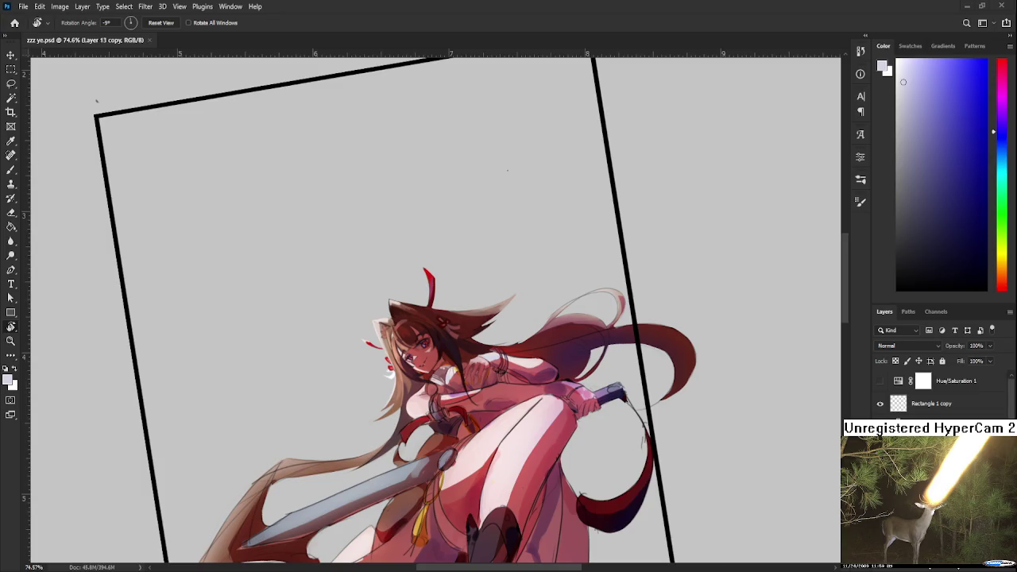
{"action": "scroll", "coordinate": [465, 381], "scroll_direction": "up", "scroll_amount": 3}
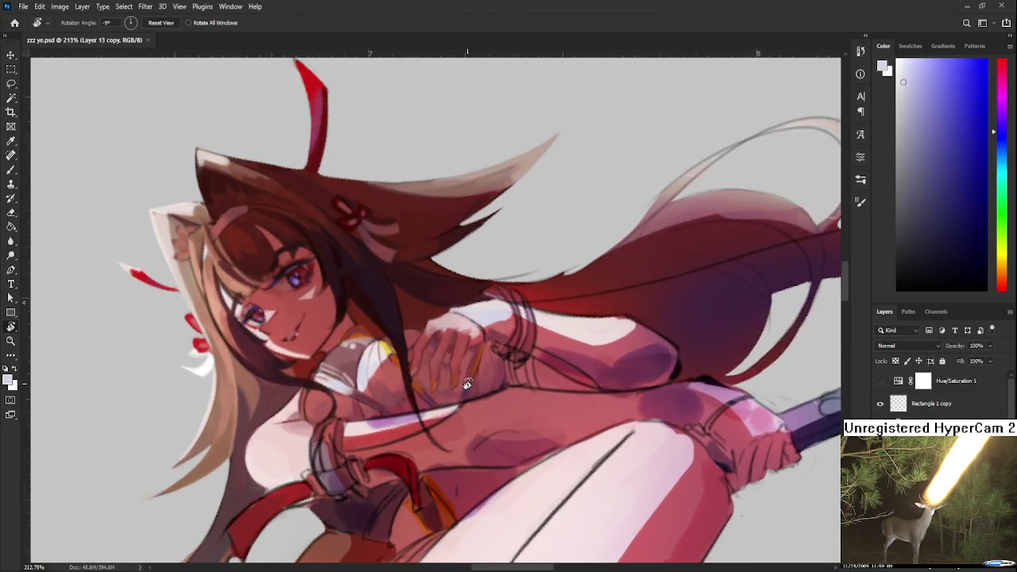
Zoom in on the wrist near her chest and pick bracelet paint colours with the Brush
{"action": "scroll", "coordinate": [465, 381], "scroll_direction": "up", "scroll_amount": 3}
{"action": "left_click_drag", "start_coordinate": [464, 381], "coordinate": [485, 376]}
{"action": "key", "text": "b"}
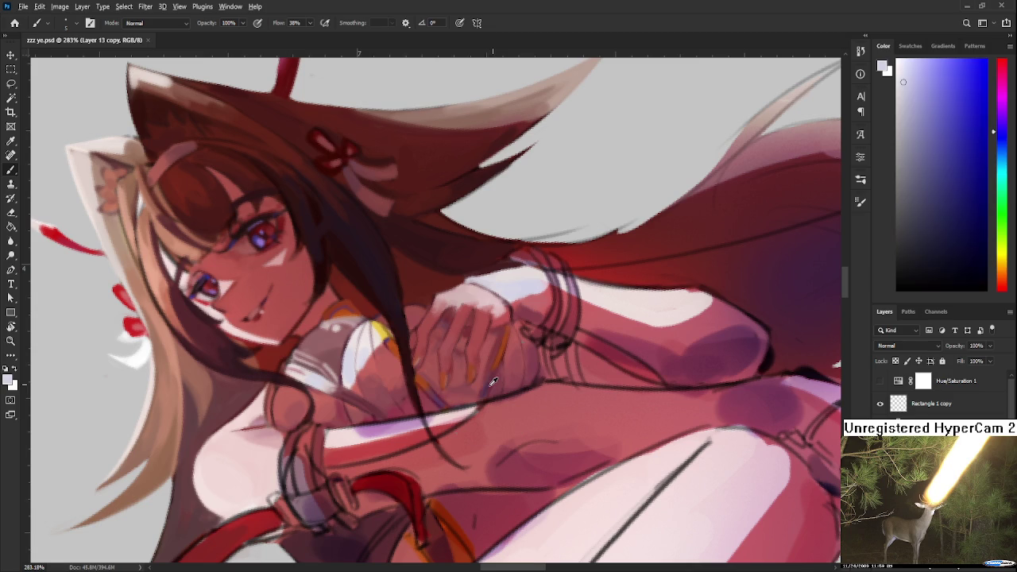
{"action": "left_click", "coordinate": [489, 382], "text": "alt"}
{"action": "left_click", "coordinate": [476, 394], "text": "alt"}
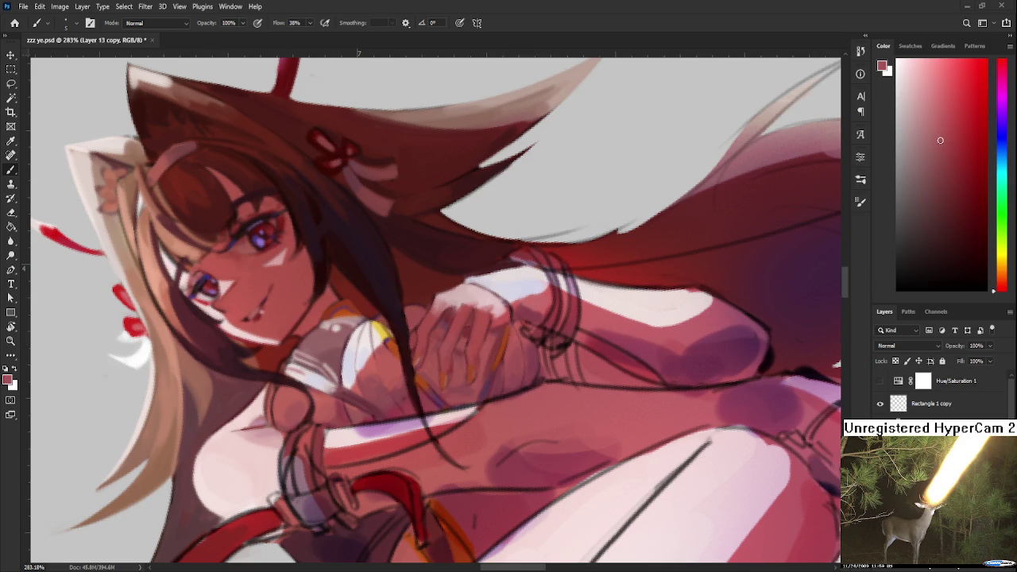
{"action": "scroll", "coordinate": [461, 406], "scroll_direction": "down", "scroll_amount": 3}
{"action": "scroll", "coordinate": [461, 407], "scroll_direction": "down", "scroll_amount": 2}
{"action": "scroll", "coordinate": [489, 362], "scroll_direction": "up", "scroll_amount": 3}
{"action": "scroll", "coordinate": [489, 362], "scroll_direction": "up", "scroll_amount": 4}
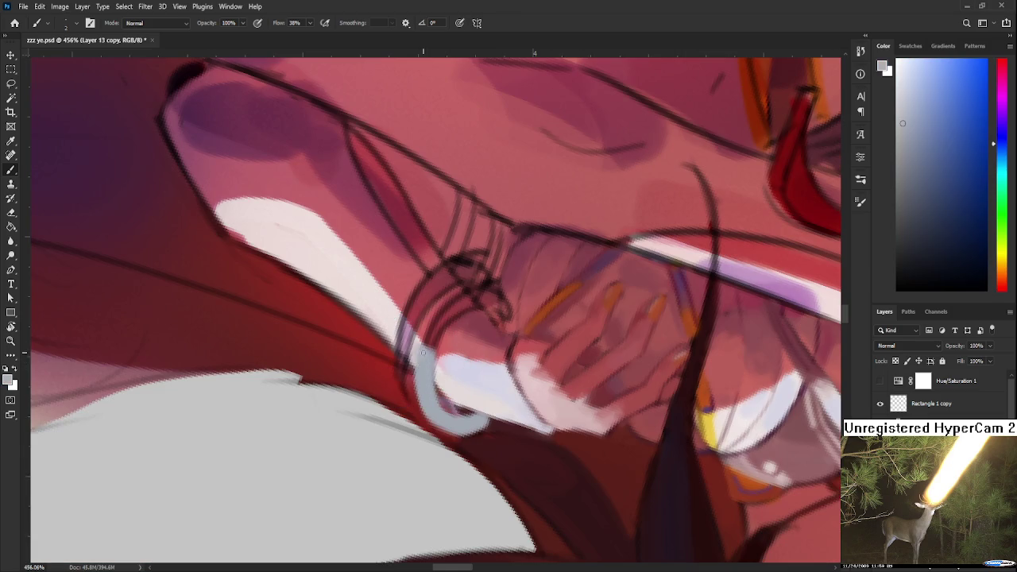
Shift the sampled sleeve red to a darker blue and paint a dark band inside the bracelet
{"action": "left_click_drag", "start_coordinate": [418, 361], "coordinate": [435, 388]}
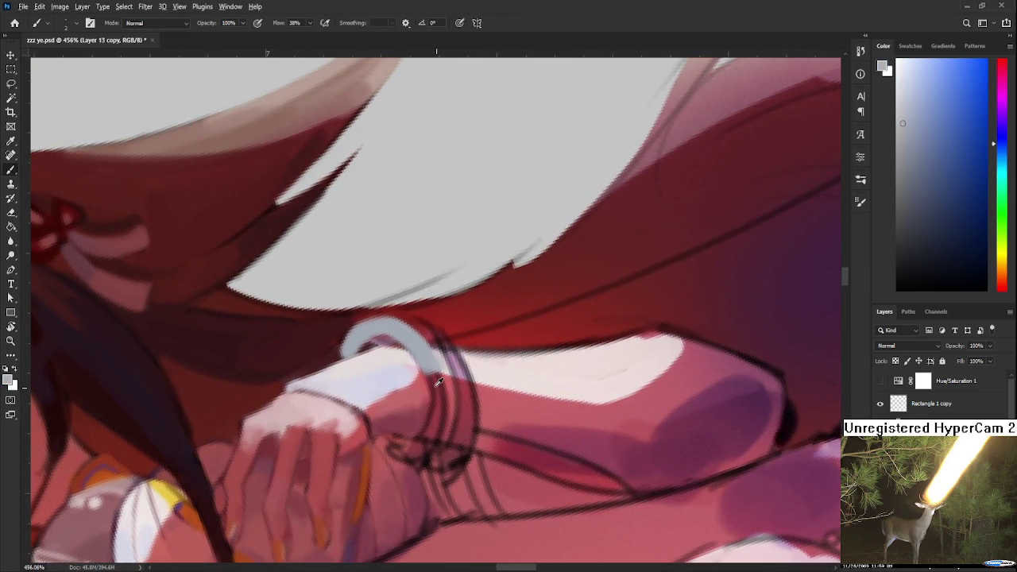
{"action": "left_click", "coordinate": [435, 388], "text": "alt"}
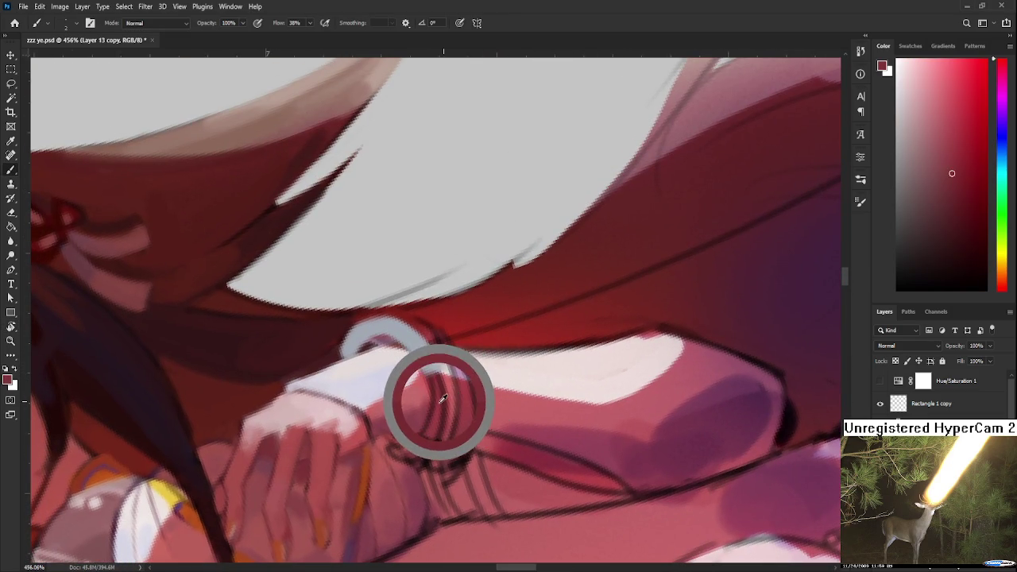
{"action": "left_click", "coordinate": [1000, 139]}
{"action": "left_click_drag", "start_coordinate": [951, 167], "coordinate": [933, 200]}
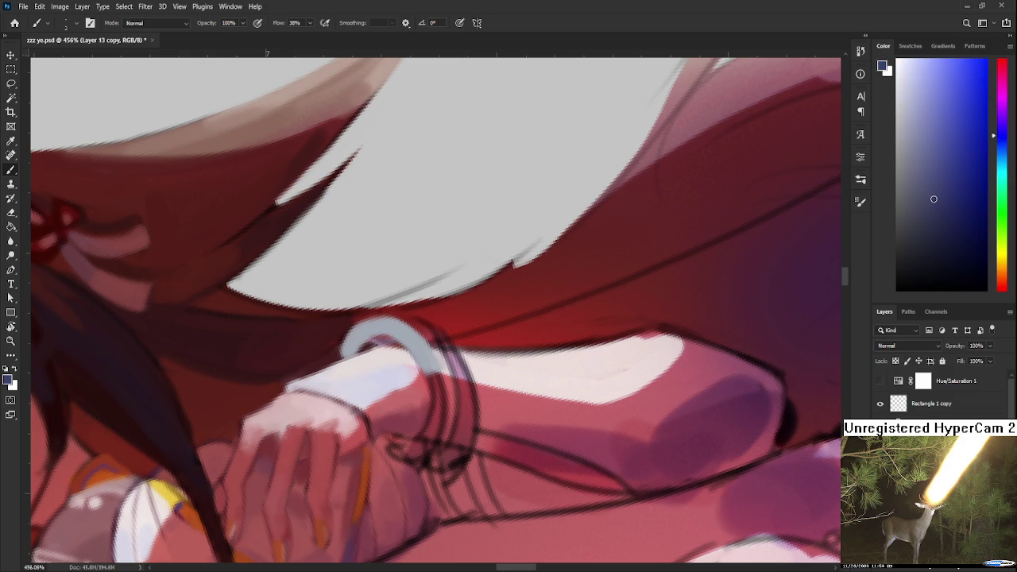
{"action": "mouse_move", "coordinate": [433, 372]}
{"action": "left_mouse_down"}
{"action": "mouse_move", "coordinate": [427, 437]}
{"action": "mouse_move", "coordinate": [437, 408]}
{"action": "mouse_move", "coordinate": [435, 383]}
{"action": "mouse_move", "coordinate": [419, 458]}
{"action": "mouse_move", "coordinate": [414, 431]}
{"action": "left_mouse_up"}
Extend the blue bracelet band with a rounded end and resample bracelet and sleeve tones
{"action": "key", "text": "r"}
{"action": "key", "text": "b"}
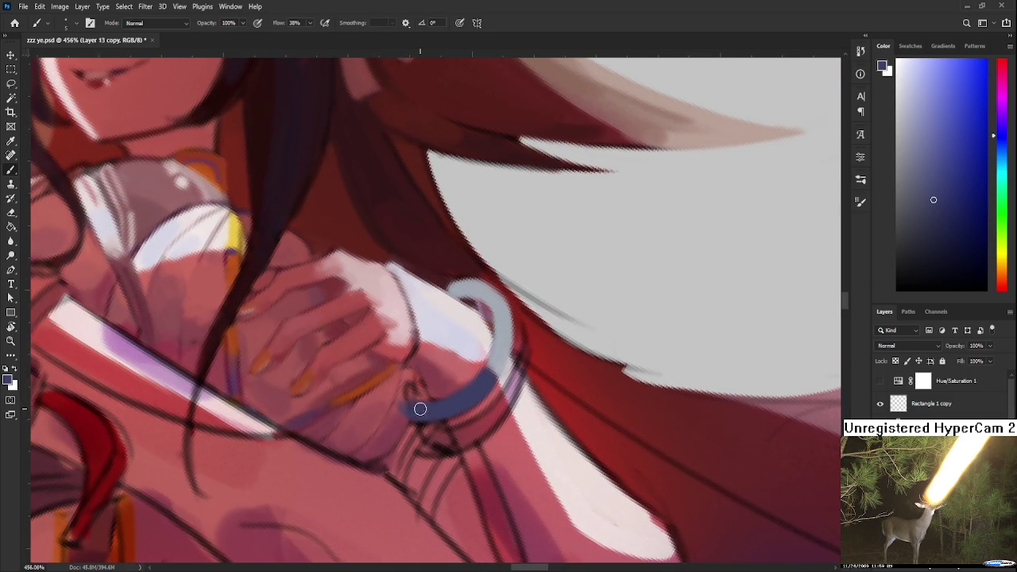
{"action": "left_click_drag", "start_coordinate": [405, 400], "coordinate": [409, 381]}
{"action": "left_click", "coordinate": [405, 397], "text": "alt"}
{"action": "left_click", "coordinate": [410, 394], "text": "alt"}
{"action": "left_click", "coordinate": [405, 383], "text": "alt"}
{"action": "left_click", "coordinate": [407, 385], "text": "alt"}
{"action": "left_click", "coordinate": [410, 381], "text": "alt"}
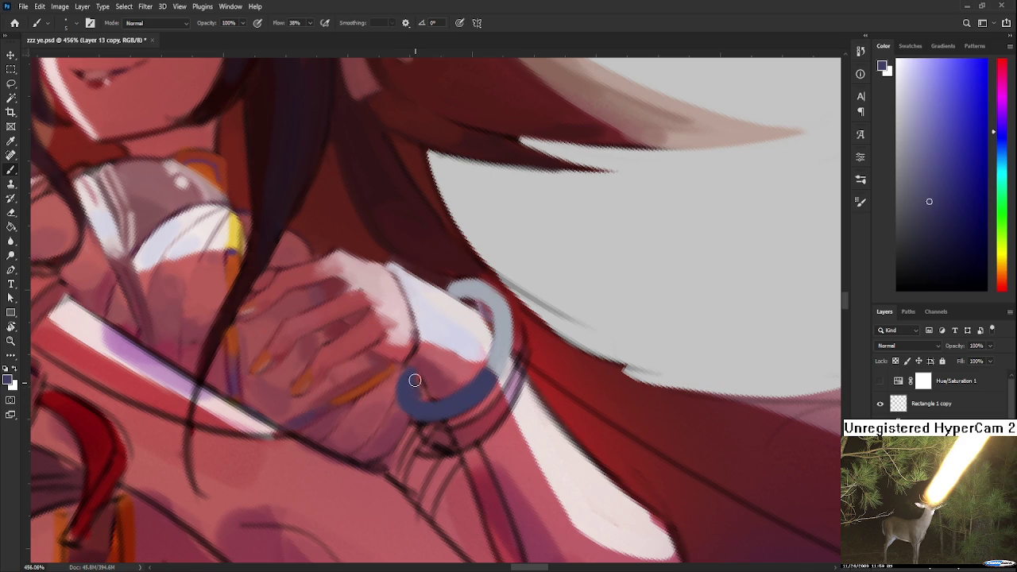
{"action": "left_click", "coordinate": [430, 382], "text": "alt"}
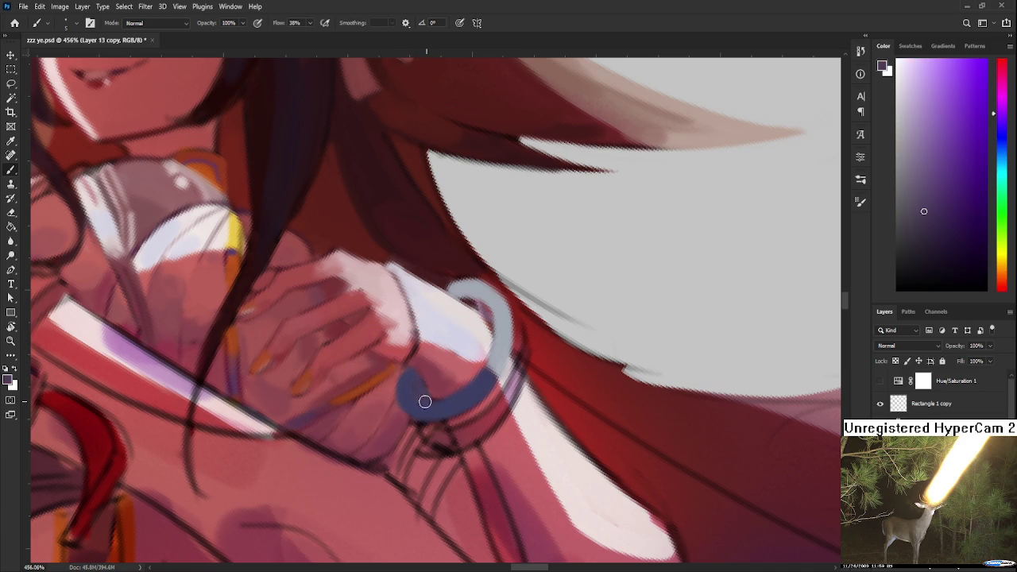
Rotate around the wrist and paint skin pink over the bracelet's lower end
{"action": "key", "text": "r"}
{"action": "left_click_drag", "start_coordinate": [466, 397], "coordinate": [495, 442]}
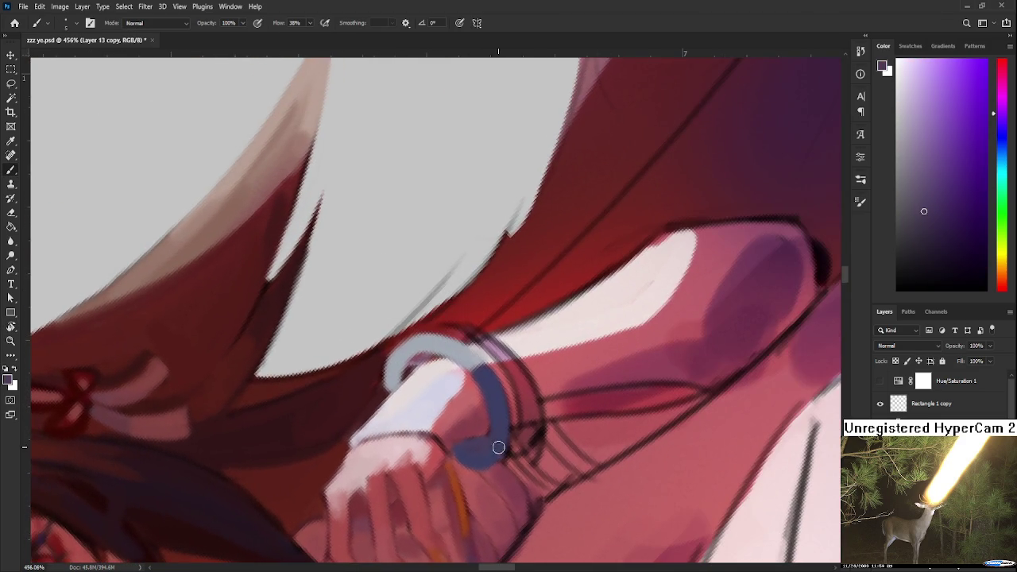
{"action": "left_click", "coordinate": [477, 449], "text": "alt"}
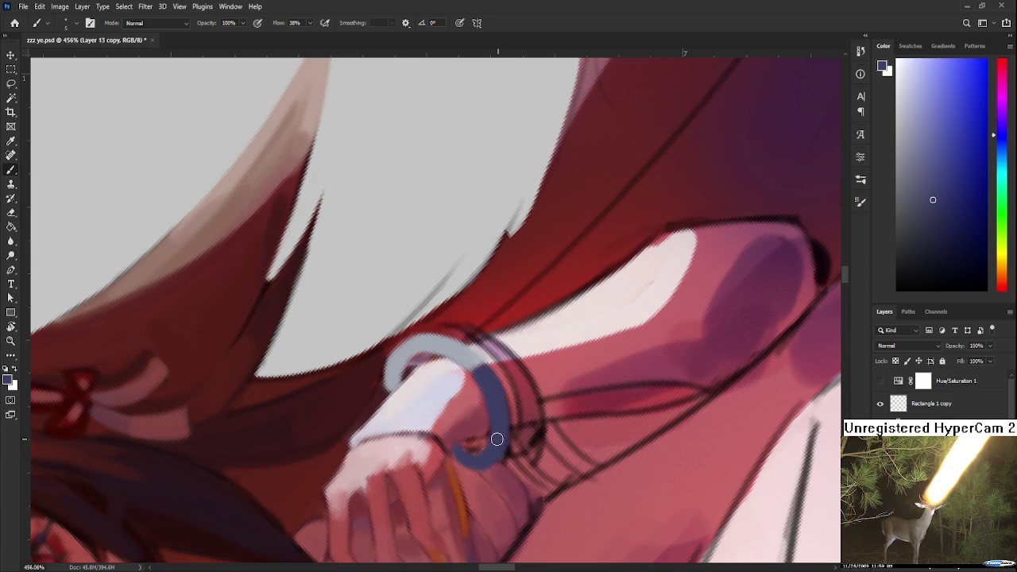
{"action": "mouse_move", "coordinate": [500, 450]}
{"action": "left_mouse_down"}
{"action": "mouse_move", "coordinate": [467, 460]}
{"action": "mouse_move", "coordinate": [486, 405]}
{"action": "mouse_move", "coordinate": [475, 424]}
{"action": "left_mouse_up"}
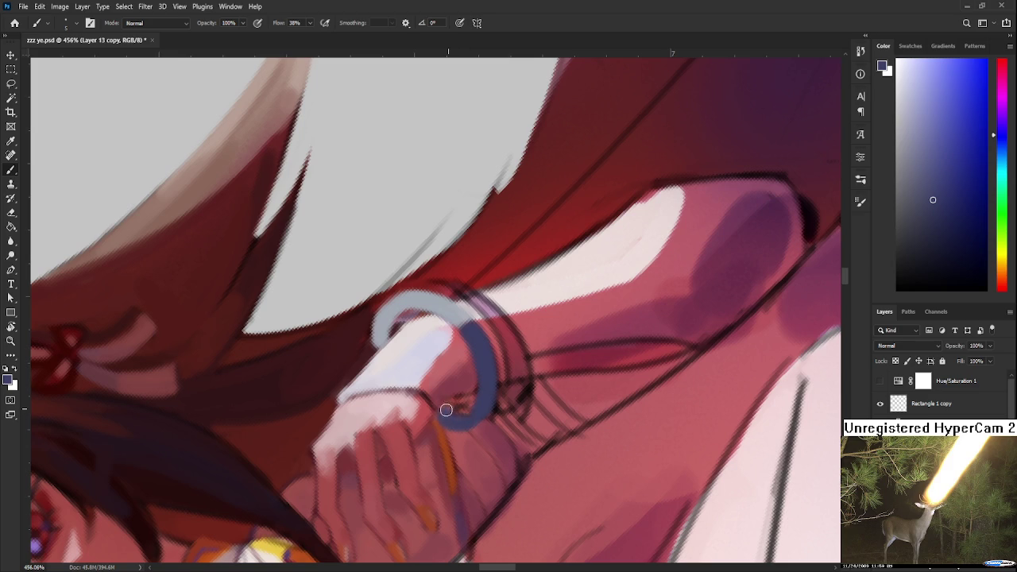
{"action": "left_click", "coordinate": [472, 393], "text": "alt"}
{"action": "left_click_drag", "start_coordinate": [472, 394], "coordinate": [481, 433]}
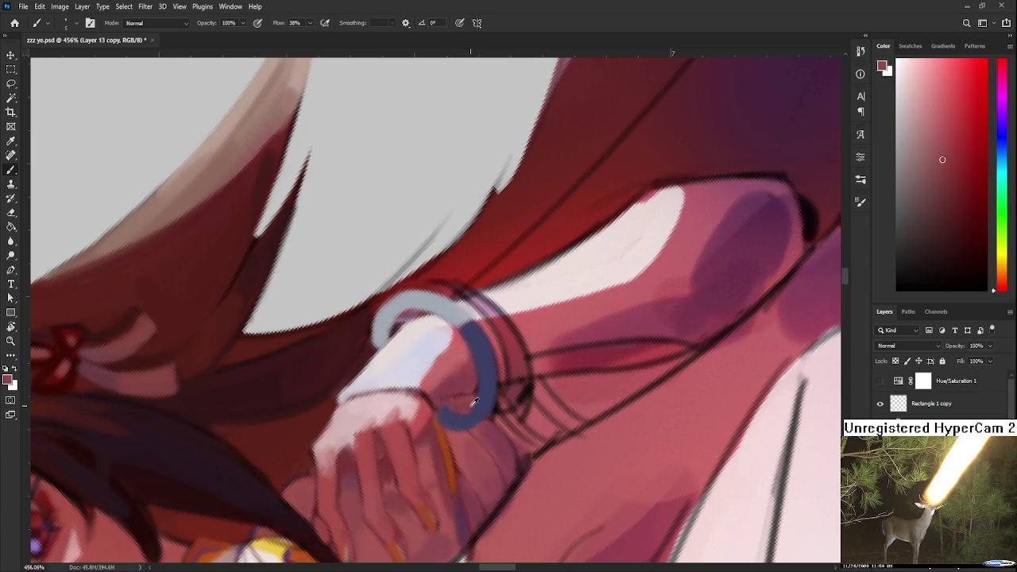
Alternate sampling bracelet blue and skin pink to clean up the bracelet's edges
{"action": "left_click", "coordinate": [459, 419], "text": "alt"}
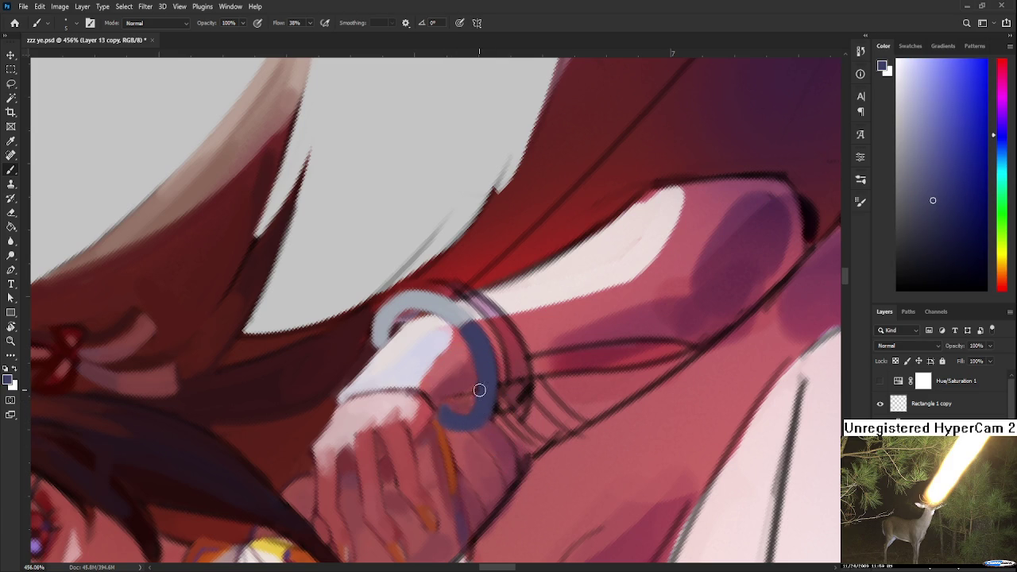
{"action": "left_click", "coordinate": [463, 400], "text": "alt"}
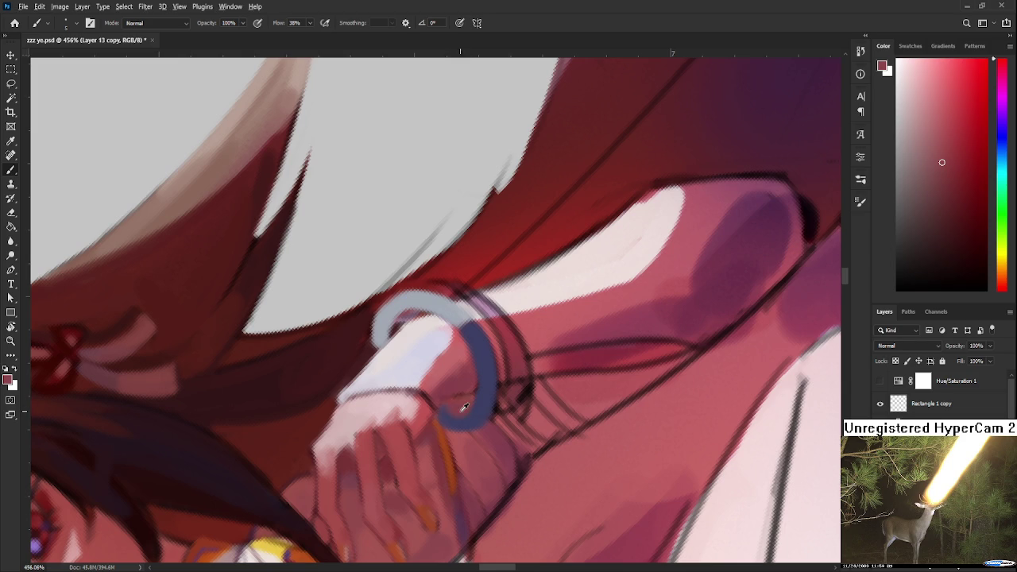
{"action": "left_click", "coordinate": [451, 414], "text": "alt"}
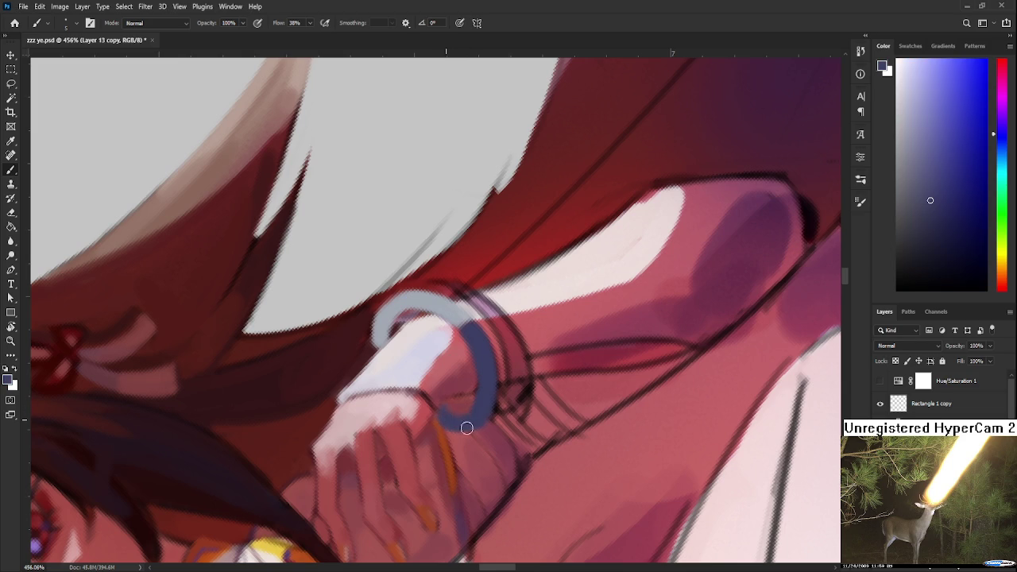
{"action": "left_click", "coordinate": [456, 401], "text": "alt"}
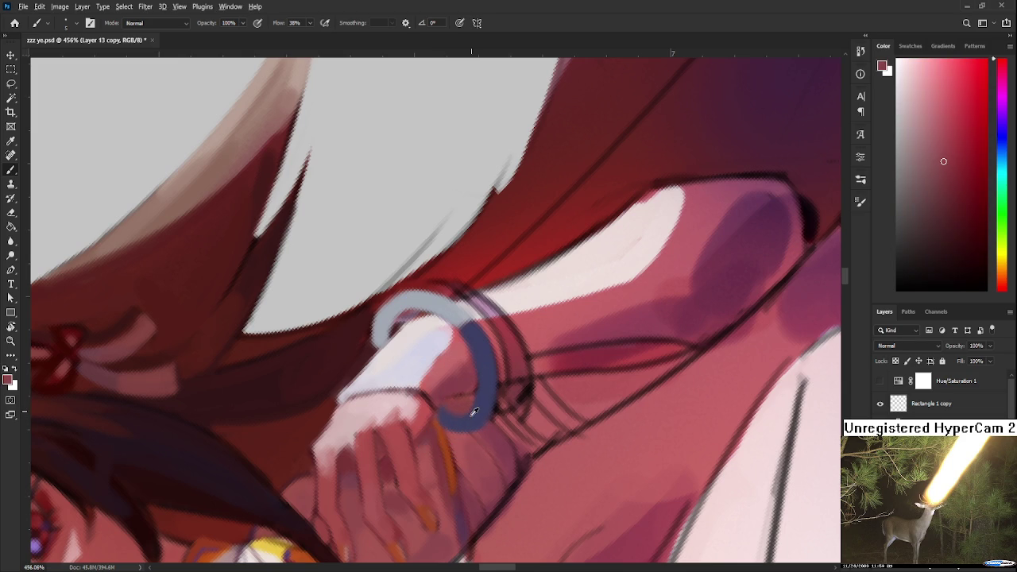
{"action": "left_click", "coordinate": [473, 411], "text": "alt"}
{"action": "left_click", "coordinate": [484, 405], "text": "alt"}
{"action": "left_click", "coordinate": [486, 405], "text": "alt"}
{"action": "left_click", "coordinate": [486, 413], "text": "alt"}
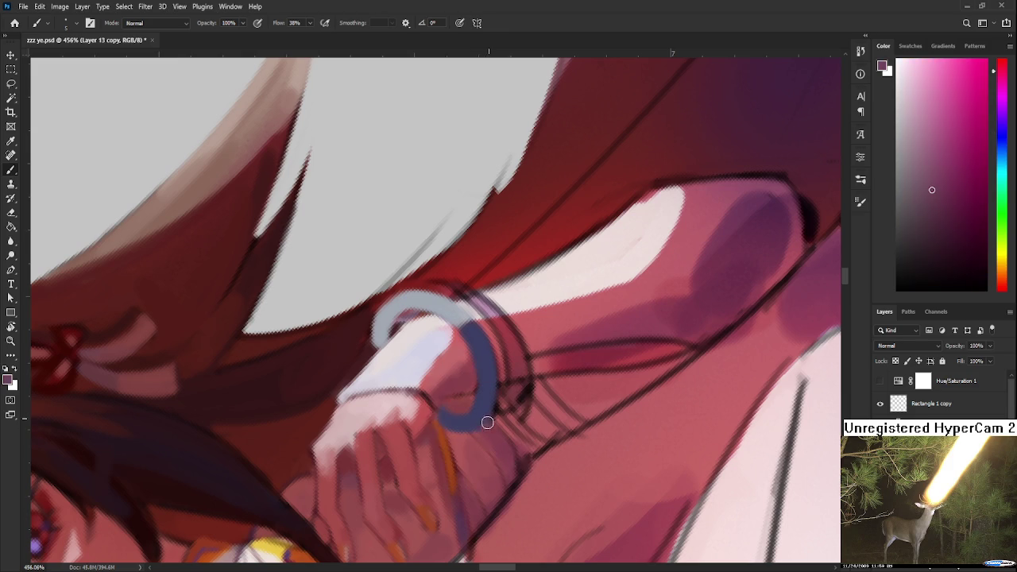
{"action": "left_click", "coordinate": [485, 405], "text": "alt"}
{"action": "left_click", "coordinate": [484, 407], "text": "alt"}
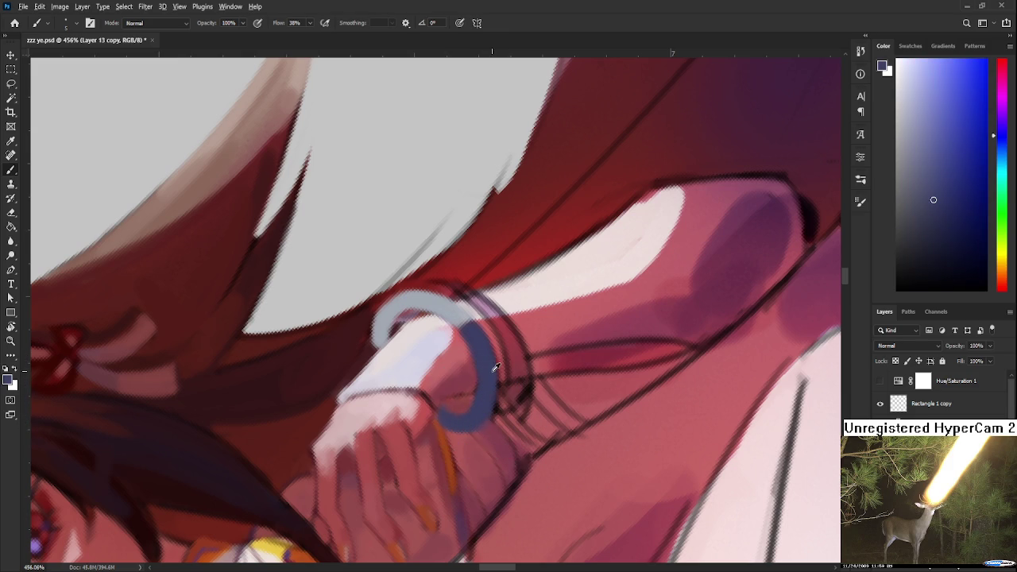
{"action": "left_click", "coordinate": [479, 428], "text": "alt"}
Rotate the view to 34° and repaint the light grey-blue highlight at the bracelet's left end
{"action": "key", "text": "r"}
{"action": "mouse_move", "coordinate": [479, 428]}
{"action": "left_mouse_down"}
{"action": "mouse_move", "coordinate": [375, 396]}
{"action": "mouse_move", "coordinate": [363, 427]}
{"action": "mouse_move", "coordinate": [372, 359]}
{"action": "left_mouse_up"}
{"action": "left_click", "coordinate": [365, 418], "text": "alt"}
{"action": "key", "text": "r"}
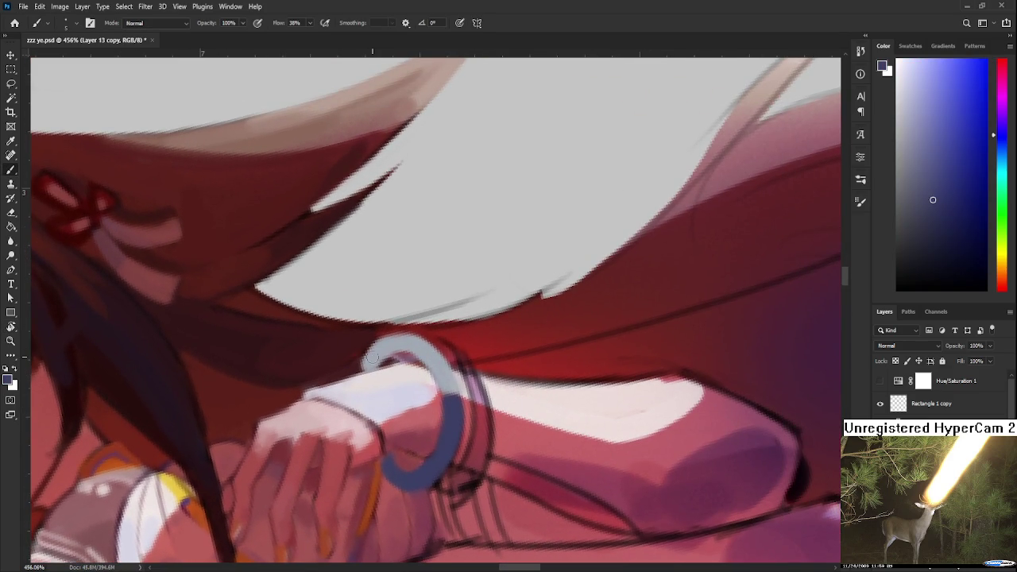
{"action": "left_click", "coordinate": [379, 351], "text": "alt"}
{"action": "mouse_move", "coordinate": [374, 351]}
{"action": "left_mouse_down"}
{"action": "mouse_move", "coordinate": [361, 373]}
{"action": "mouse_move", "coordinate": [366, 362]}
{"action": "left_mouse_up"}
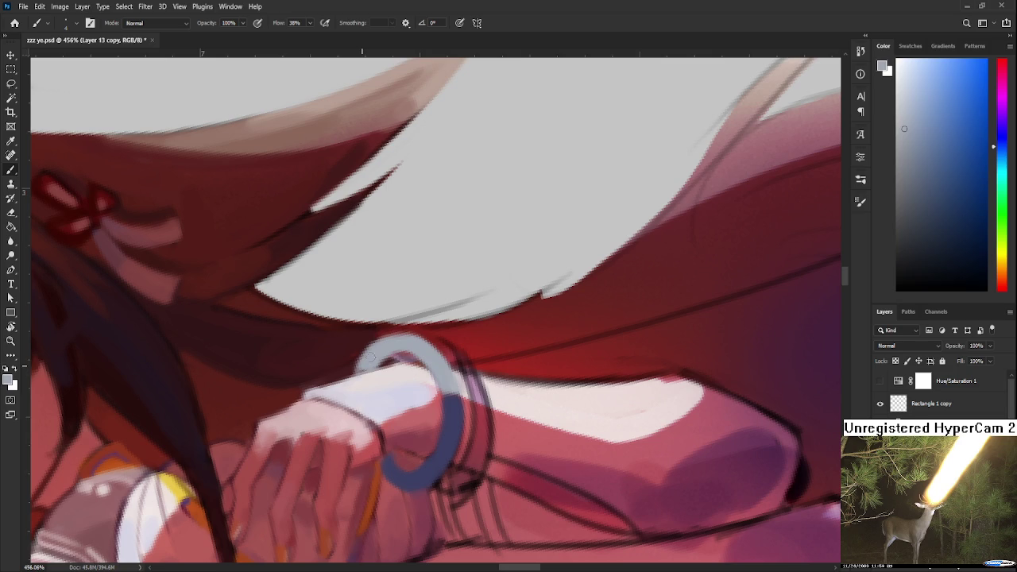
{"action": "left_click", "coordinate": [383, 363], "text": "alt"}
{"action": "left_click", "coordinate": [378, 355], "text": "alt"}
{"action": "left_click", "coordinate": [373, 371], "text": "alt"}
Sample the grey-blue highlight again and rotate the view to -32°
{"action": "left_click_drag", "start_coordinate": [457, 361], "coordinate": [404, 390]}
{"action": "left_click", "coordinate": [391, 355], "text": "alt"}
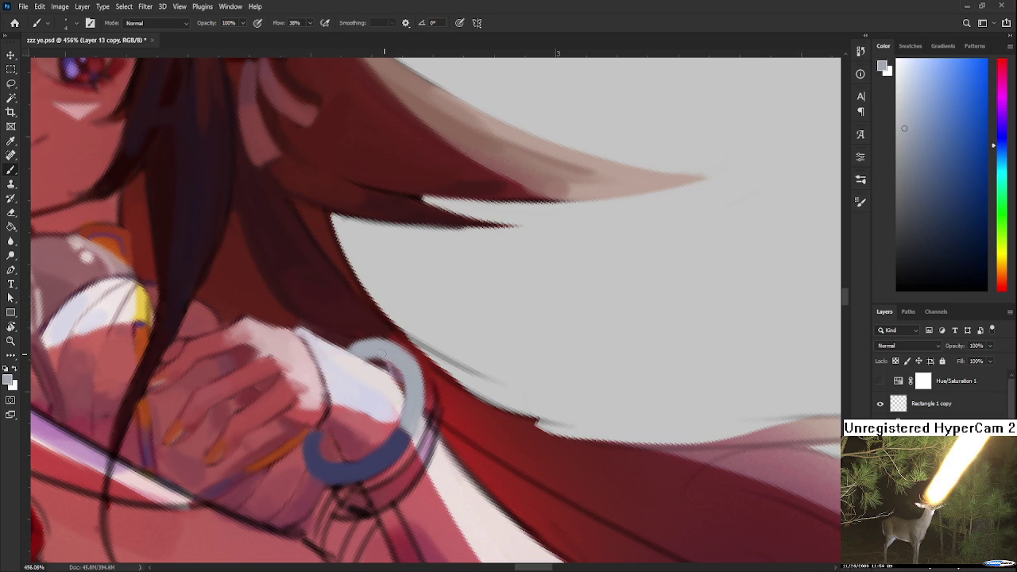
{"action": "key", "text": "r"}
{"action": "left_click_drag", "start_coordinate": [374, 419], "coordinate": [455, 385]}
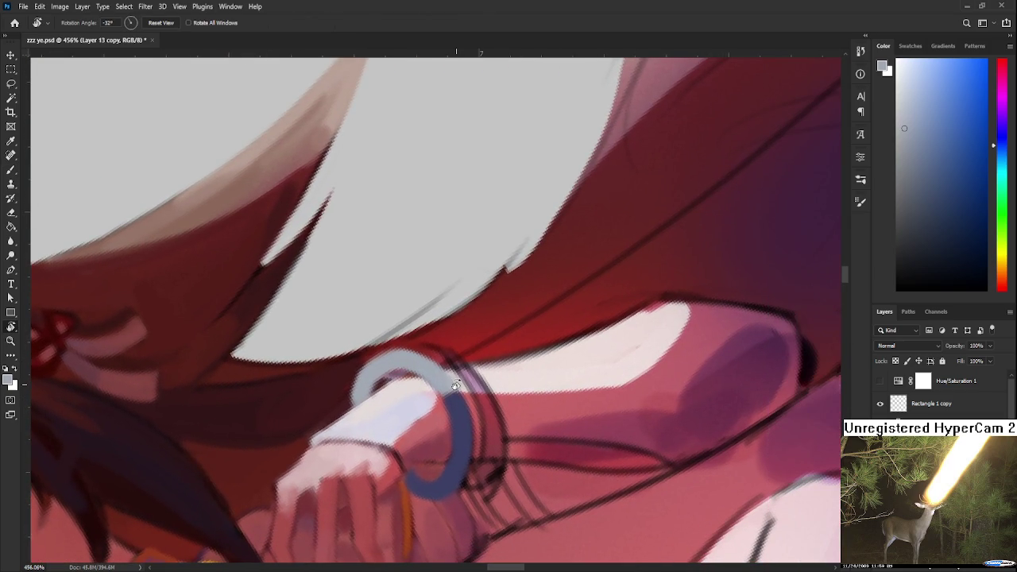
Rotate the view to -15°, zoom in, and sample the hair's dark red with the Brush
{"action": "scroll", "coordinate": [455, 385], "scroll_direction": "down", "scroll_amount": 5}
{"action": "mouse_move", "coordinate": [528, 408]}
{"action": "left_mouse_down"}
{"action": "mouse_move", "coordinate": [499, 475]}
{"action": "mouse_move", "coordinate": [436, 484]}
{"action": "left_mouse_up"}
{"action": "scroll", "coordinate": [386, 362], "scroll_direction": "up", "scroll_amount": 2}
{"action": "scroll", "coordinate": [385, 362], "scroll_direction": "up", "scroll_amount": 2}
{"action": "scroll", "coordinate": [385, 362], "scroll_direction": "up", "scroll_amount": 2}
{"action": "left_click_drag", "start_coordinate": [370, 371], "coordinate": [416, 397]}
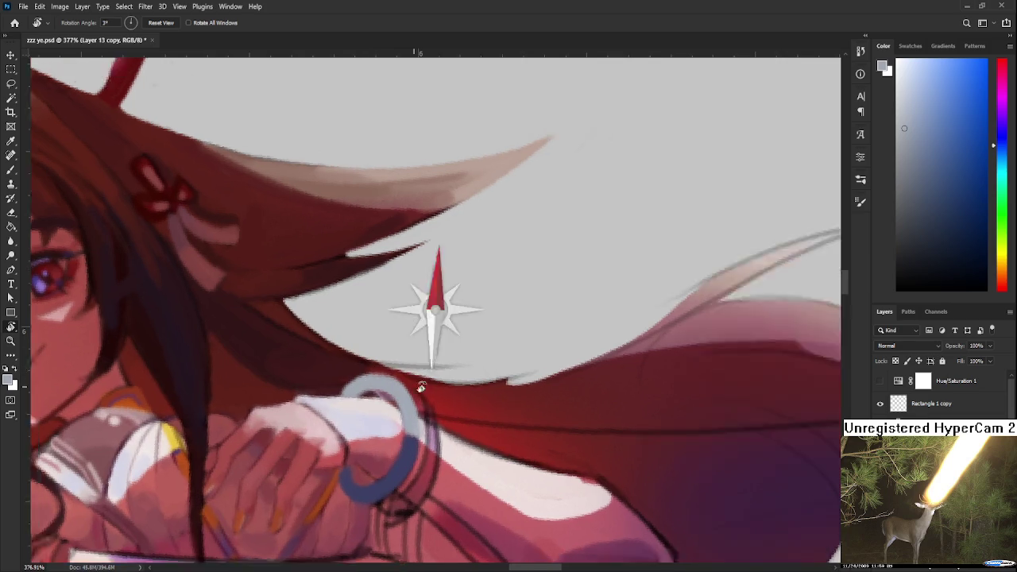
{"action": "key", "text": "b"}
{"action": "left_click", "coordinate": [381, 417], "text": "alt"}
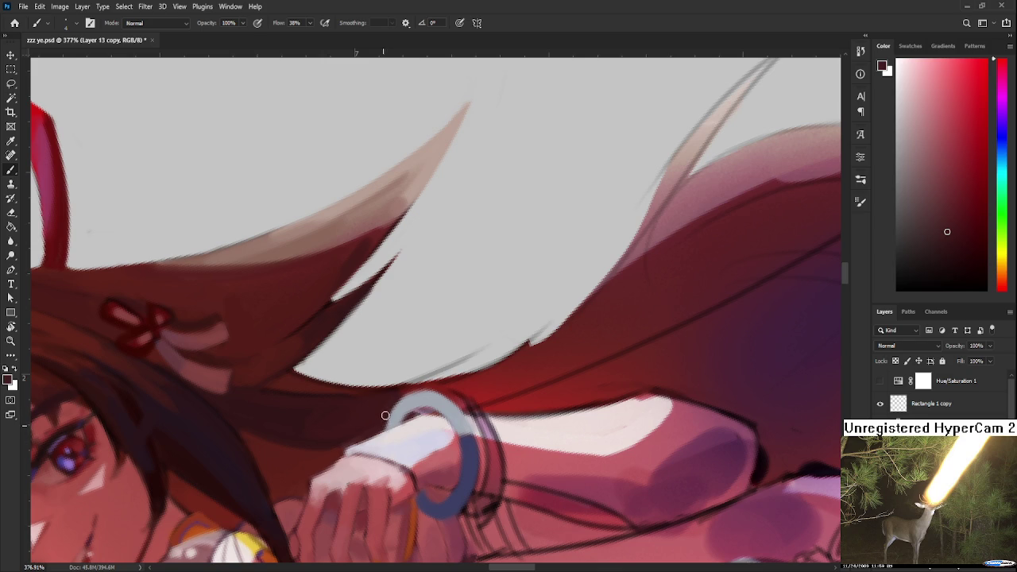
Sample and fine-tune the bracelet's purple-blue along its lower arc
{"action": "left_click", "coordinate": [427, 497], "text": "alt"}
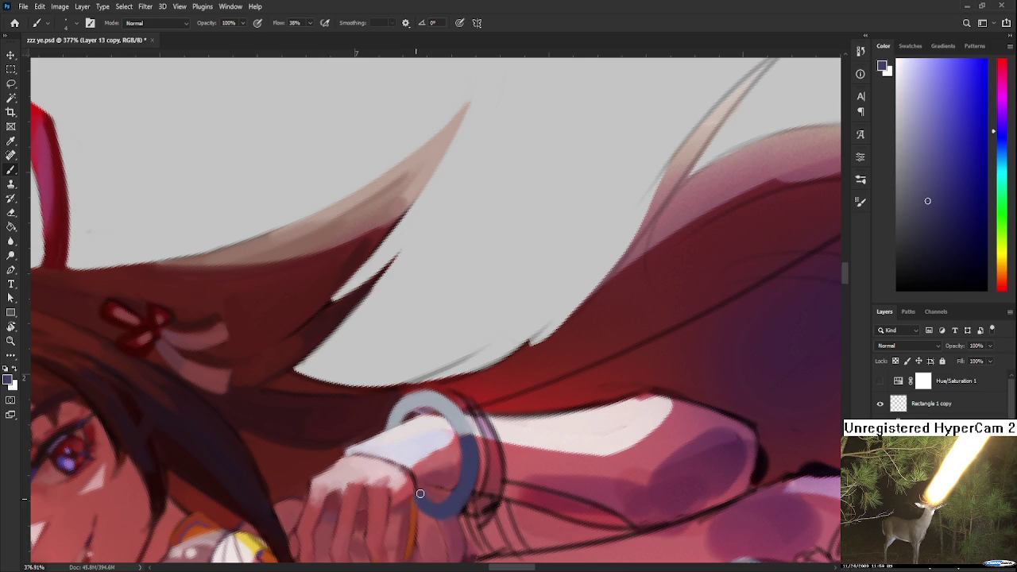
{"action": "left_click", "coordinate": [436, 494], "text": "alt"}
{"action": "left_click", "coordinate": [439, 497], "text": "alt"}
{"action": "left_click", "coordinate": [440, 498], "text": "alt"}
{"action": "left_click", "coordinate": [445, 501], "text": "alt"}
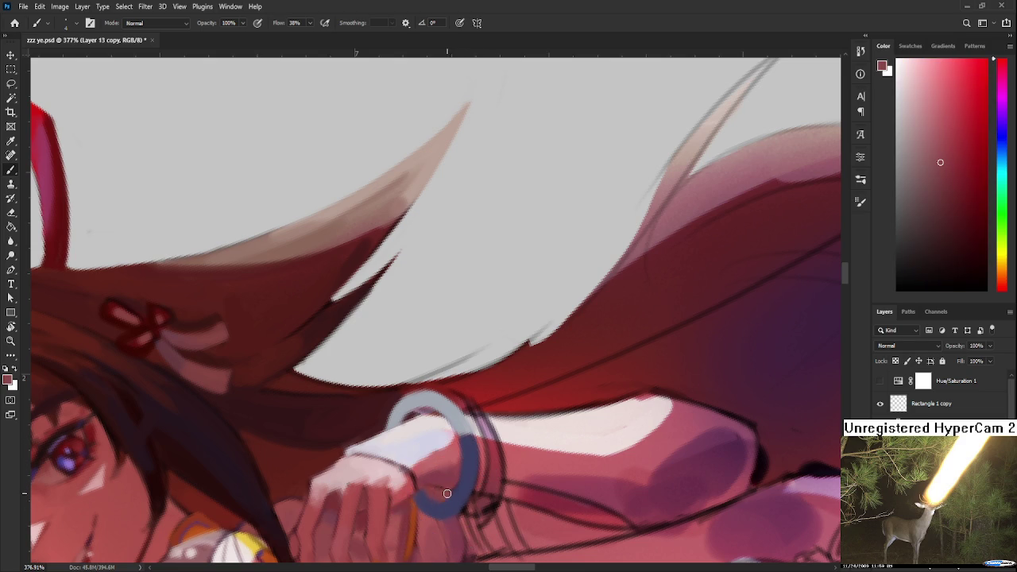
{"action": "left_click", "coordinate": [447, 494], "text": "alt"}
{"action": "left_click", "coordinate": [451, 482], "text": "alt"}
{"action": "left_click", "coordinate": [458, 474], "text": "alt"}
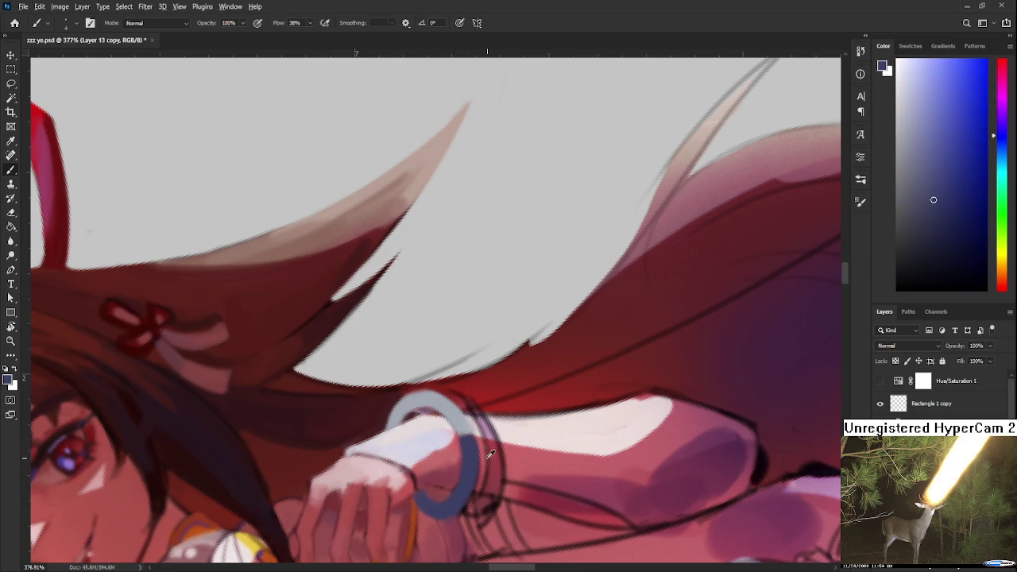
Alternate between wrist pink and bracelet blue to correct the bracelet's right edge
{"action": "left_click", "coordinate": [475, 451], "text": "alt"}
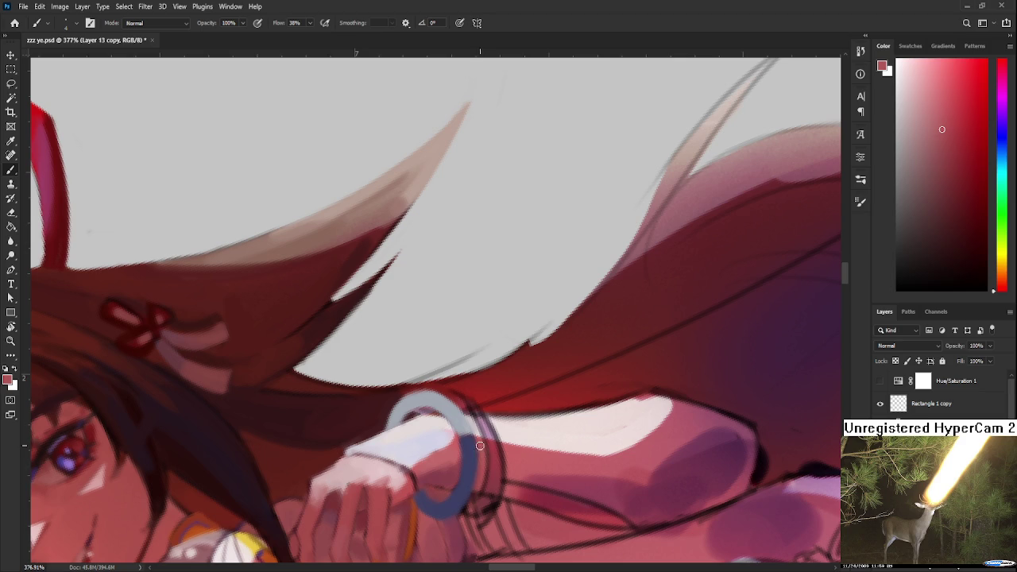
{"action": "left_click", "coordinate": [474, 467], "text": "alt"}
{"action": "left_click", "coordinate": [481, 451], "text": "alt"}
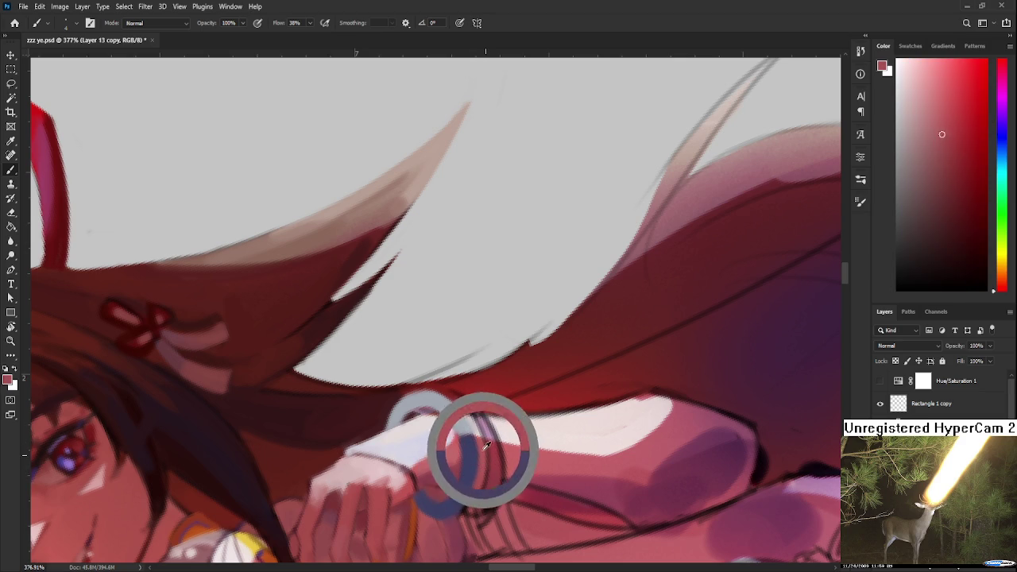
{"action": "left_click", "coordinate": [469, 461], "text": "alt"}
{"action": "left_click", "coordinate": [471, 469], "text": "alt"}
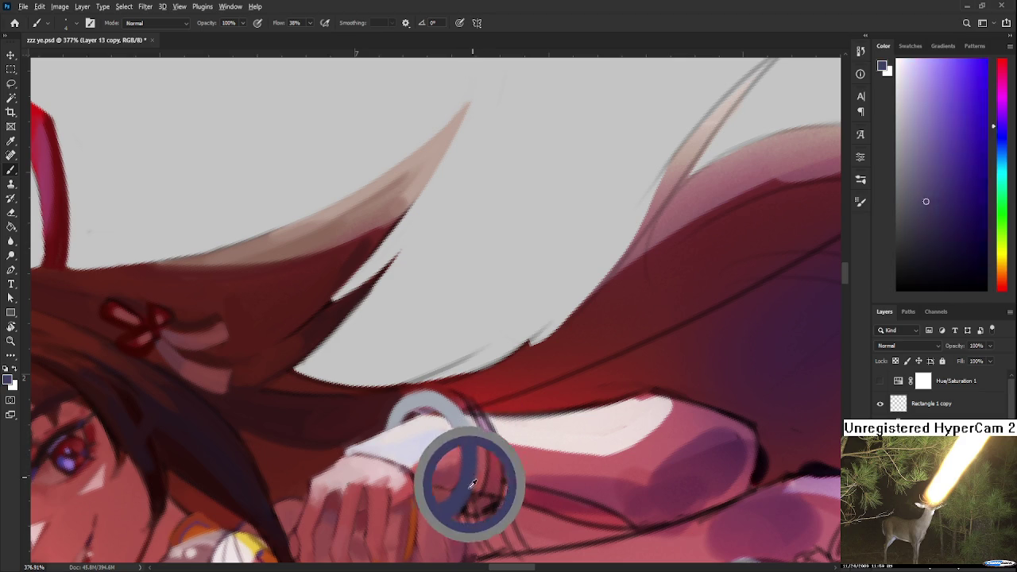
{"action": "left_click", "coordinate": [445, 511], "text": "alt"}
Rotate the view about 45° and sample the dark red and blue beside the bracelet
{"action": "key", "text": "r"}
{"action": "mouse_move", "coordinate": [495, 483]}
{"action": "left_mouse_down"}
{"action": "mouse_move", "coordinate": [397, 395]}
{"action": "mouse_move", "coordinate": [488, 468]}
{"action": "mouse_move", "coordinate": [380, 414]}
{"action": "left_mouse_up"}
{"action": "left_click", "coordinate": [378, 414], "text": "alt"}
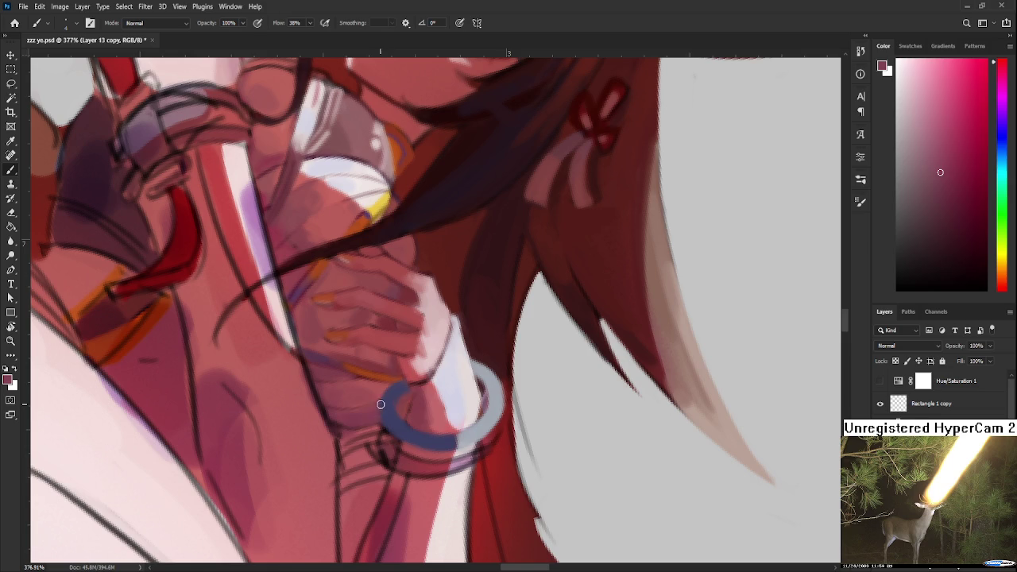
{"action": "left_click", "coordinate": [385, 416], "text": "alt"}
{"action": "left_click", "coordinate": [375, 431], "text": "alt"}
{"action": "left_click", "coordinate": [377, 412], "text": "alt"}
{"action": "left_click", "coordinate": [397, 424], "text": "alt"}
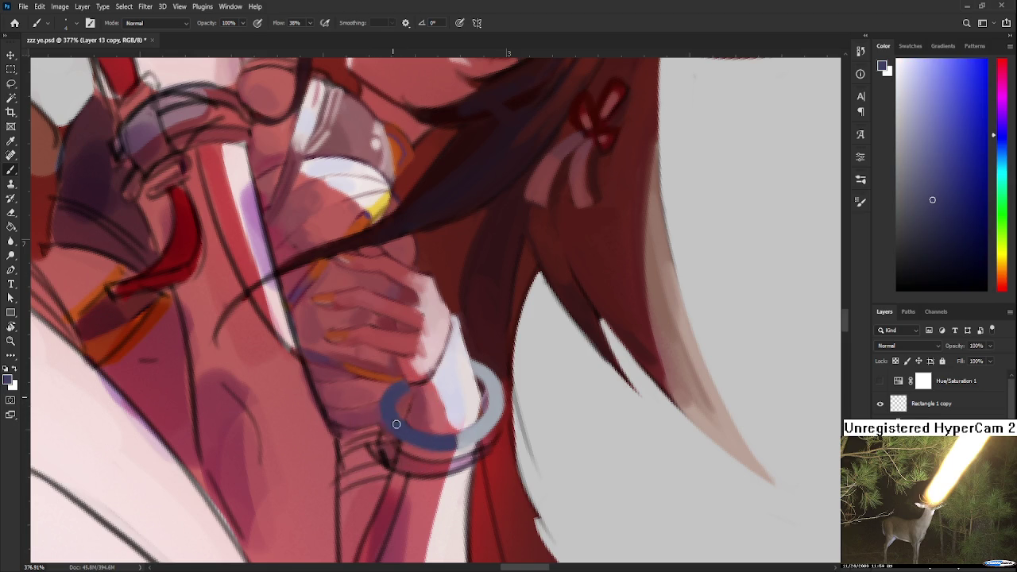
{"action": "left_click", "coordinate": [399, 420], "text": "alt"}
Rotate the view to −16°, then back to 6°, framing the hand and bracelet
{"action": "key", "text": "r"}
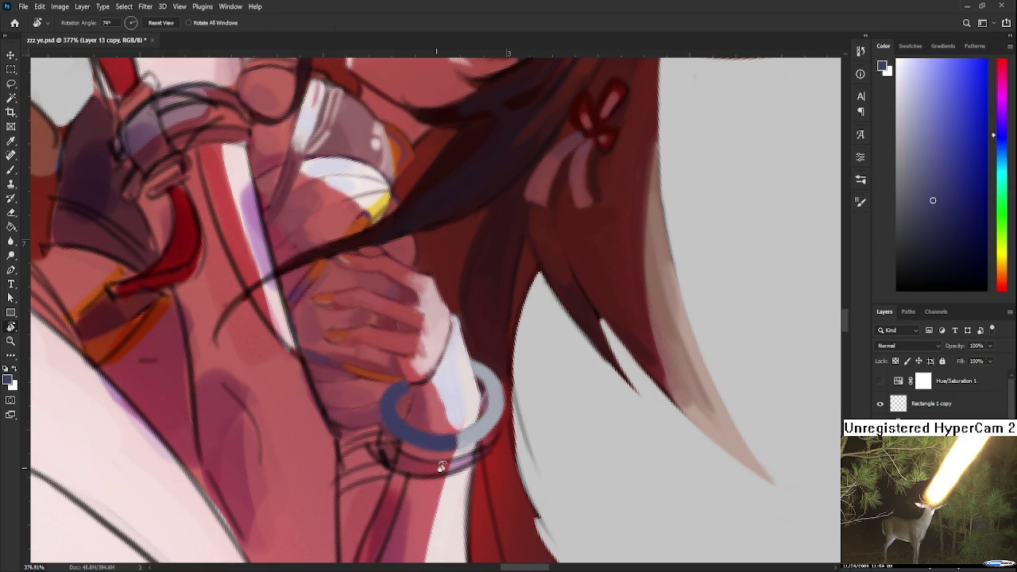
{"action": "left_click_drag", "start_coordinate": [440, 431], "coordinate": [505, 448]}
{"action": "scroll", "coordinate": [505, 449], "scroll_direction": "down", "scroll_amount": 3}
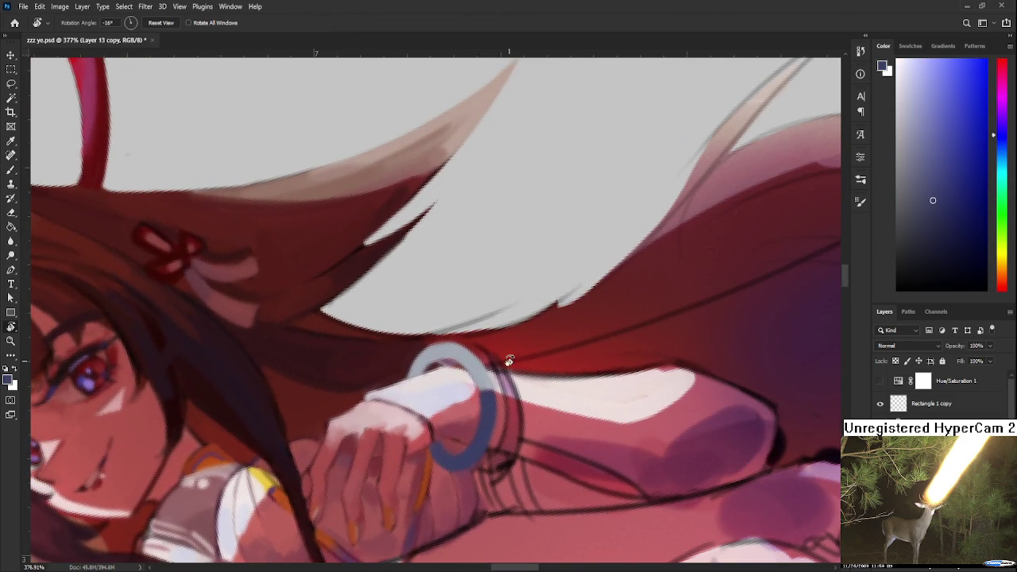
{"action": "scroll", "coordinate": [508, 361], "scroll_direction": "down", "scroll_amount": 3}
{"action": "scroll", "coordinate": [502, 378], "scroll_direction": "down", "scroll_amount": 5}
{"action": "scroll", "coordinate": [514, 365], "scroll_direction": "down", "scroll_amount": 3}
{"action": "left_click_drag", "start_coordinate": [558, 389], "coordinate": [520, 428]}
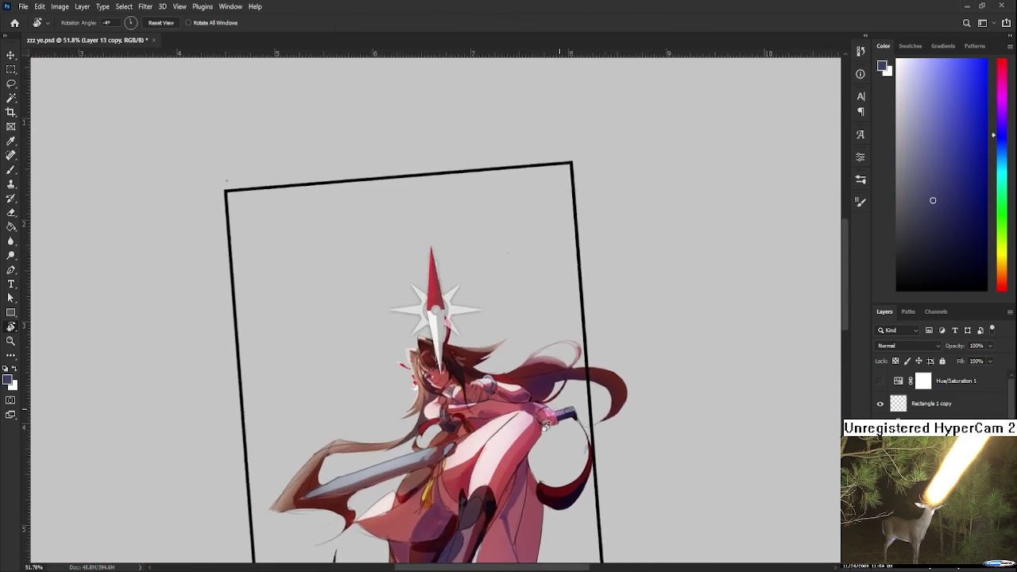
{"action": "scroll", "coordinate": [493, 401], "scroll_direction": "up", "scroll_amount": 3}
{"action": "scroll", "coordinate": [493, 401], "scroll_direction": "up", "scroll_amount": 4}
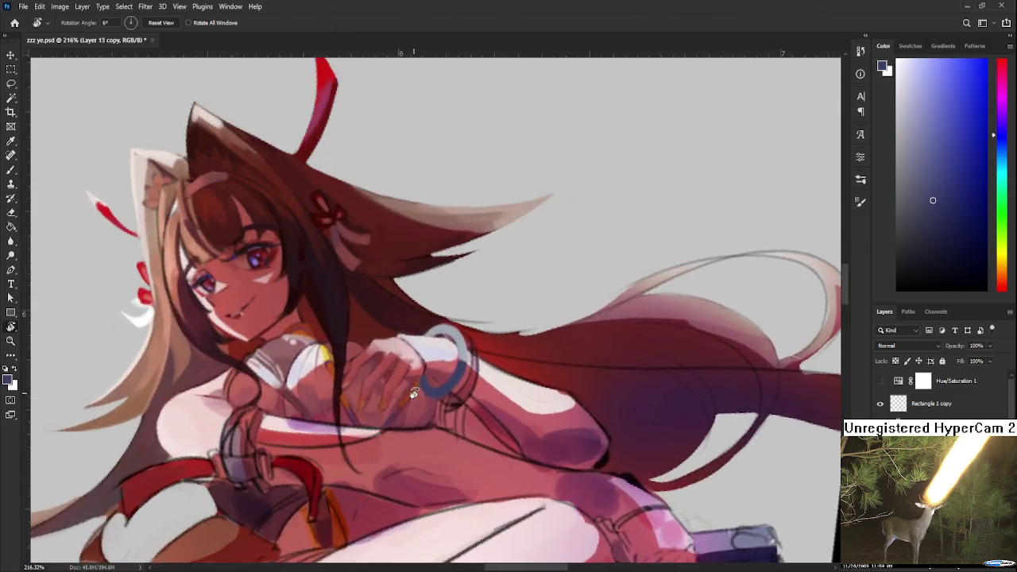
{"action": "scroll", "coordinate": [480, 401], "scroll_direction": "up", "scroll_amount": 4}
{"action": "scroll", "coordinate": [469, 400], "scroll_direction": "up", "scroll_amount": 4}
{"action": "scroll", "coordinate": [467, 398], "scroll_direction": "down", "scroll_amount": 2}
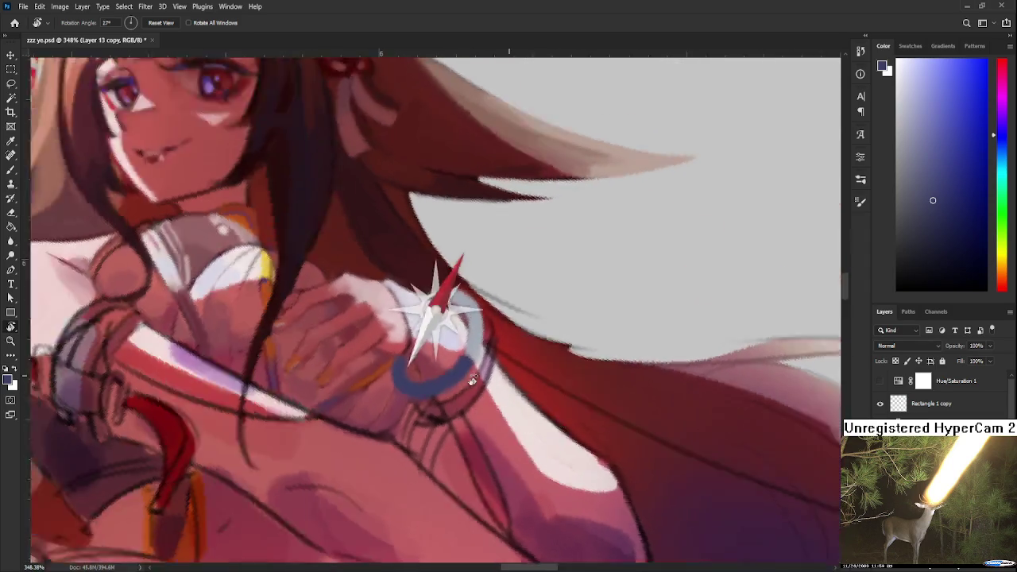
{"action": "mouse_move", "coordinate": [463, 396]}
{"action": "left_mouse_down"}
{"action": "mouse_move", "coordinate": [374, 397]}
{"action": "mouse_move", "coordinate": [369, 412]}
{"action": "left_mouse_up"}
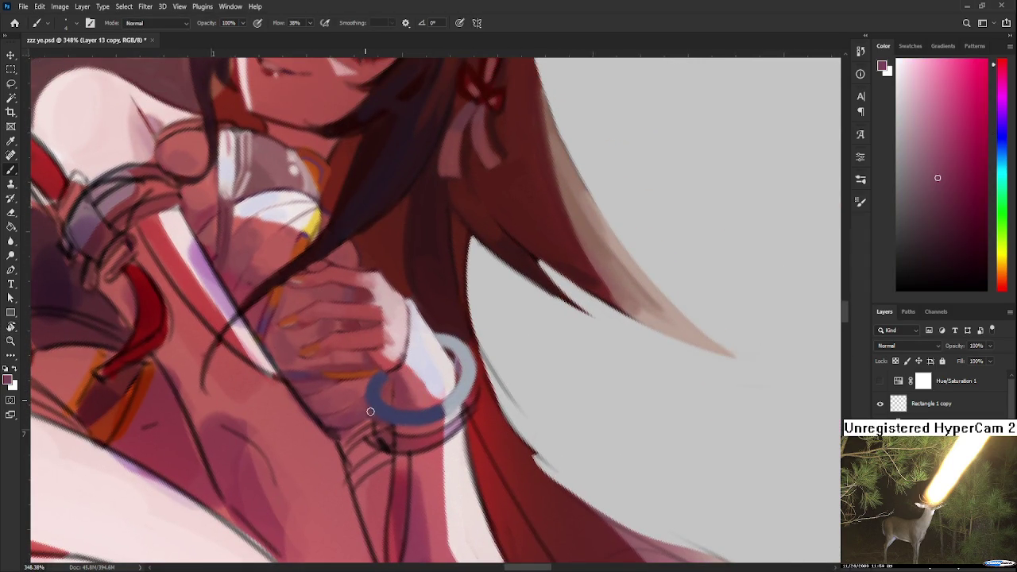
Shade the bracelet with sampled bracelet blues, grey-blue, pale skin pink and hair red
{"action": "left_click", "coordinate": [378, 381], "text": "alt"}
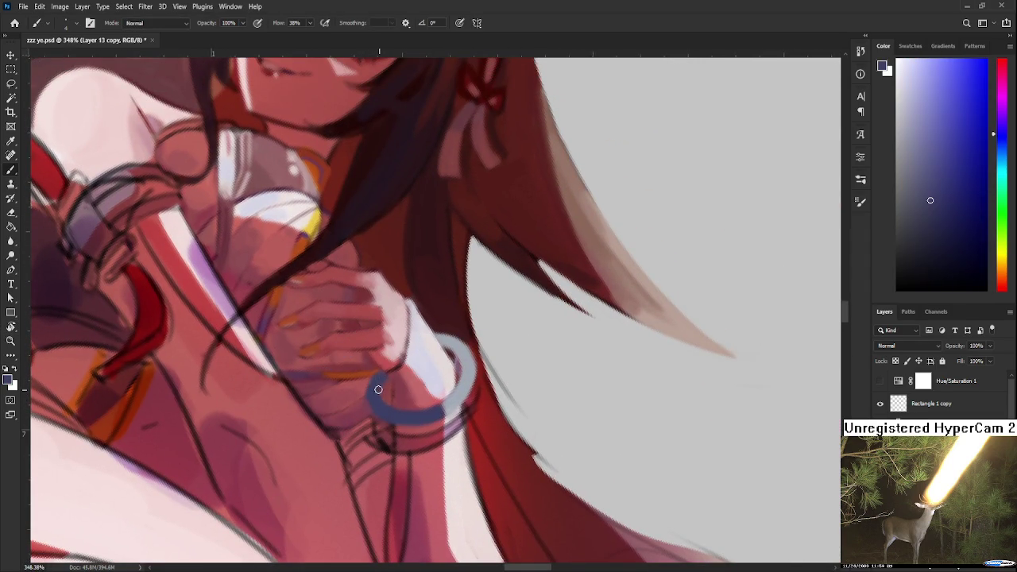
{"action": "left_click", "coordinate": [387, 383], "text": "alt"}
{"action": "left_click", "coordinate": [388, 377], "text": "alt"}
{"action": "scroll", "coordinate": [387, 377], "scroll_direction": "up", "scroll_amount": 1}
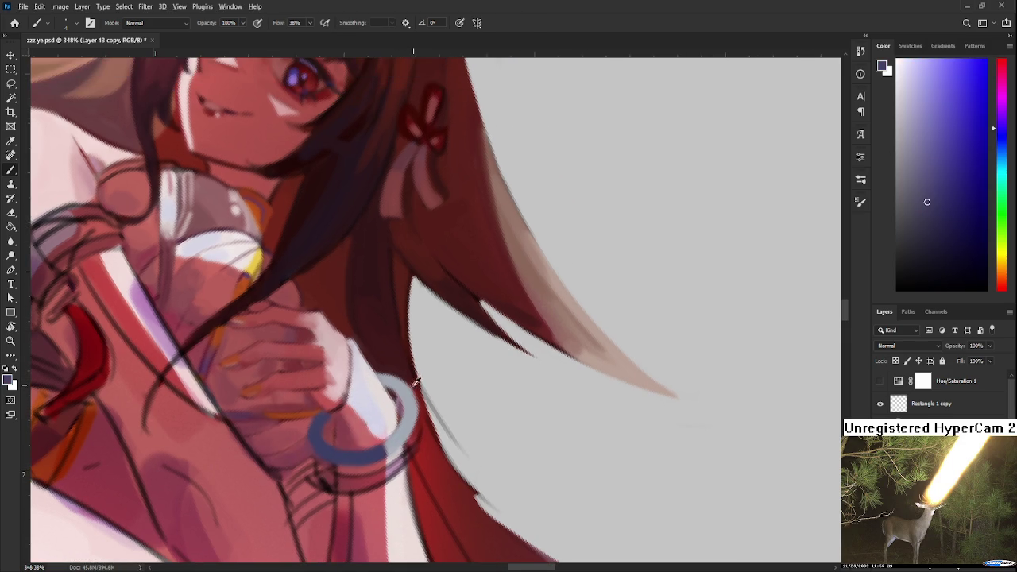
{"action": "left_click", "coordinate": [384, 366], "text": "alt"}
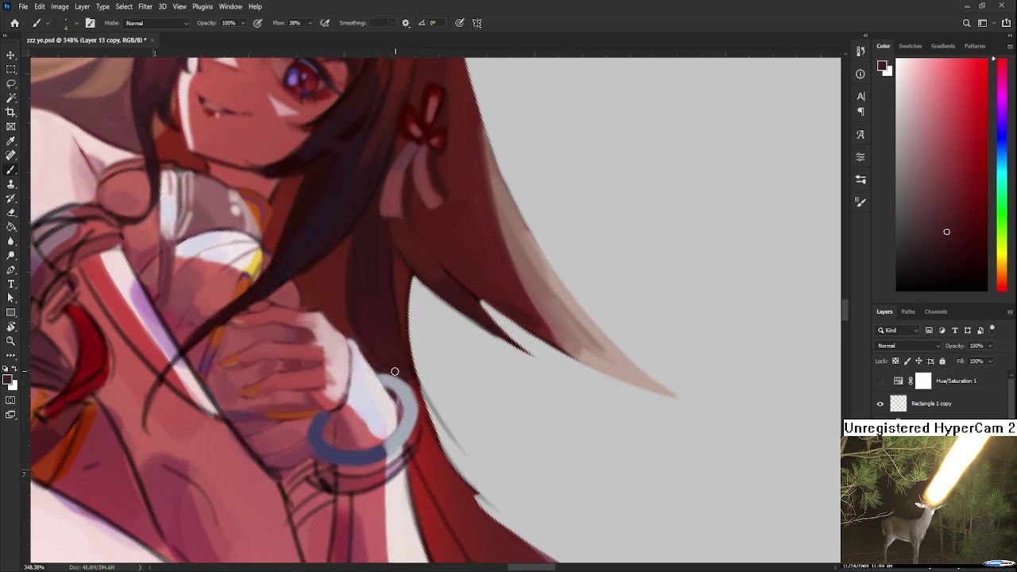
{"action": "left_click", "coordinate": [386, 378], "text": "alt"}
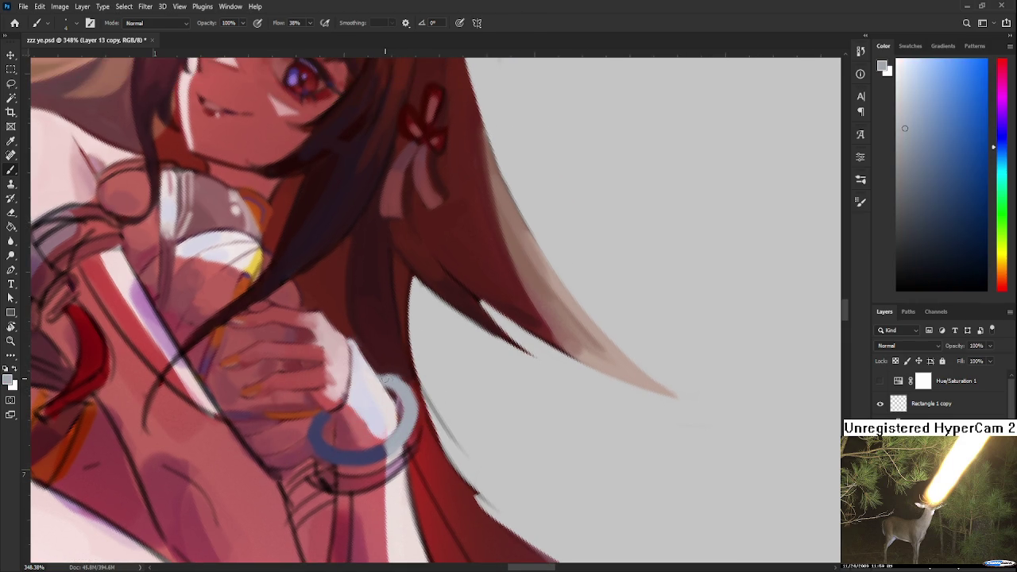
{"action": "left_click", "coordinate": [404, 380], "text": "alt"}
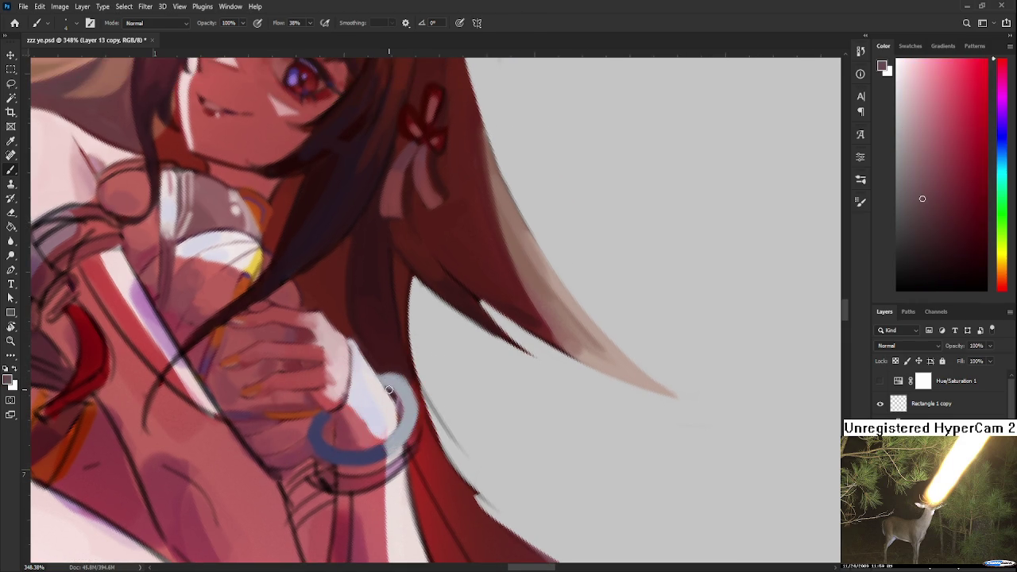
{"action": "left_click", "coordinate": [390, 388], "text": "alt"}
{"action": "left_click", "coordinate": [404, 399], "text": "alt"}
{"action": "left_click", "coordinate": [394, 394], "text": "alt"}
{"action": "left_click", "coordinate": [404, 372], "text": "alt"}
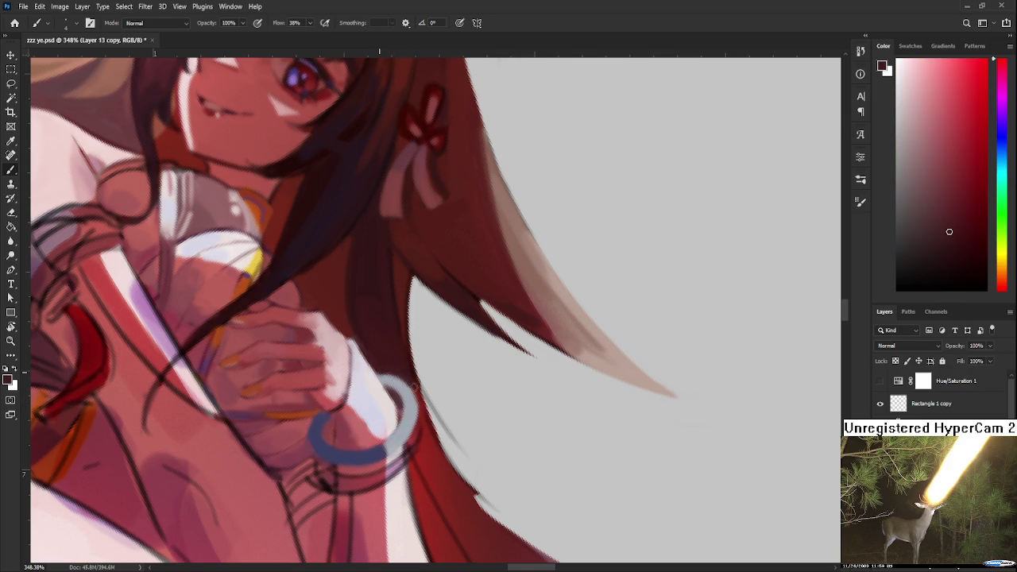
Darken a small patch of skin under the bracelet using a sampled pinkish red
{"action": "left_click_drag", "start_coordinate": [394, 374], "coordinate": [433, 366]}
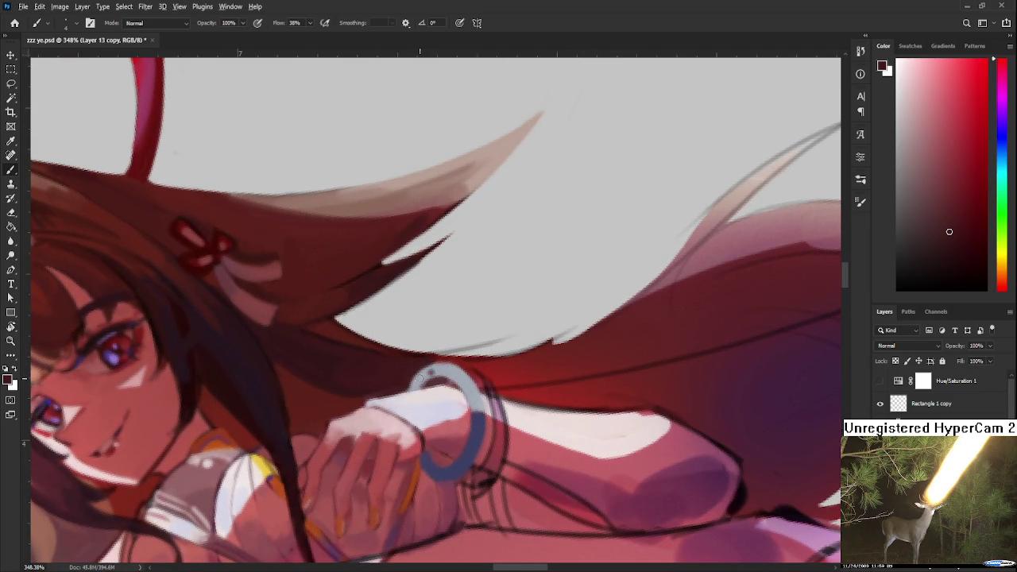
{"action": "left_click", "coordinate": [426, 376], "text": "alt"}
{"action": "left_click", "coordinate": [419, 368], "text": "alt"}
{"action": "left_click", "coordinate": [433, 367], "text": "alt"}
{"action": "scroll", "coordinate": [437, 372], "scroll_direction": "down", "scroll_amount": 2}
{"action": "left_click", "coordinate": [418, 405], "text": "alt"}
{"action": "left_click_drag", "start_coordinate": [426, 402], "coordinate": [415, 401]}
Tuck the bracelet's lower end behind the wrist with sampled dark blue-purple and wrist pinks
{"action": "left_click", "coordinate": [422, 399], "text": "alt"}
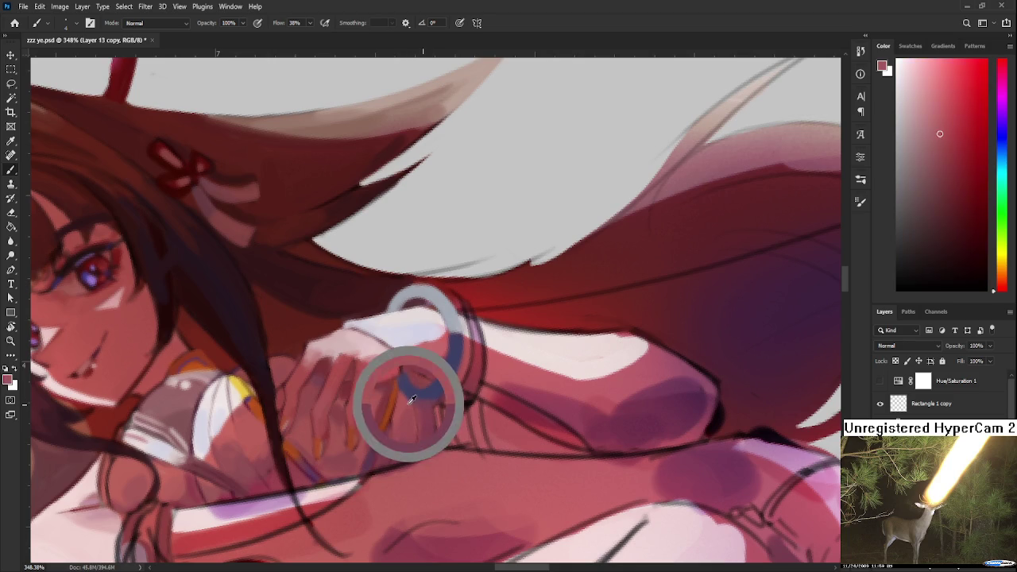
{"action": "left_click", "coordinate": [418, 397], "text": "alt"}
{"action": "left_click", "coordinate": [418, 382], "text": "alt"}
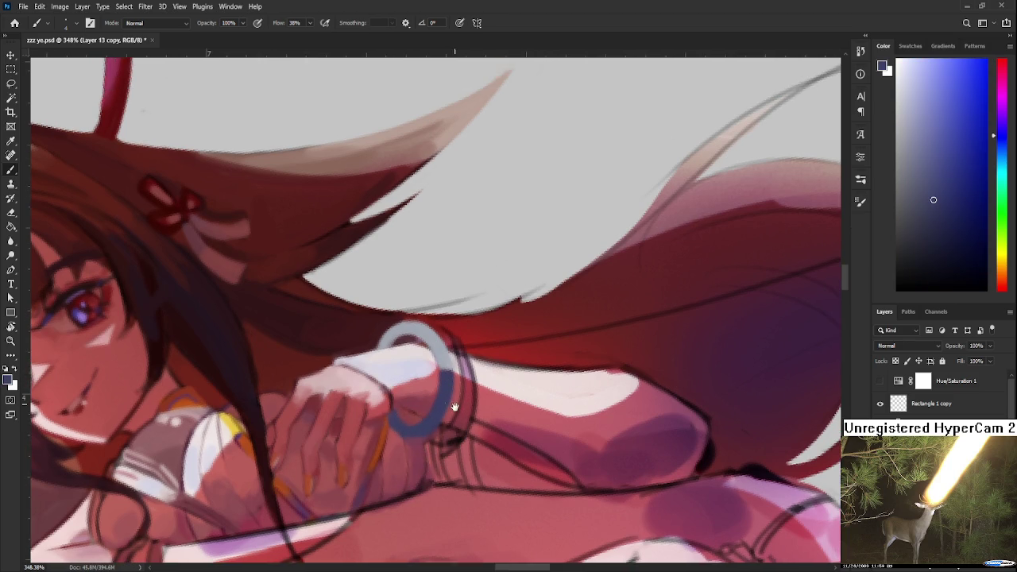
{"action": "left_click_drag", "start_coordinate": [441, 384], "coordinate": [431, 420]}
{"action": "left_click", "coordinate": [405, 416], "text": "alt"}
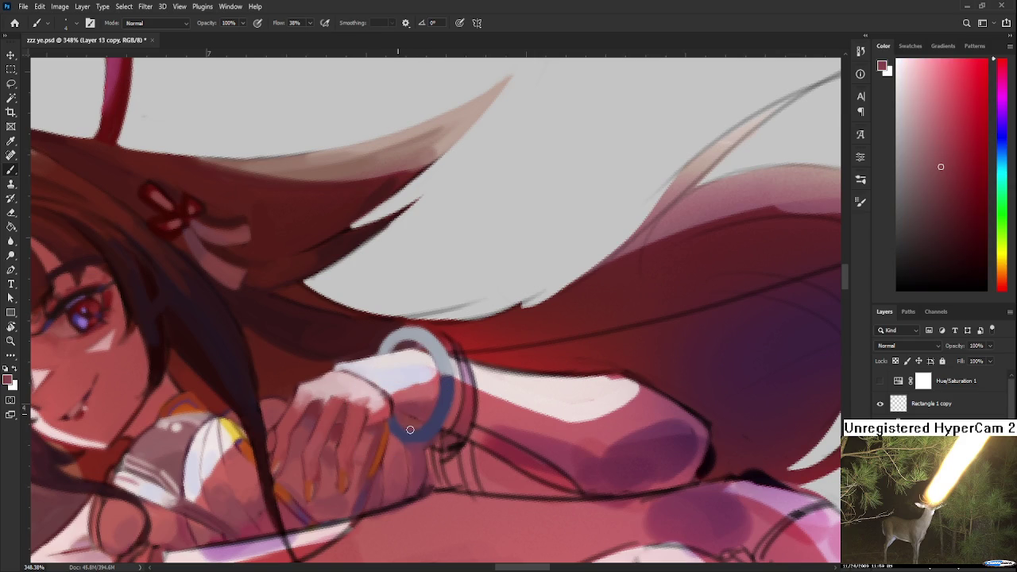
{"action": "left_click", "coordinate": [411, 416], "text": "alt"}
{"action": "scroll", "coordinate": [428, 406], "scroll_direction": "down", "scroll_amount": 4}
{"action": "scroll", "coordinate": [433, 404], "scroll_direction": "down", "scroll_amount": 2}
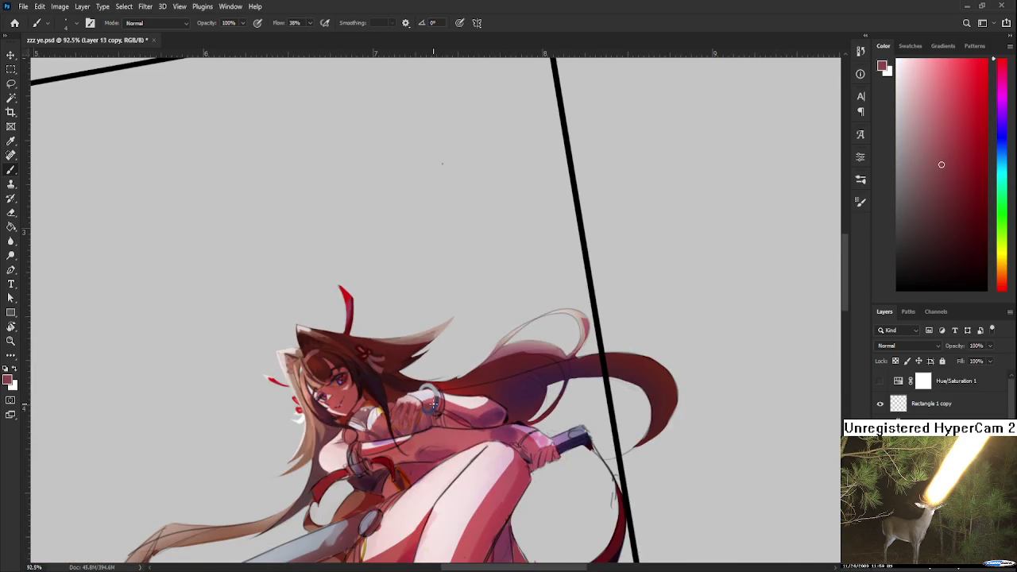
Bring the bracelet and upper arm into view, sampling slate blue and dark red around it
{"action": "scroll", "coordinate": [439, 426], "scroll_direction": "up", "scroll_amount": 3}
{"action": "scroll", "coordinate": [439, 426], "scroll_direction": "up", "scroll_amount": 3}
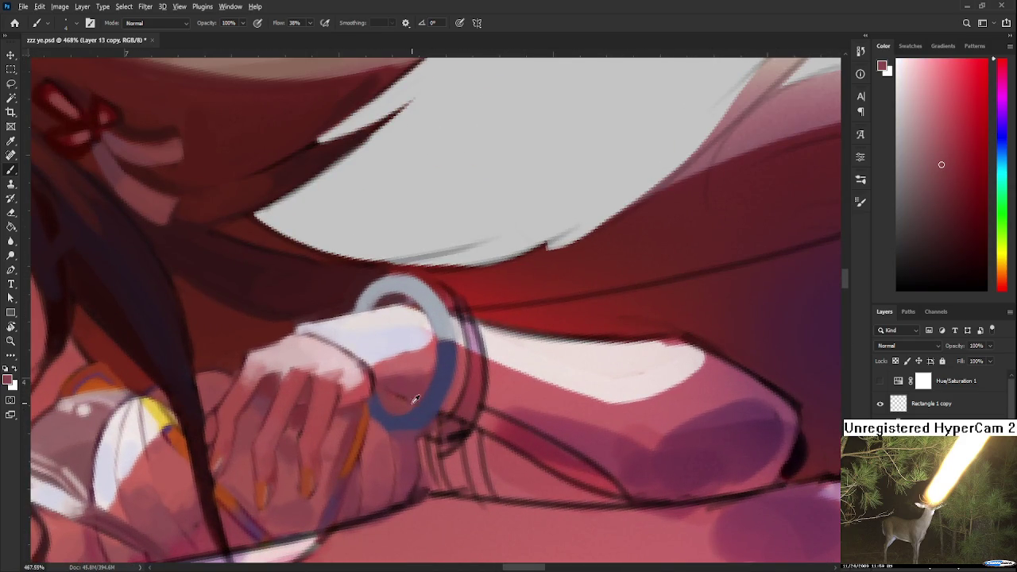
{"action": "left_click", "coordinate": [385, 429], "text": "alt"}
{"action": "left_click", "coordinate": [395, 430], "text": "alt"}
{"action": "left_click_drag", "start_coordinate": [438, 422], "coordinate": [412, 489]}
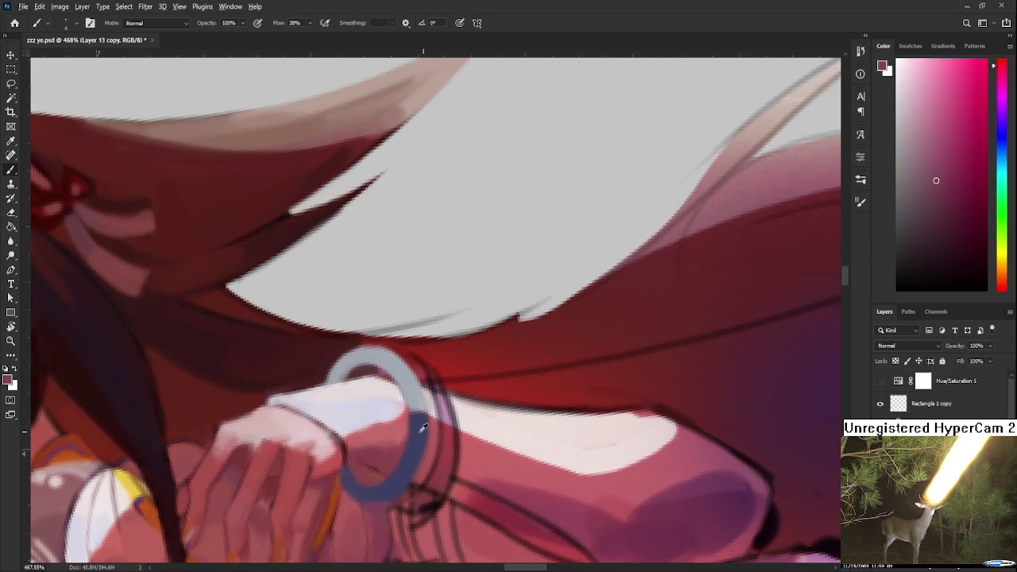
{"action": "left_click", "coordinate": [421, 419], "text": "alt"}
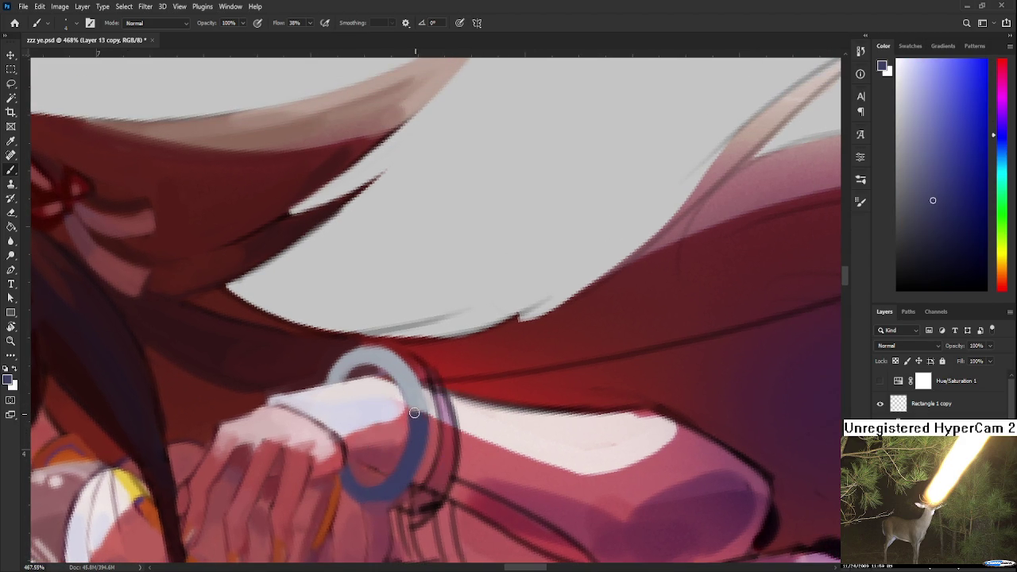
{"action": "left_click", "coordinate": [386, 352], "text": "alt"}
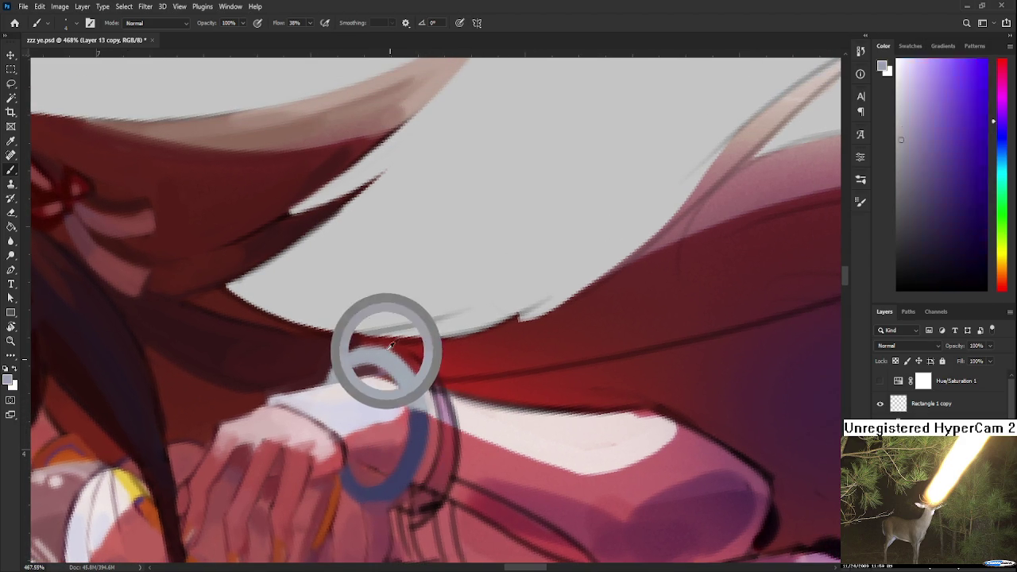
Dab near-white highlights on the bracelet's light rim using sampled sleeve and bracelet colours
{"action": "scroll", "coordinate": [410, 363], "scroll_direction": "down", "scroll_amount": 5}
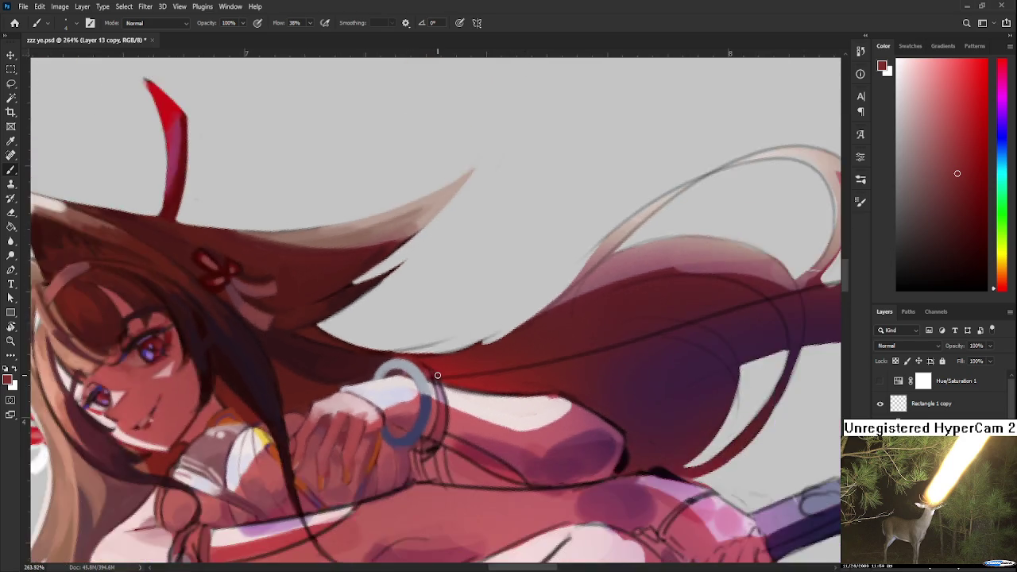
{"action": "scroll", "coordinate": [410, 363], "scroll_direction": "down", "scroll_amount": 3}
{"action": "scroll", "coordinate": [431, 391], "scroll_direction": "up", "scroll_amount": 1}
{"action": "scroll", "coordinate": [432, 390], "scroll_direction": "up", "scroll_amount": 4}
{"action": "scroll", "coordinate": [432, 390], "scroll_direction": "up", "scroll_amount": 3}
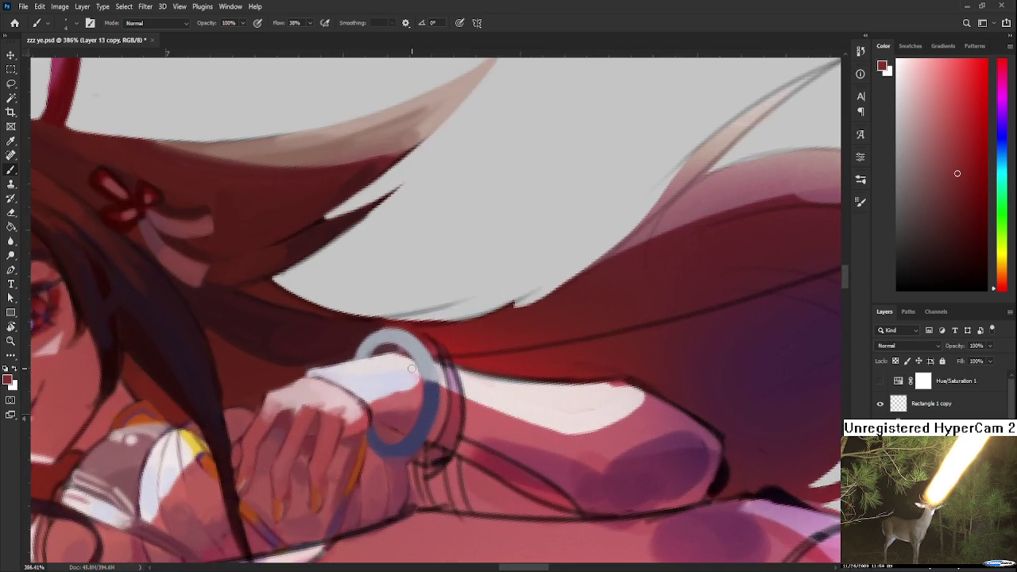
{"action": "left_click_drag", "start_coordinate": [375, 335], "coordinate": [413, 348]}
{"action": "left_click", "coordinate": [421, 354], "text": "alt"}
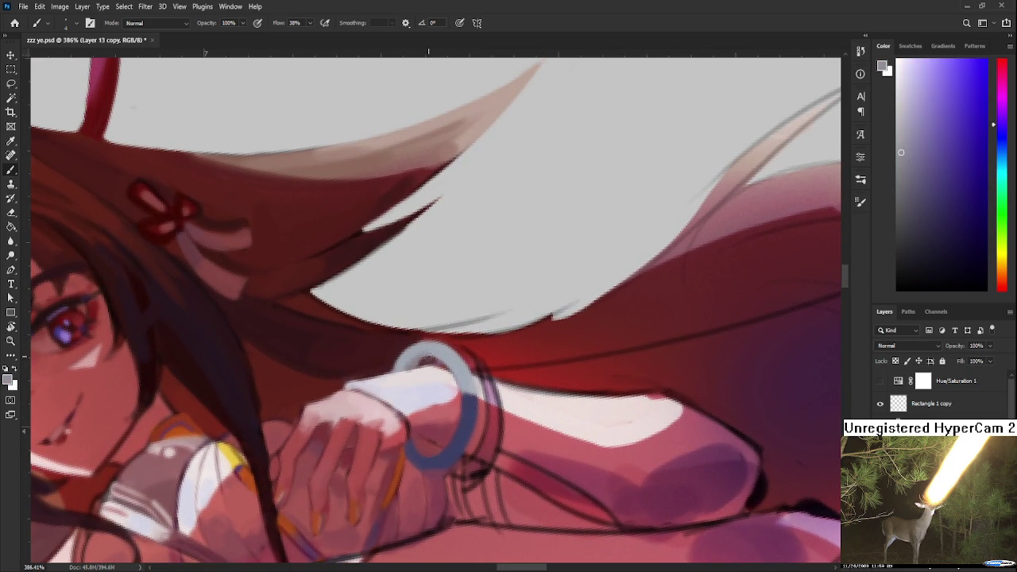
{"action": "left_click", "coordinate": [424, 353], "text": "alt"}
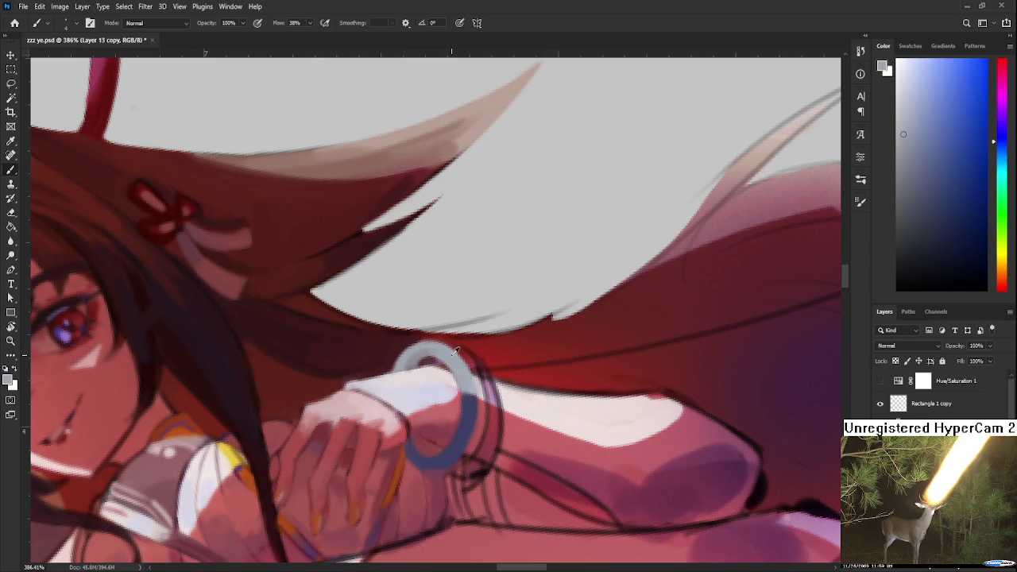
{"action": "left_click", "coordinate": [416, 347], "text": "alt"}
{"action": "left_click", "coordinate": [423, 371], "text": "alt"}
{"action": "left_click", "coordinate": [395, 362], "text": "alt"}
{"action": "left_click", "coordinate": [389, 380], "text": "alt"}
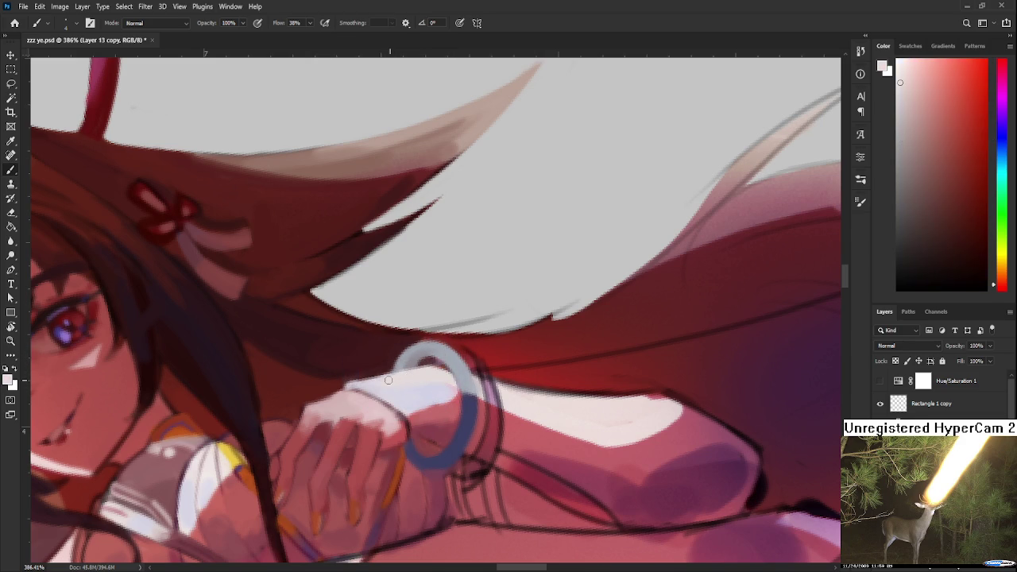
Refine the bracelet's edge against the red hair, alternating dark red and light grey-blue
{"action": "scroll", "coordinate": [413, 371], "scroll_direction": "down", "scroll_amount": 5}
{"action": "scroll", "coordinate": [414, 371], "scroll_direction": "up", "scroll_amount": 1}
{"action": "scroll", "coordinate": [419, 371], "scroll_direction": "up", "scroll_amount": 5}
{"action": "left_click_drag", "start_coordinate": [402, 344], "coordinate": [390, 355]}
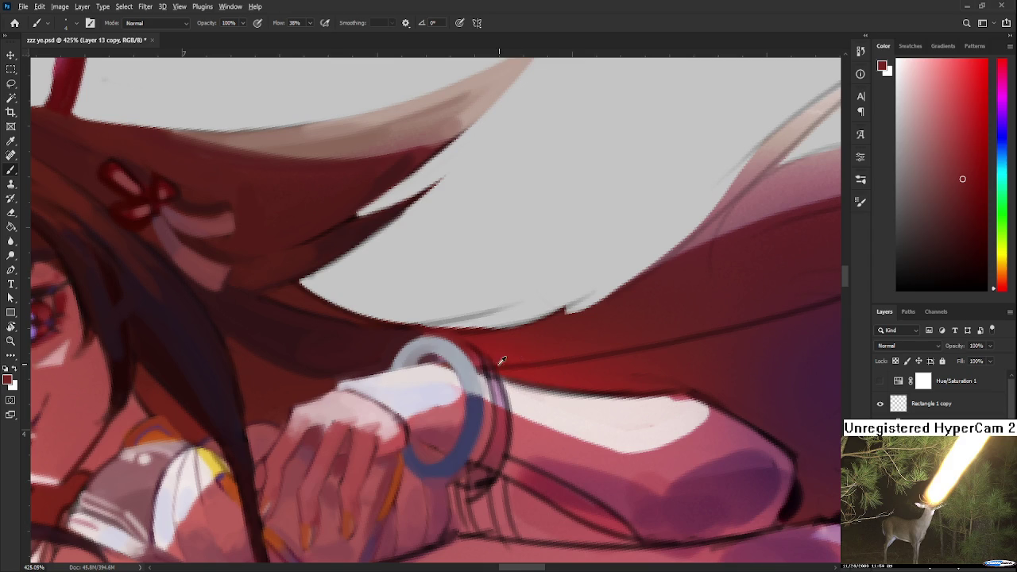
{"action": "left_click", "coordinate": [474, 372], "text": "alt"}
{"action": "scroll", "coordinate": [479, 368], "scroll_direction": "down", "scroll_amount": 1}
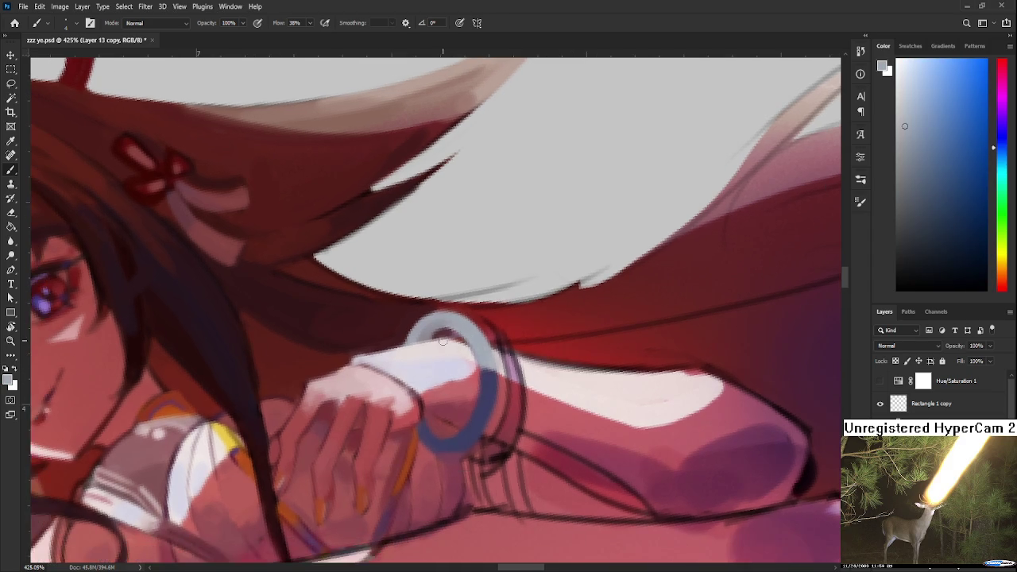
{"action": "left_click", "coordinate": [409, 327], "text": "alt"}
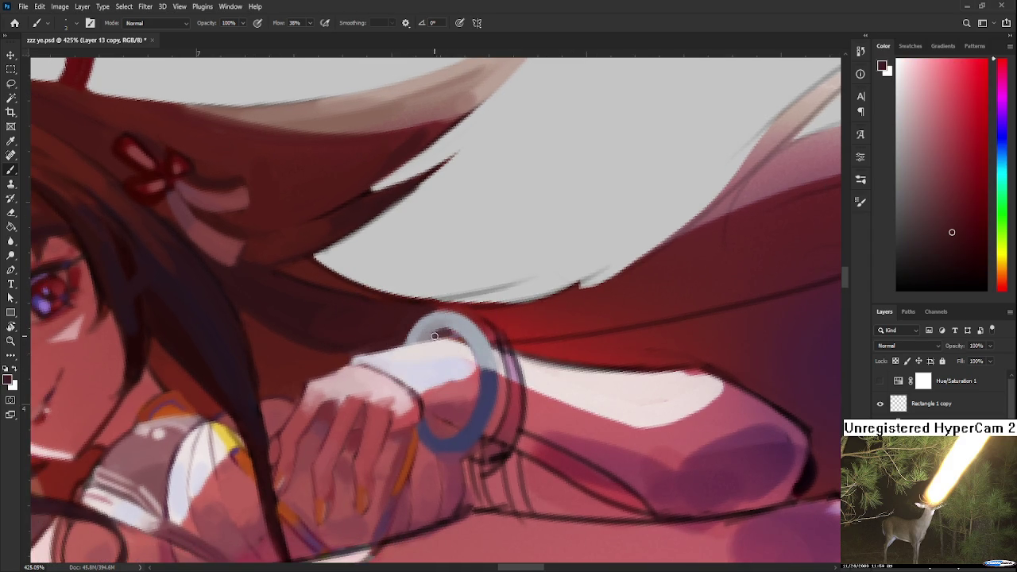
{"action": "left_click", "coordinate": [434, 337], "text": "alt"}
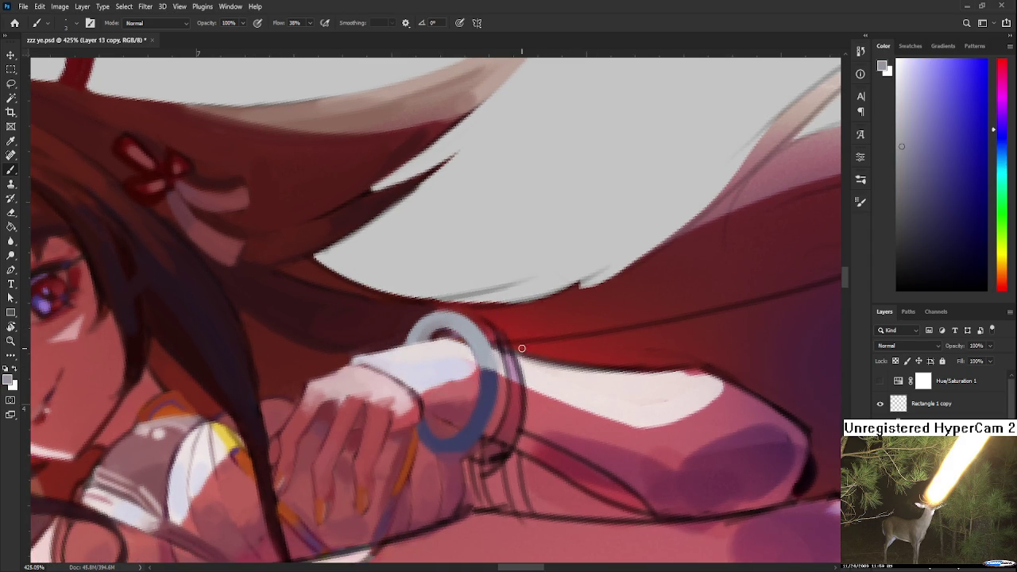
Tilt the canvas view −16° and centre it on the bracelet
{"action": "left_click_drag", "start_coordinate": [515, 349], "coordinate": [425, 373]}
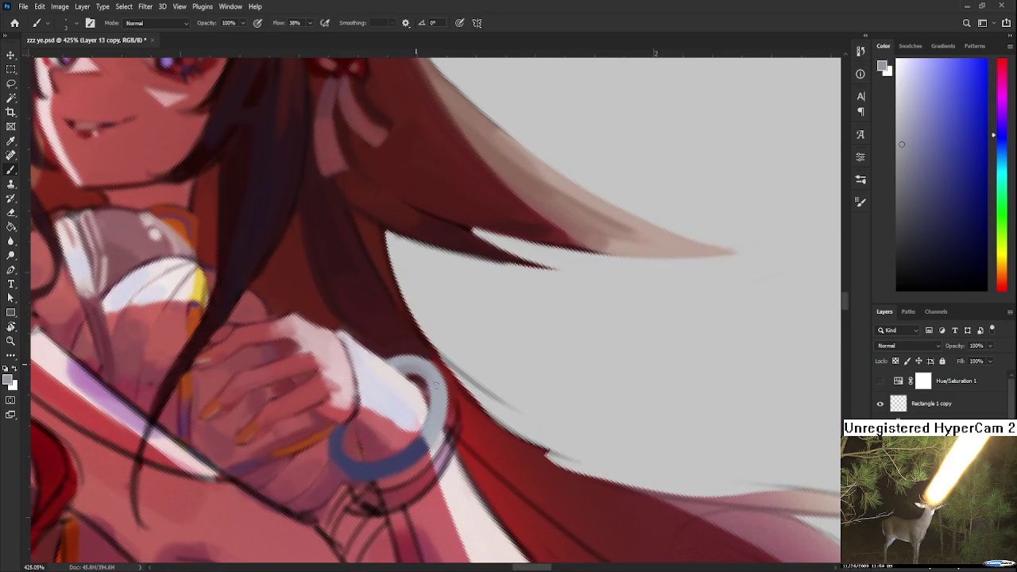
{"action": "scroll", "coordinate": [425, 364], "scroll_direction": "down", "scroll_amount": 5}
{"action": "left_click_drag", "start_coordinate": [425, 363], "coordinate": [514, 387]}
{"action": "scroll", "coordinate": [493, 390], "scroll_direction": "up", "scroll_amount": 2}
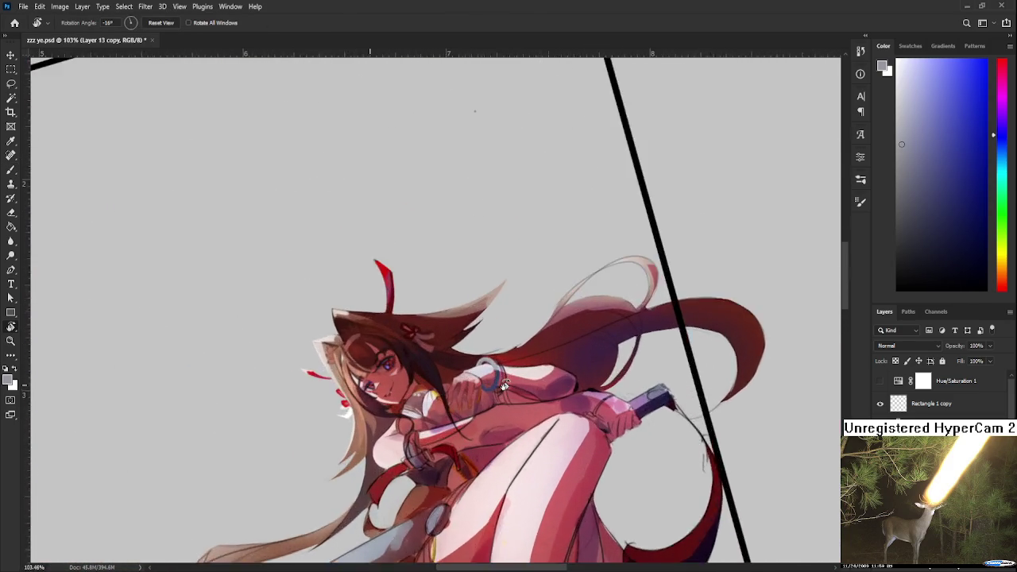
{"action": "scroll", "coordinate": [477, 391], "scroll_direction": "up", "scroll_amount": 2}
{"action": "scroll", "coordinate": [470, 392], "scroll_direction": "up", "scroll_amount": 2}
{"action": "left_click_drag", "start_coordinate": [471, 392], "coordinate": [492, 418]}
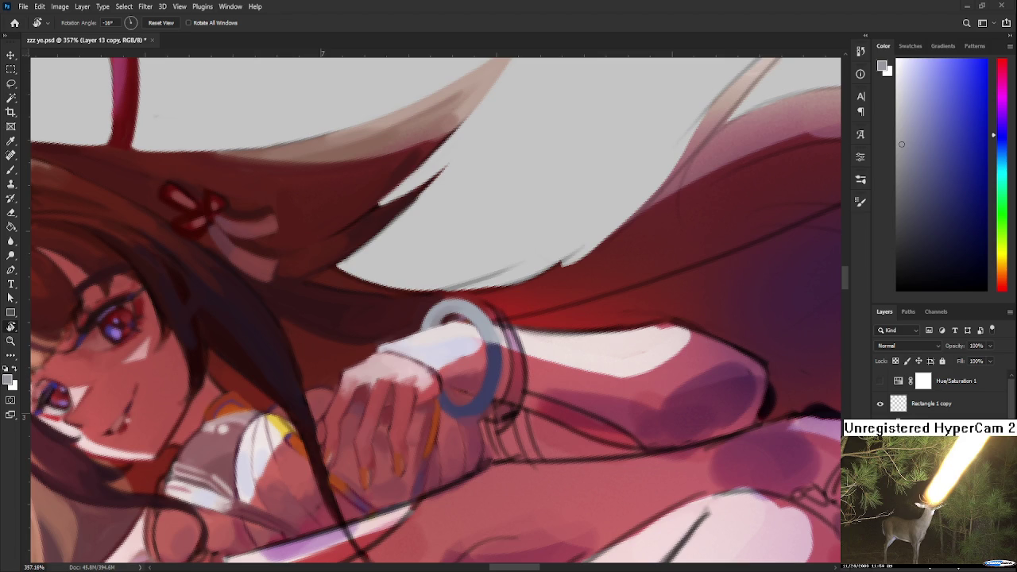
With the Brush active, sample the wrist skin tone and the bangle's dark blue-purple shades
{"action": "key", "text": "b"}
{"action": "left_click", "coordinate": [446, 414], "text": "alt"}
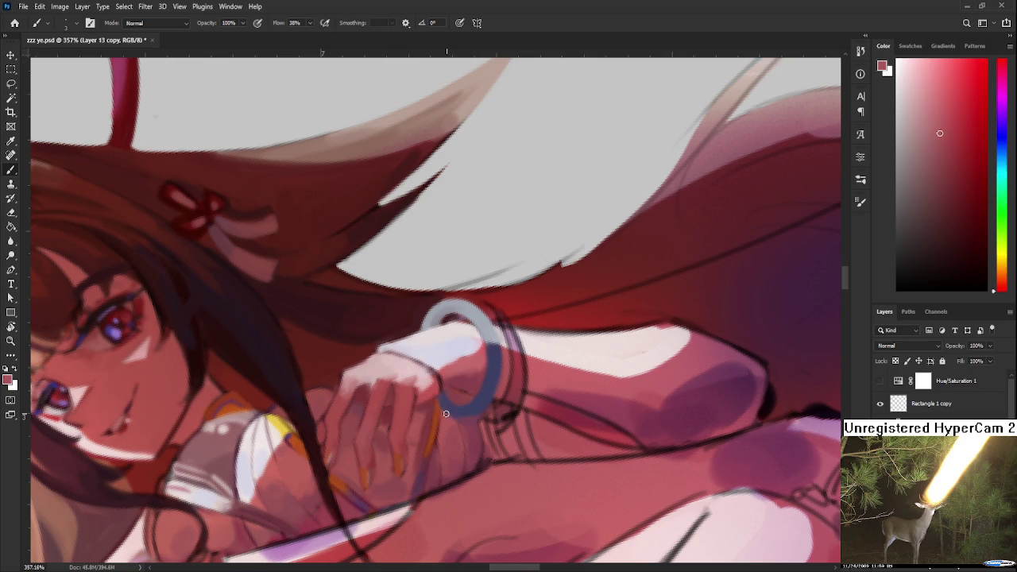
{"action": "left_click", "coordinate": [445, 406], "text": "alt"}
{"action": "left_click", "coordinate": [466, 405], "text": "alt"}
{"action": "left_click", "coordinate": [459, 397], "text": "alt"}
{"action": "left_click", "coordinate": [461, 407], "text": "alt"}
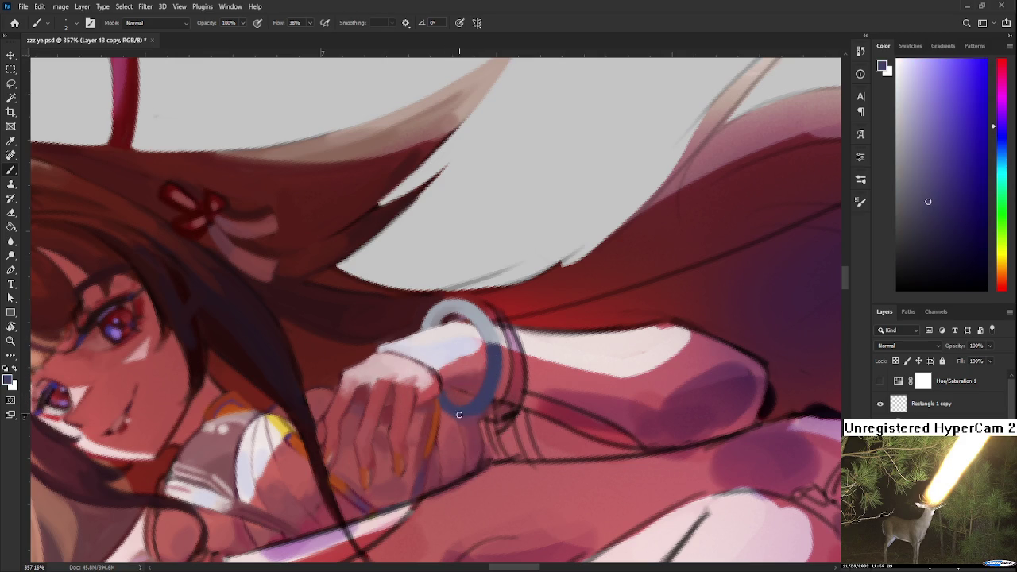
{"action": "left_click", "coordinate": [468, 406], "text": "alt"}
{"action": "left_click", "coordinate": [473, 406], "text": "alt"}
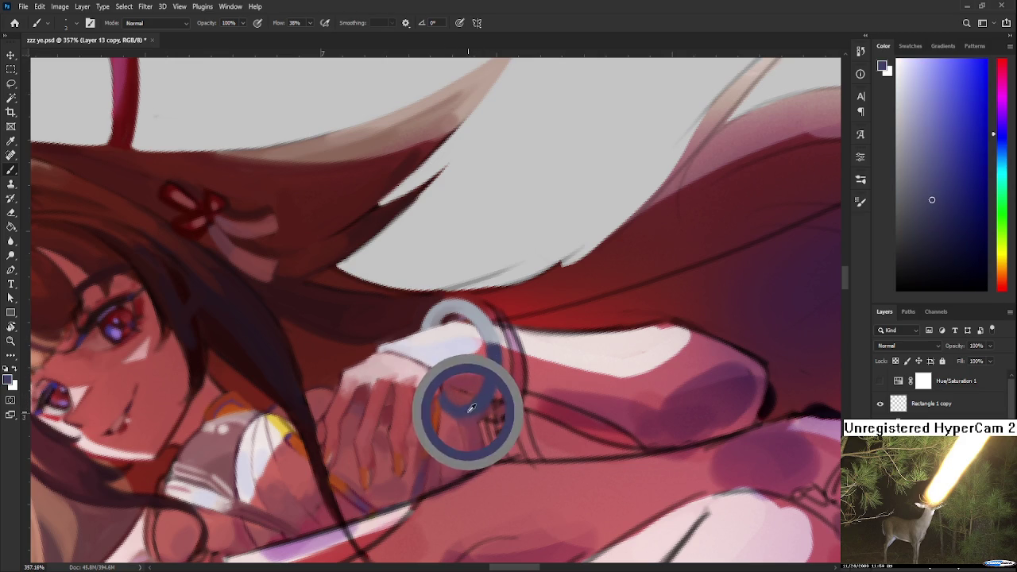
{"action": "left_click", "coordinate": [481, 407], "text": "alt"}
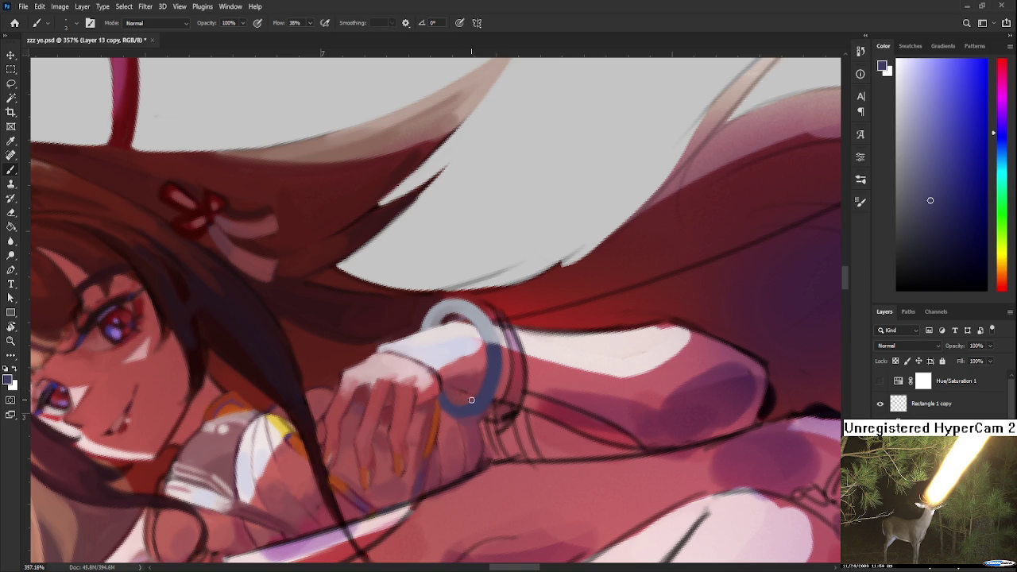
Resample the bangle's blue-purple and the muted red of the arm near the hand
{"action": "scroll", "coordinate": [485, 383], "scroll_direction": "right", "scroll_amount": 2}
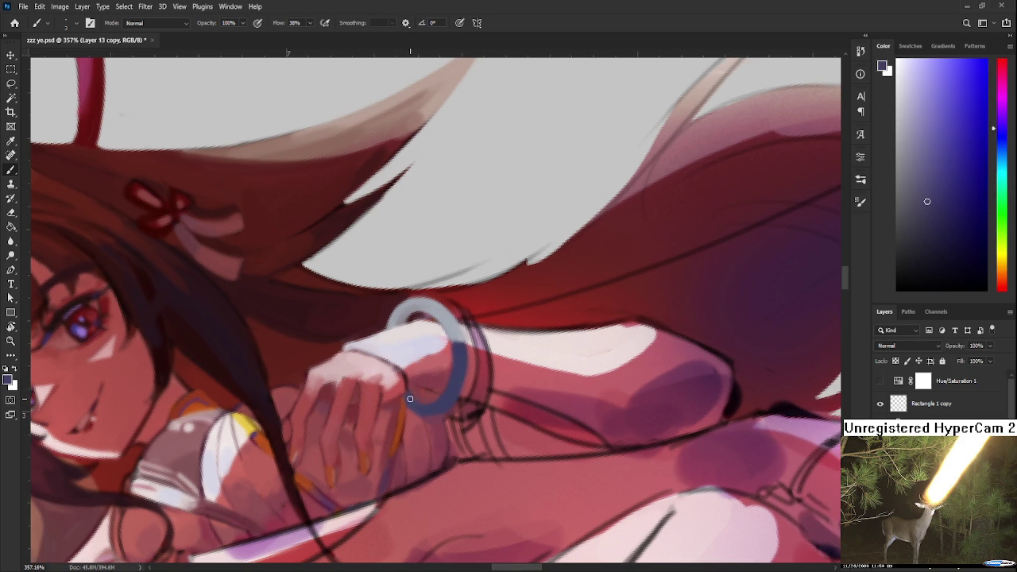
{"action": "left_click", "coordinate": [420, 394], "text": "alt"}
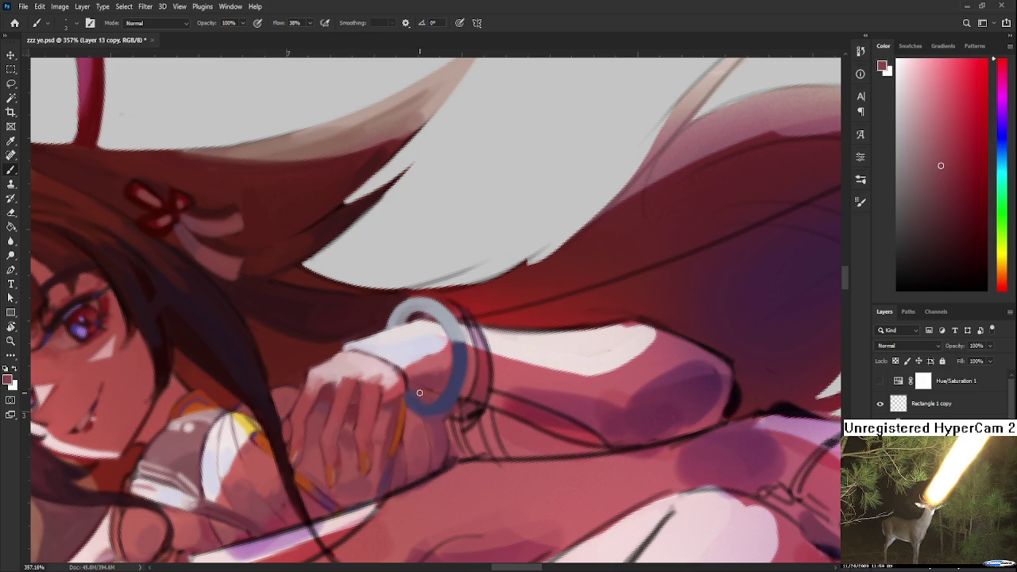
{"action": "left_click", "coordinate": [420, 398], "text": "alt"}
{"action": "left_click", "coordinate": [415, 413], "text": "alt"}
{"action": "left_click", "coordinate": [417, 411], "text": "alt"}
{"action": "left_click", "coordinate": [427, 403], "text": "alt"}
{"action": "left_click", "coordinate": [429, 394], "text": "alt"}
{"action": "left_click", "coordinate": [411, 318], "text": "alt"}
Sample the bangle's light lavender-grey and compare it with the sleeve and arm pinks
{"action": "left_click", "coordinate": [410, 313], "text": "alt"}
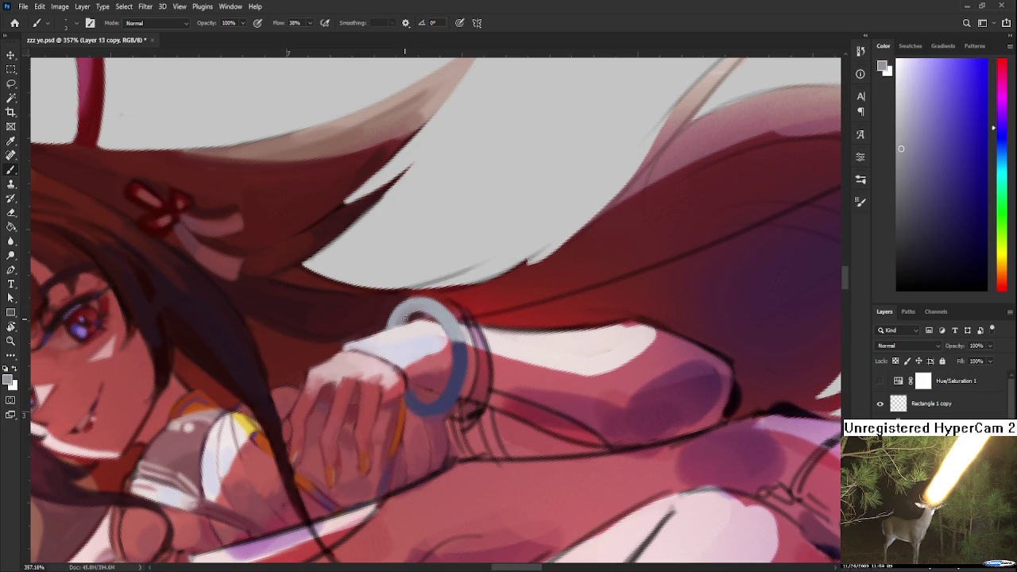
{"action": "left_click", "coordinate": [413, 310], "text": "alt"}
{"action": "left_click", "coordinate": [397, 311], "text": "alt"}
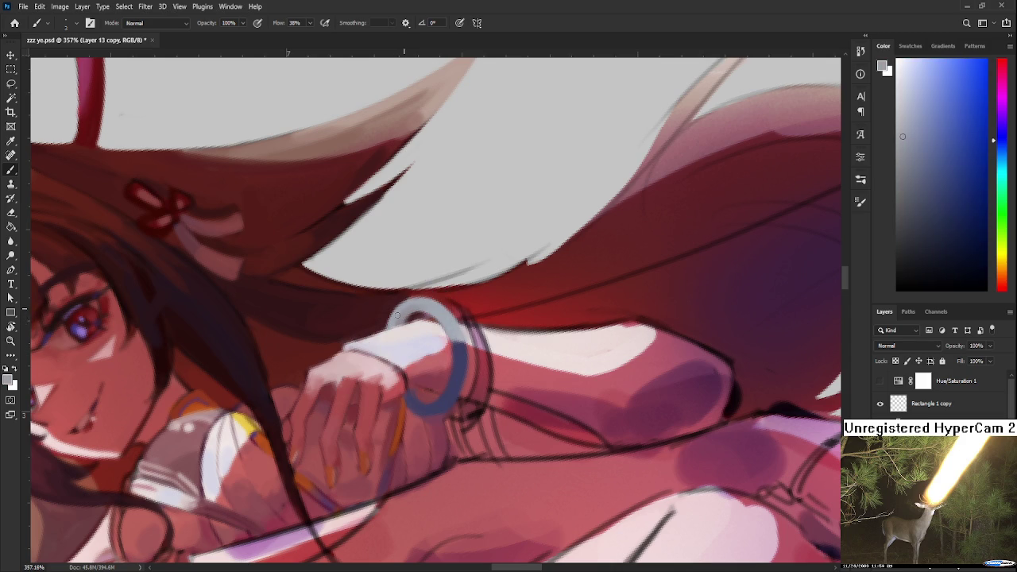
{"action": "left_click", "coordinate": [421, 394], "text": "alt"}
{"action": "left_click", "coordinate": [422, 394], "text": "alt"}
{"action": "left_click", "coordinate": [441, 401], "text": "alt"}
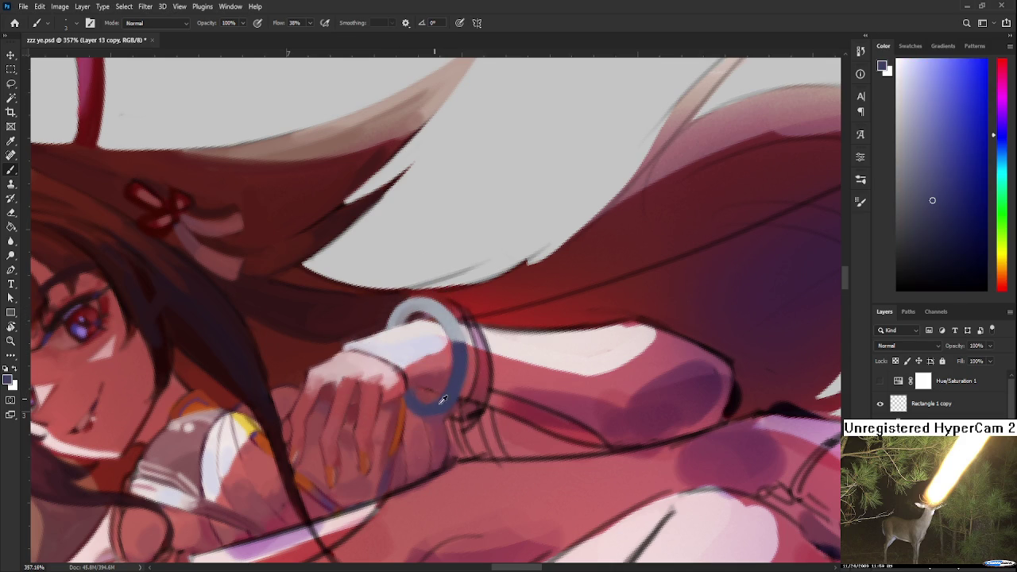
{"action": "left_click", "coordinate": [416, 415], "text": "alt"}
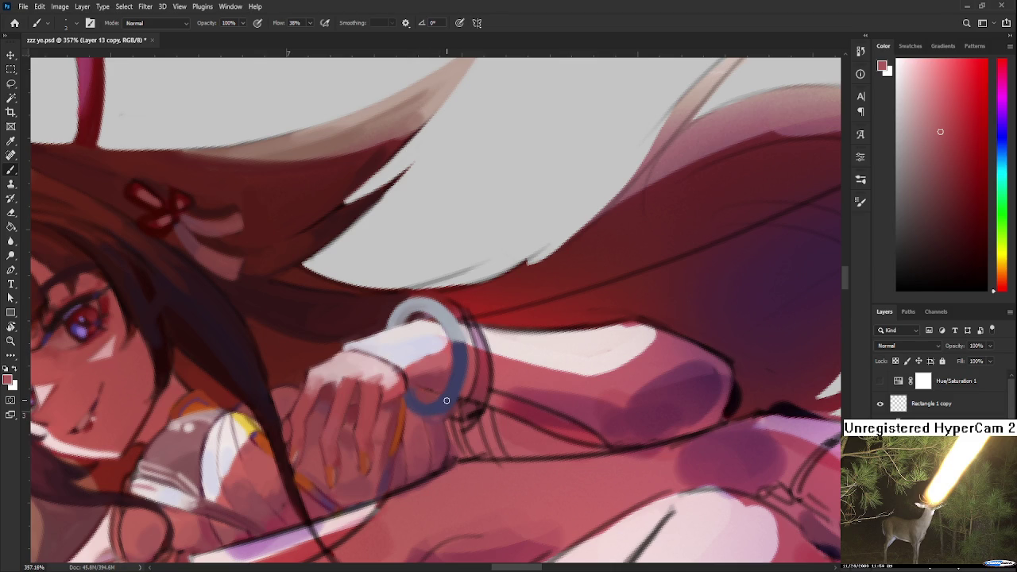
Paint a light grey-blue highlight along the bangle's right edge
{"action": "scroll", "coordinate": [447, 400], "scroll_direction": "down", "scroll_amount": 5}
{"action": "scroll", "coordinate": [559, 347], "scroll_direction": "down", "scroll_amount": 3}
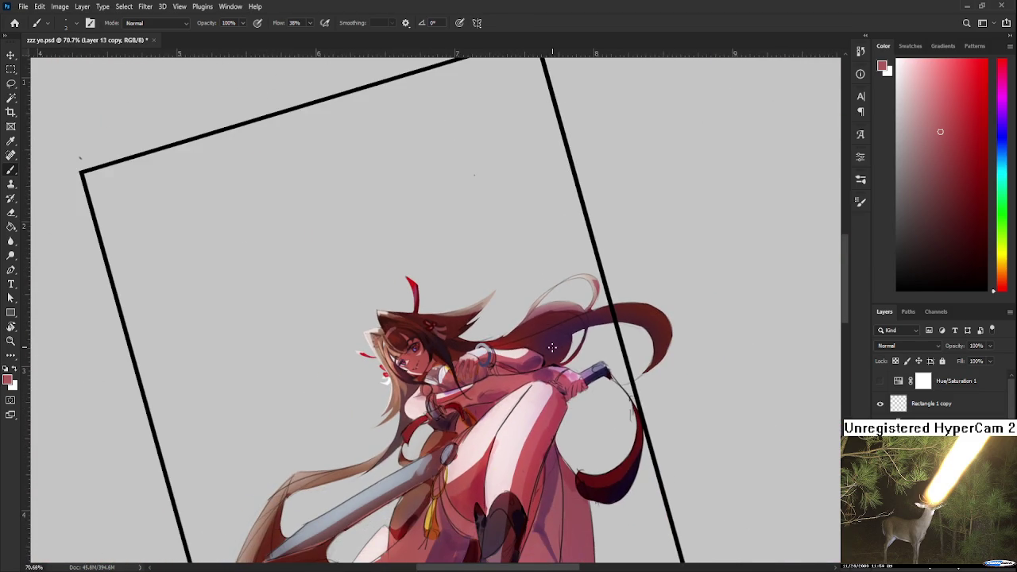
{"action": "scroll", "coordinate": [554, 346], "scroll_direction": "up", "scroll_amount": 2}
{"action": "scroll", "coordinate": [516, 343], "scroll_direction": "up", "scroll_amount": 2}
{"action": "scroll", "coordinate": [477, 342], "scroll_direction": "up", "scroll_amount": 2}
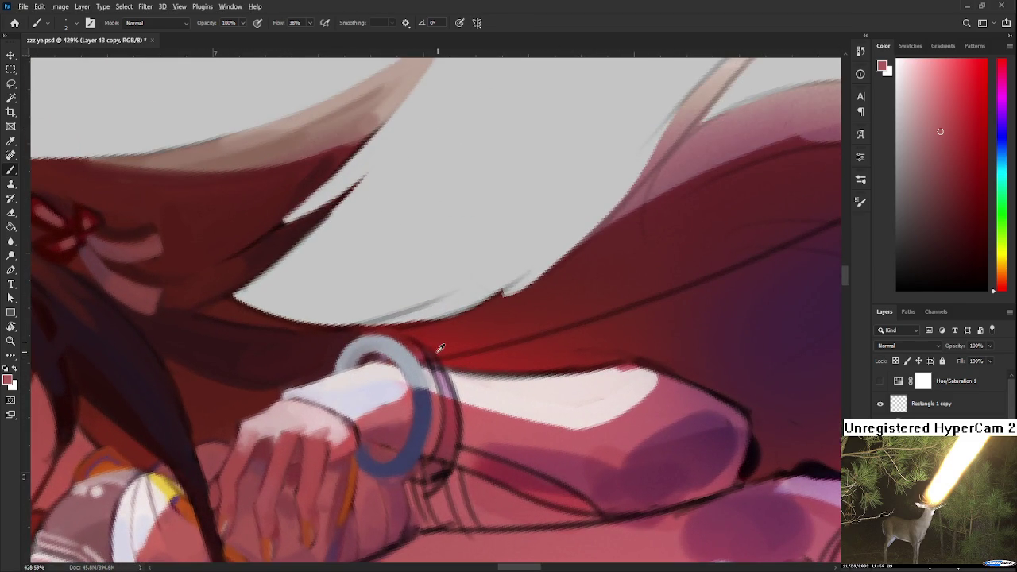
{"action": "left_click", "coordinate": [411, 355], "text": "alt"}
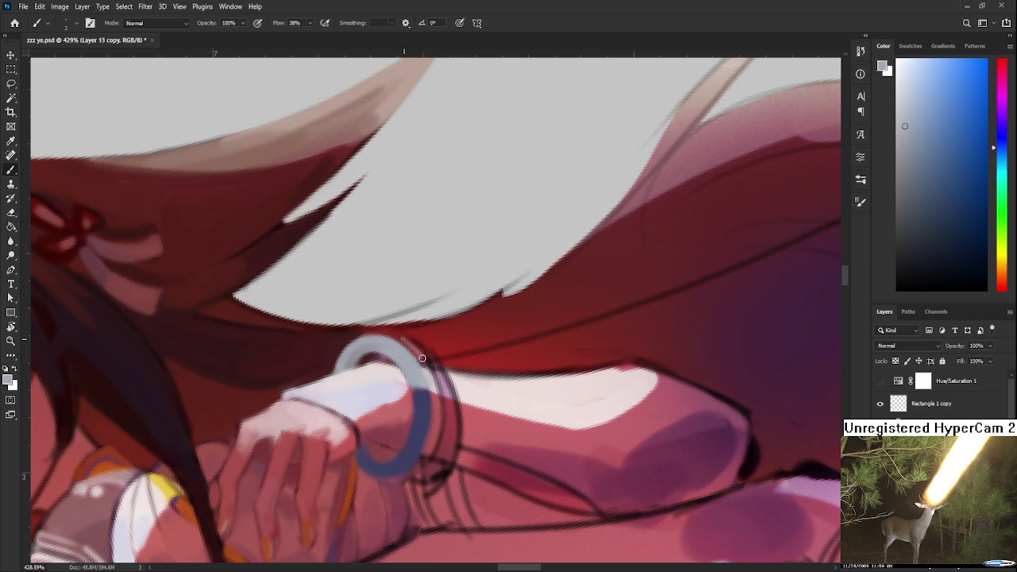
{"action": "left_click_drag", "start_coordinate": [404, 341], "coordinate": [431, 361]}
Sample the bangle's light bluish grey and lighten its right edge further
{"action": "left_click", "coordinate": [412, 332], "text": "alt"}
{"action": "left_click", "coordinate": [419, 334], "text": "alt"}
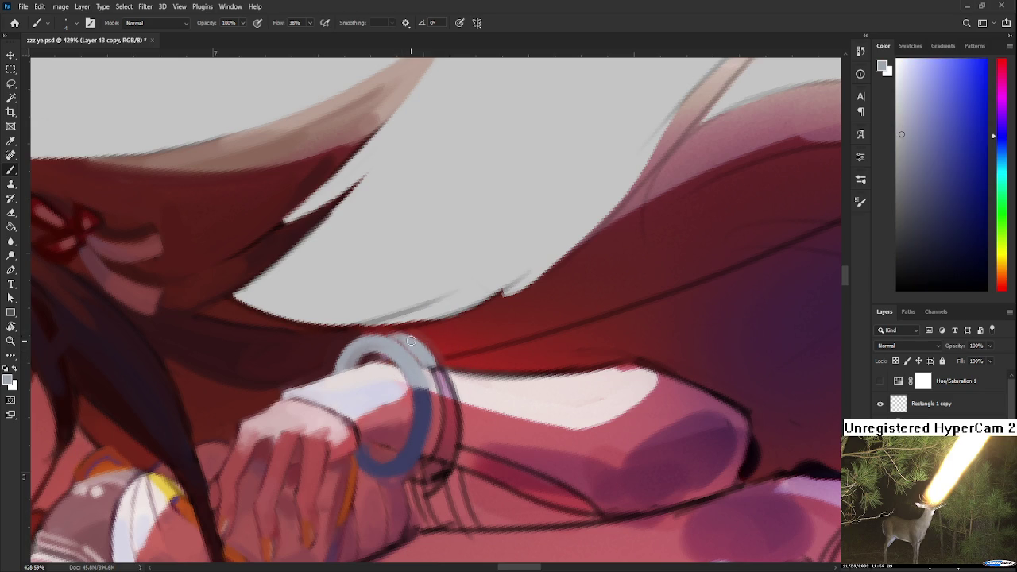
{"action": "left_click", "coordinate": [425, 329], "text": "alt"}
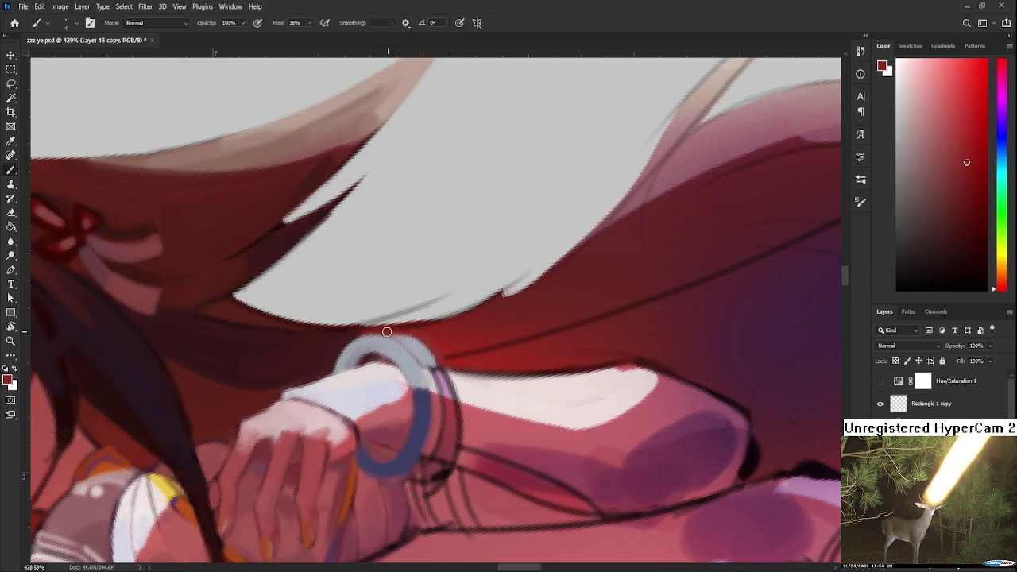
{"action": "left_click", "coordinate": [421, 343], "text": "alt"}
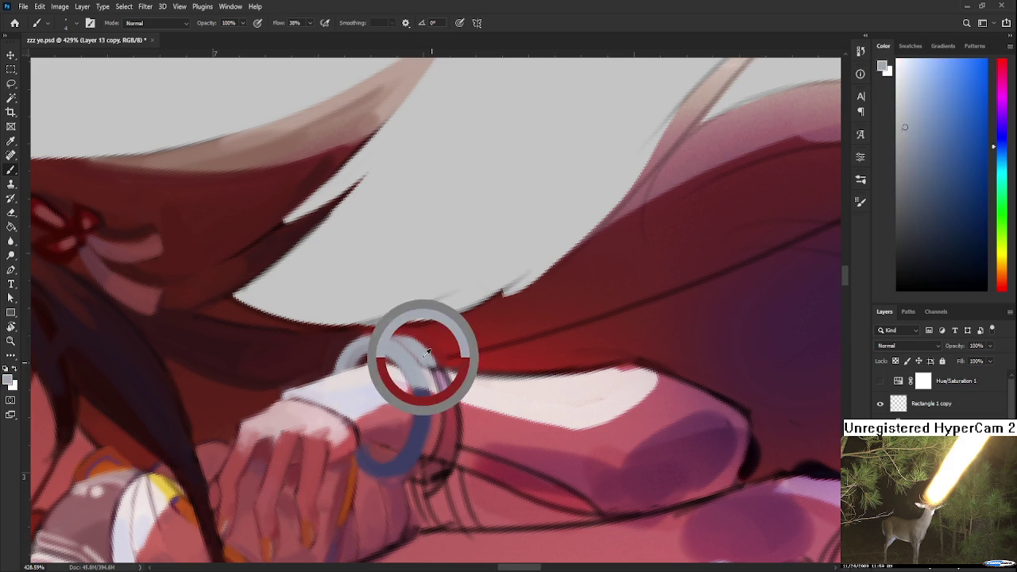
{"action": "left_click", "coordinate": [425, 361], "text": "alt"}
{"action": "left_click_drag", "start_coordinate": [426, 364], "coordinate": [429, 364]}
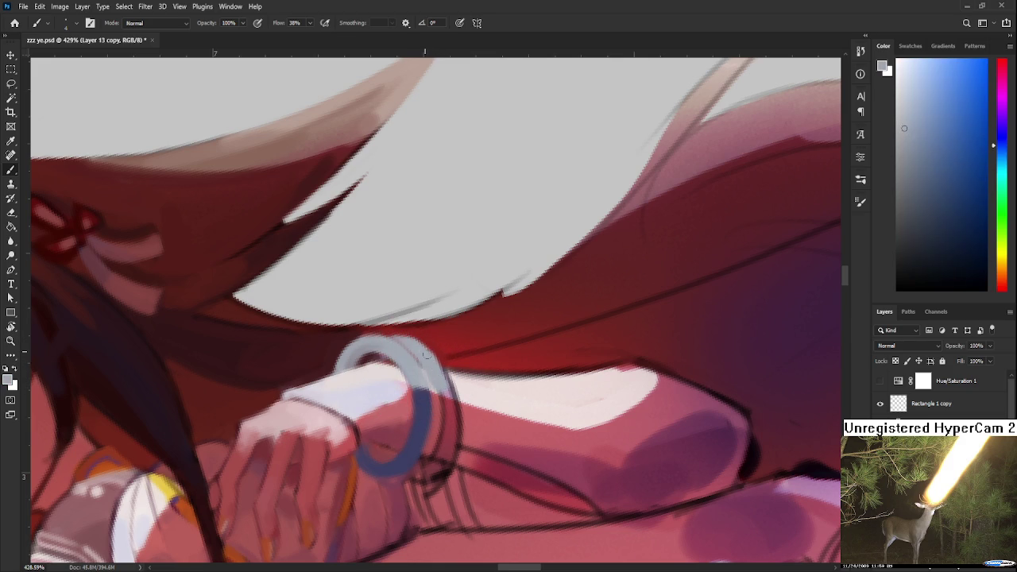
Paint a darker blue-grey band along the bangle's inner and lower edge
{"action": "left_click", "coordinate": [435, 349], "text": "alt"}
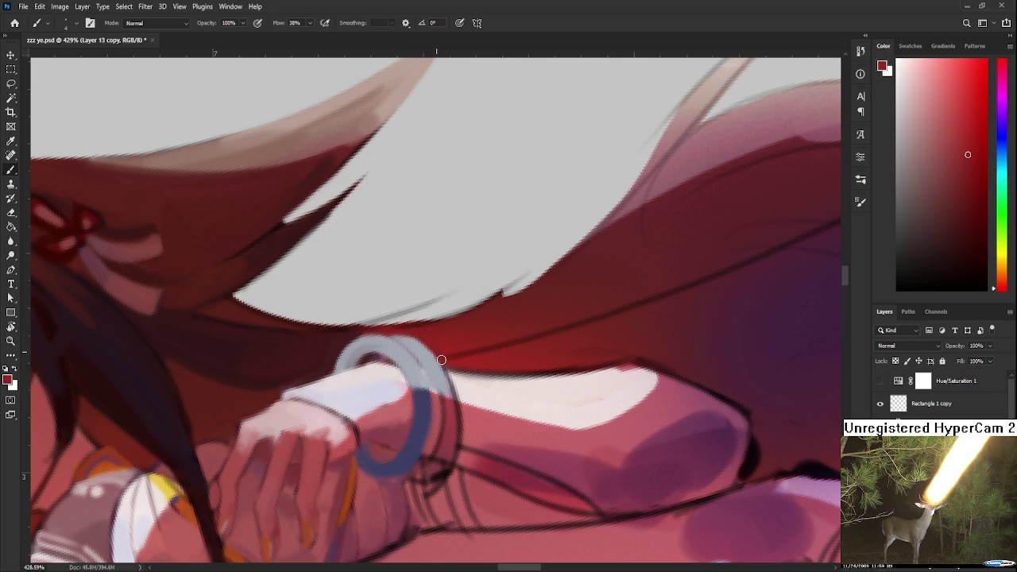
{"action": "left_click", "coordinate": [425, 360], "text": "alt"}
{"action": "left_click", "coordinate": [421, 405], "text": "alt"}
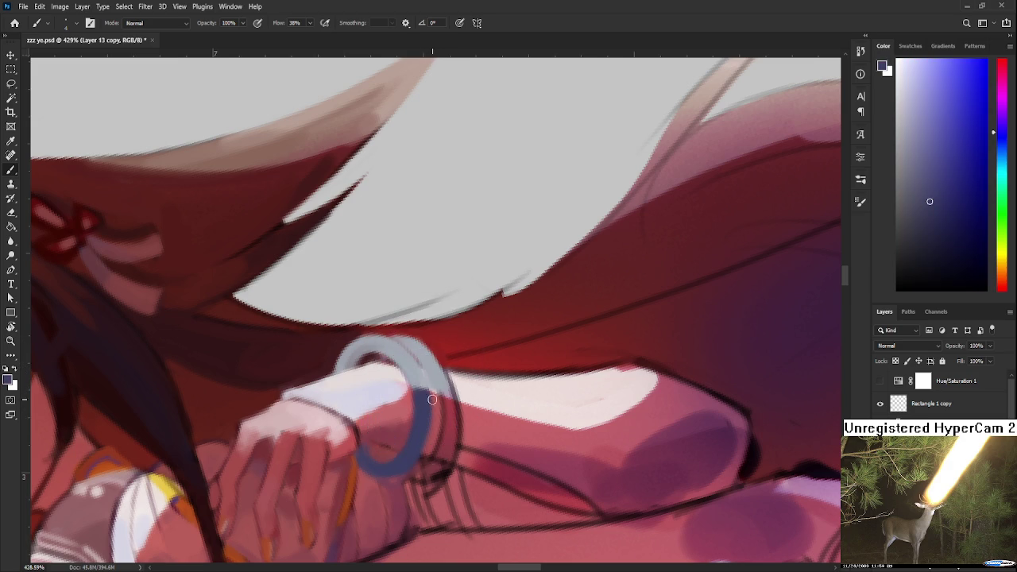
{"action": "scroll", "coordinate": [428, 399], "scroll_direction": "down", "scroll_amount": 1}
{"action": "left_click_drag", "start_coordinate": [435, 373], "coordinate": [428, 433]}
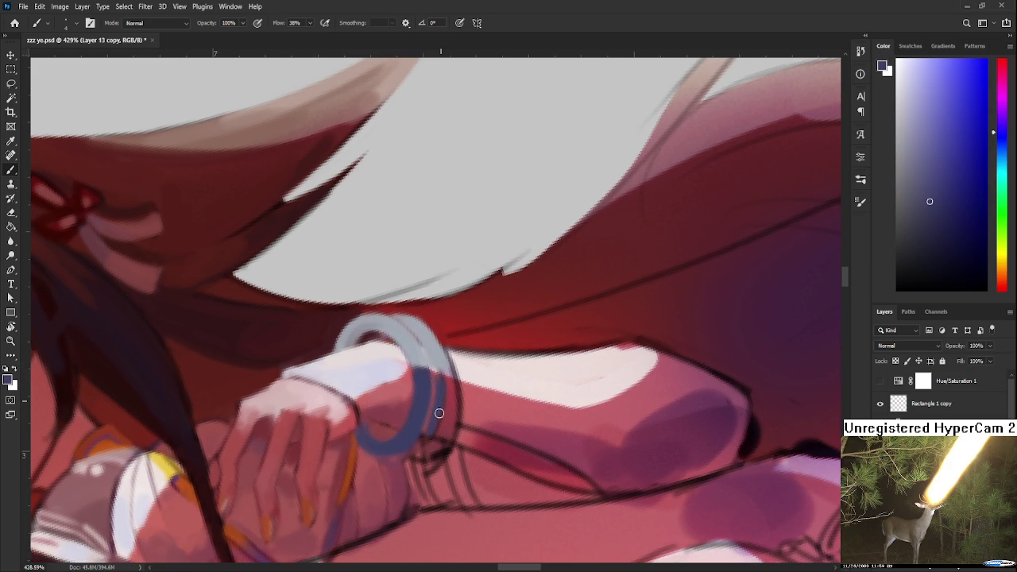
{"action": "left_click_drag", "start_coordinate": [449, 381], "coordinate": [446, 400]}
{"action": "left_click_drag", "start_coordinate": [439, 423], "coordinate": [419, 440]}
Compare shades along the bangle and settle on a light grey-blue for highlights
{"action": "left_click", "coordinate": [399, 460], "text": "alt"}
{"action": "left_click", "coordinate": [437, 470], "text": "alt"}
{"action": "left_click", "coordinate": [421, 451], "text": "alt"}
{"action": "left_click", "coordinate": [425, 457], "text": "alt"}
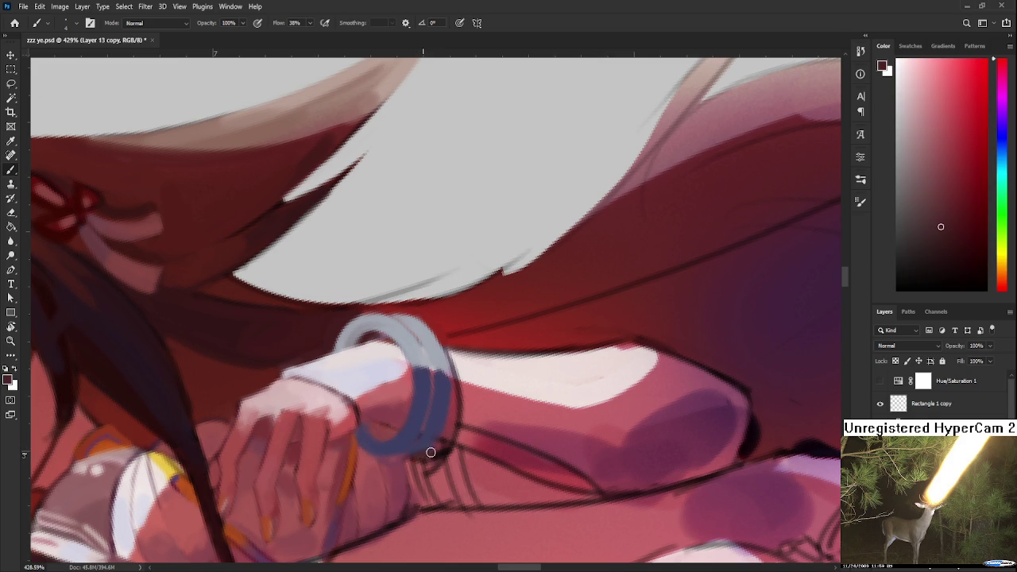
{"action": "left_click", "coordinate": [436, 429], "text": "alt"}
{"action": "left_click", "coordinate": [433, 413], "text": "alt"}
{"action": "left_click", "coordinate": [450, 403], "text": "alt"}
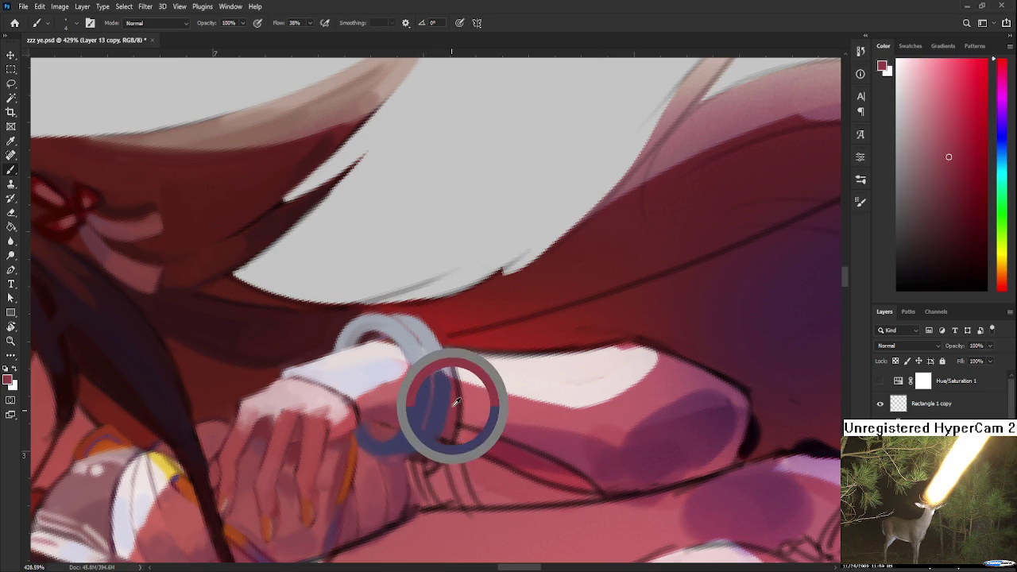
{"action": "left_click", "coordinate": [443, 404], "text": "alt"}
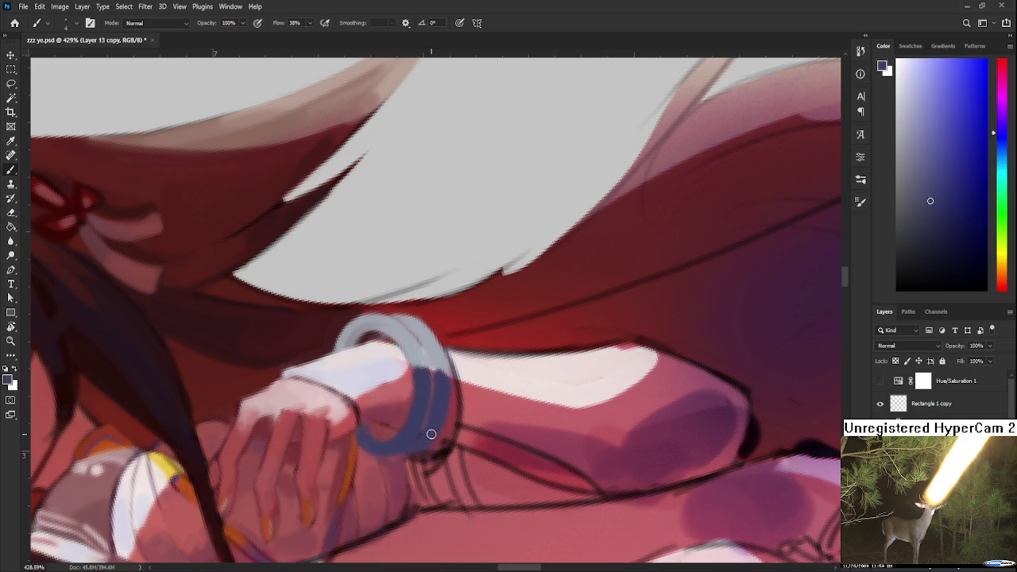
{"action": "left_click", "coordinate": [447, 370], "text": "alt"}
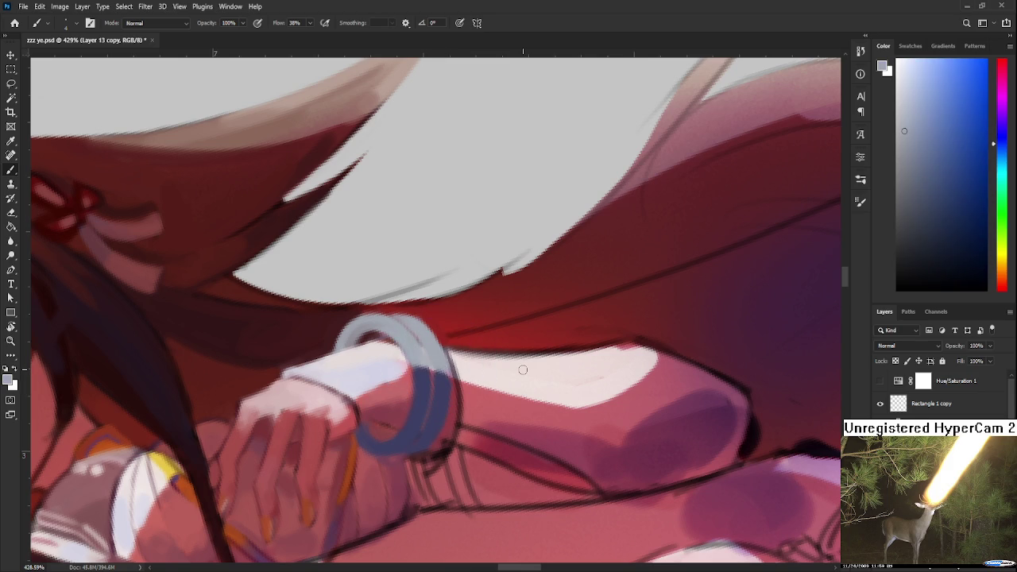
{"action": "scroll", "coordinate": [521, 369], "scroll_direction": "down", "scroll_amount": 3}
{"action": "scroll", "coordinate": [525, 376], "scroll_direction": "down", "scroll_amount": 2}
{"action": "scroll", "coordinate": [525, 376], "scroll_direction": "up", "scroll_amount": 1}
{"action": "scroll", "coordinate": [476, 357], "scroll_direction": "up", "scroll_amount": 1}
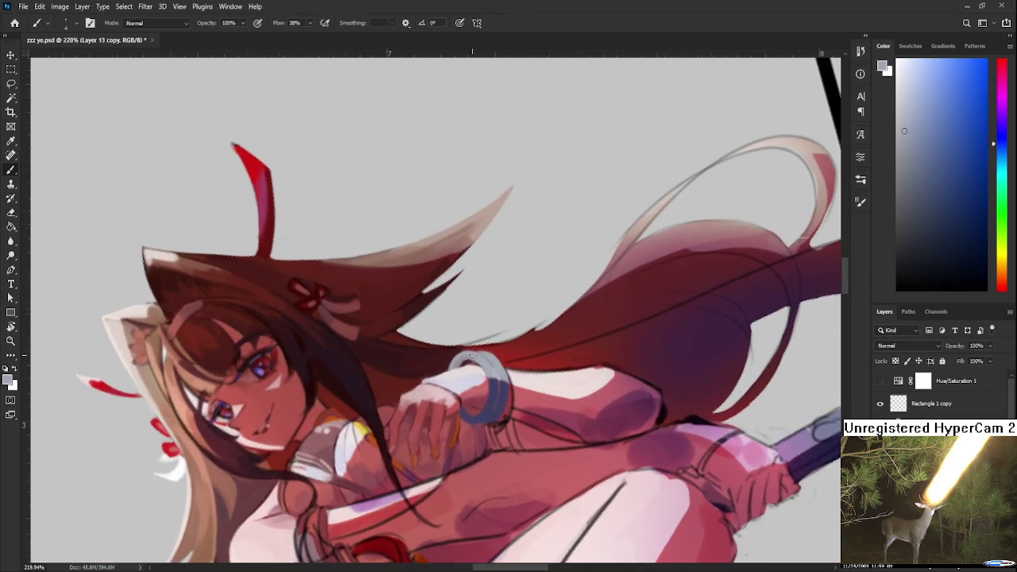
{"action": "scroll", "coordinate": [476, 359], "scroll_direction": "down", "scroll_amount": 2}
{"action": "scroll", "coordinate": [471, 383], "scroll_direction": "down", "scroll_amount": 1}
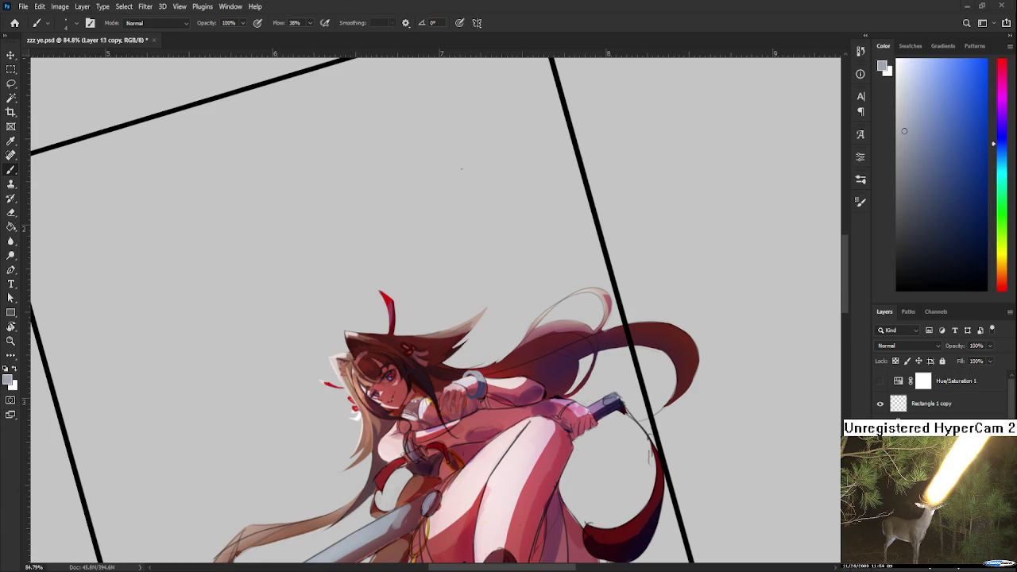
{"action": "scroll", "coordinate": [474, 416], "scroll_direction": "up", "scroll_amount": 3}
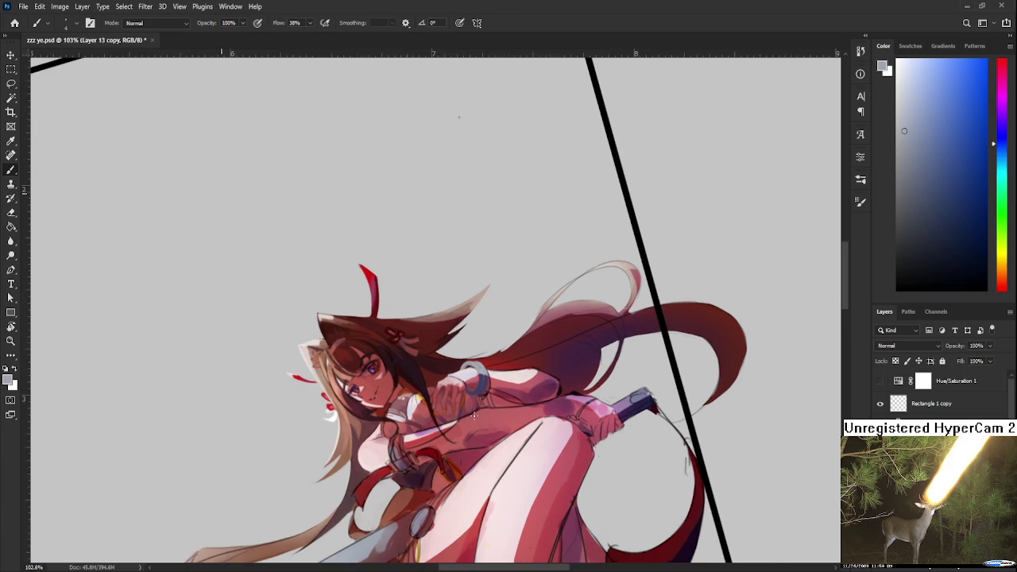
{"action": "scroll", "coordinate": [474, 416], "scroll_direction": "up", "scroll_amount": 1}
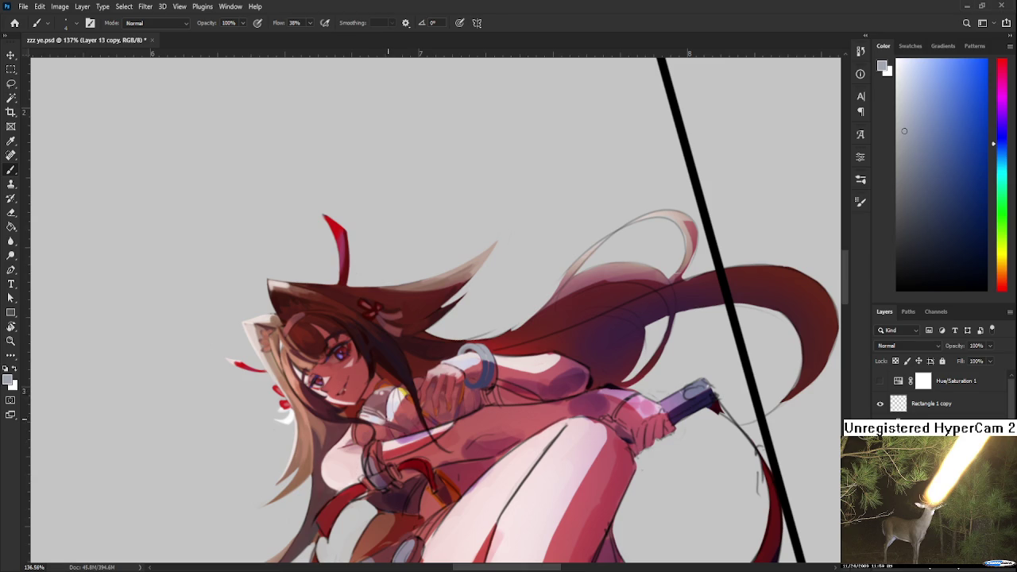
Sample bangle colours and brighten the bangle's top rim with a light stroke
{"action": "scroll", "coordinate": [468, 379], "scroll_direction": "up", "scroll_amount": 2}
{"action": "scroll", "coordinate": [469, 379], "scroll_direction": "up", "scroll_amount": 2}
{"action": "scroll", "coordinate": [492, 366], "scroll_direction": "up", "scroll_amount": 2}
{"action": "scroll", "coordinate": [537, 347], "scroll_direction": "up", "scroll_amount": 2}
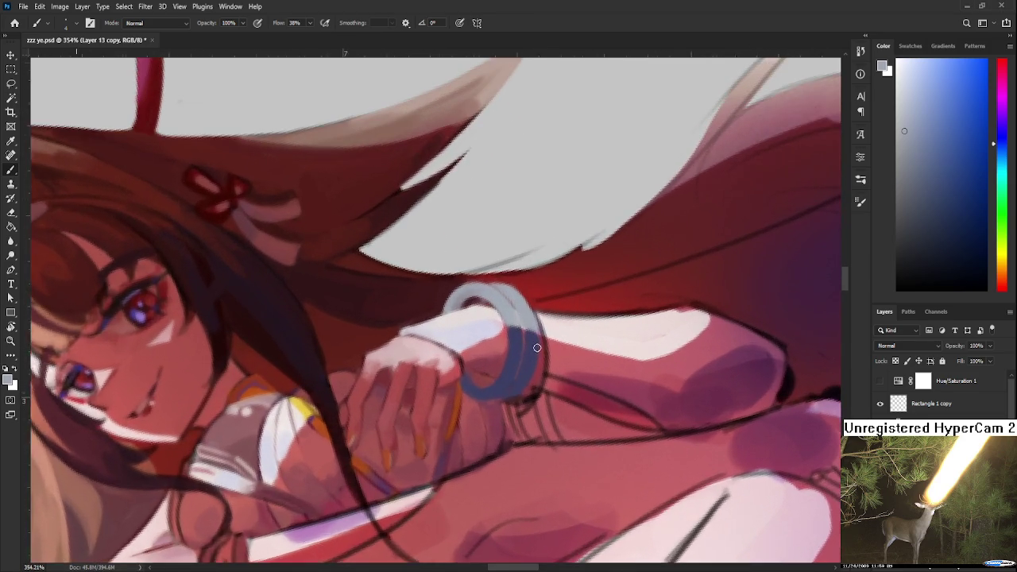
{"action": "scroll", "coordinate": [469, 389], "scroll_direction": "up", "scroll_amount": 1}
{"action": "left_click", "coordinate": [457, 365], "text": "alt"}
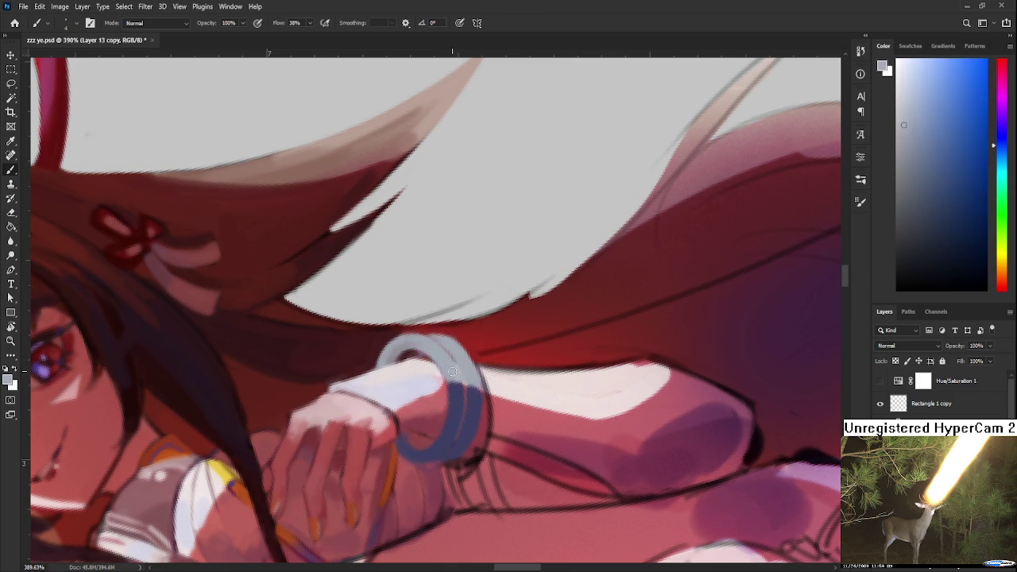
{"action": "scroll", "coordinate": [455, 377], "scroll_direction": "up", "scroll_amount": 2}
{"action": "left_click", "coordinate": [450, 395], "text": "alt"}
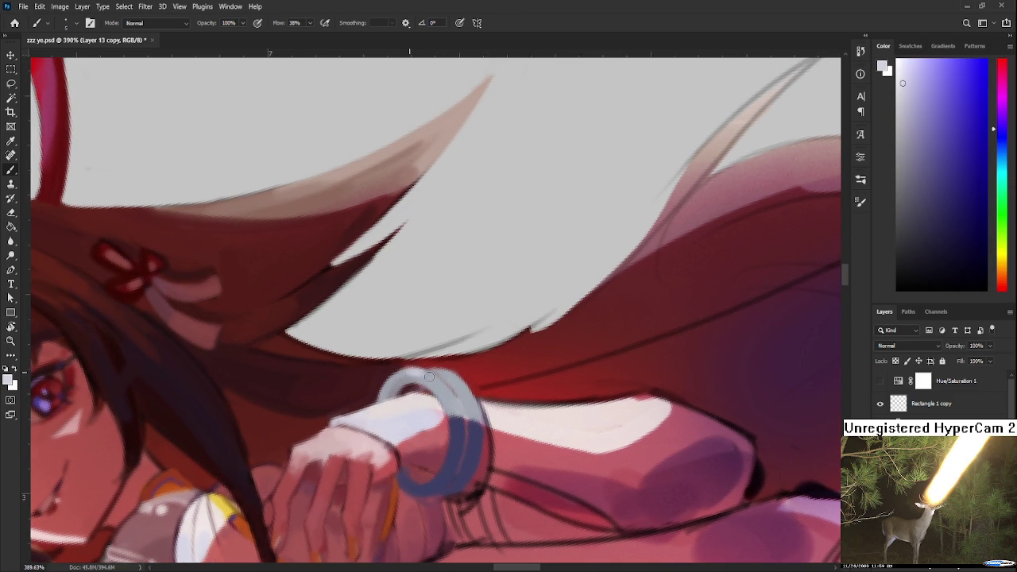
{"action": "left_click_drag", "start_coordinate": [414, 371], "coordinate": [432, 369]}
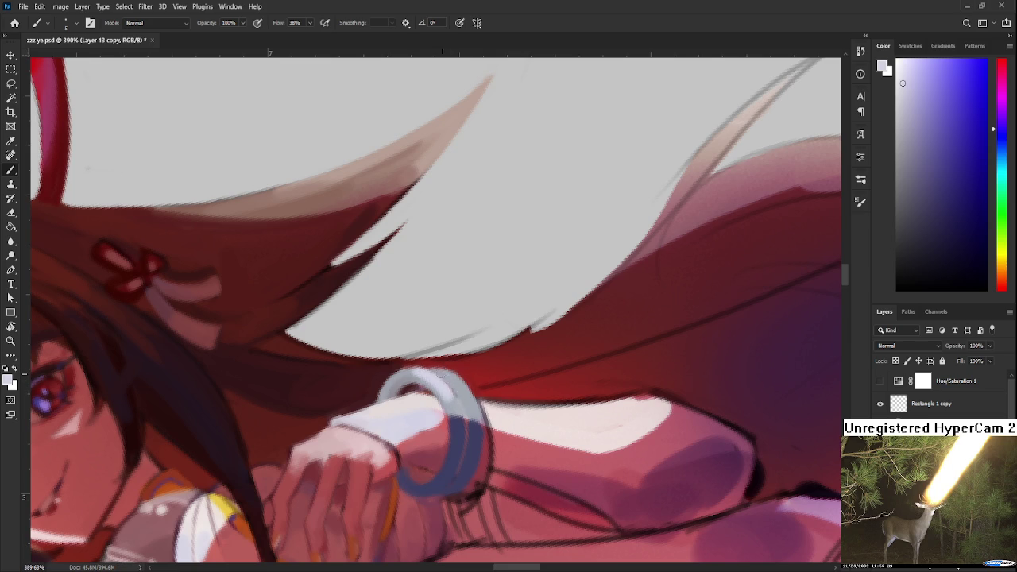
Adjust the painting colour and sample greys and pinks around the bangle
{"action": "left_click", "coordinate": [473, 399], "text": "alt"}
{"action": "left_click", "coordinate": [479, 399], "text": "alt"}
{"action": "left_click", "coordinate": [469, 389], "text": "alt"}
{"action": "left_click", "coordinate": [468, 362], "text": "alt"}
{"action": "left_click", "coordinate": [464, 380], "text": "alt"}
{"action": "left_click", "coordinate": [448, 374], "text": "alt"}
{"action": "left_click", "coordinate": [464, 389], "text": "alt"}
{"action": "left_click", "coordinate": [457, 376], "text": "alt"}
{"action": "left_click", "coordinate": [454, 378], "text": "alt"}
{"action": "left_click", "coordinate": [449, 376], "text": "alt"}
{"action": "left_click", "coordinate": [451, 376], "text": "alt"}
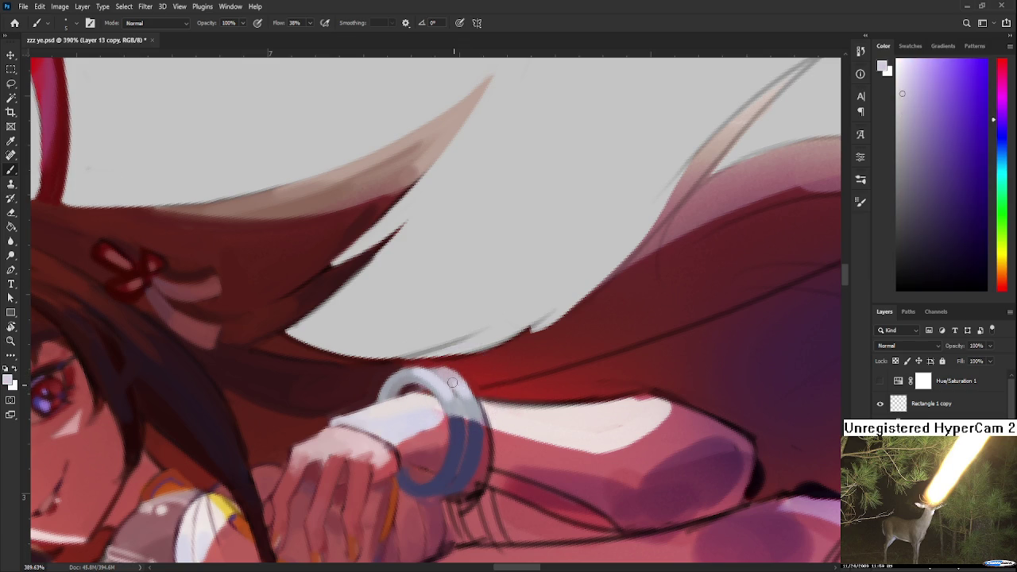
{"action": "left_click", "coordinate": [462, 383], "text": "alt"}
Sample the bangle's highlight colour and set a slightly darkened light lavender
{"action": "left_click", "coordinate": [462, 370], "text": "alt"}
{"action": "left_click", "coordinate": [448, 373], "text": "alt"}
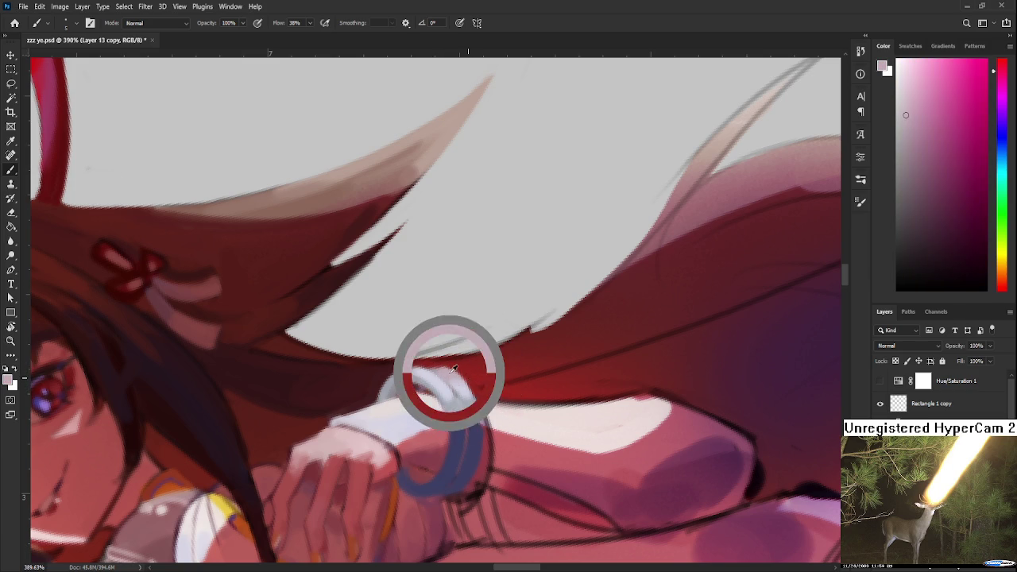
{"action": "left_click", "coordinate": [464, 379], "text": "alt"}
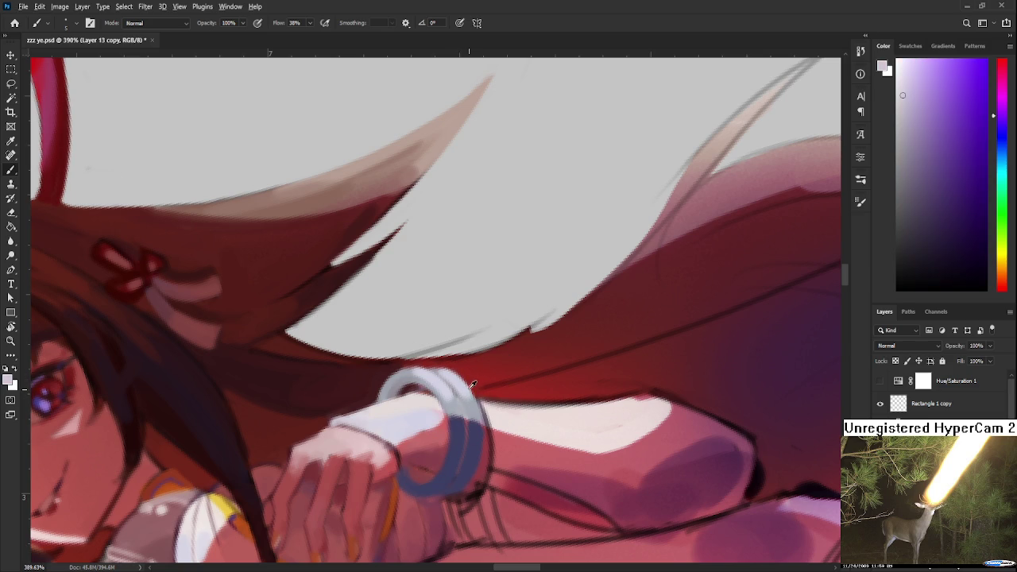
{"action": "left_click", "coordinate": [461, 377], "text": "alt"}
{"action": "left_click", "coordinate": [919, 151]}
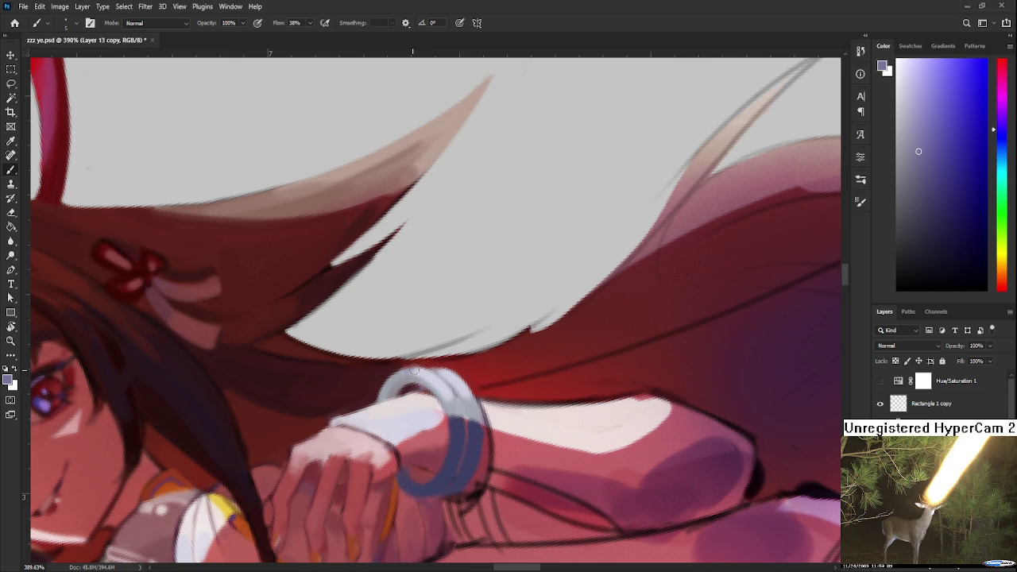
{"action": "left_click_drag", "start_coordinate": [918, 162], "coordinate": [914, 180]}
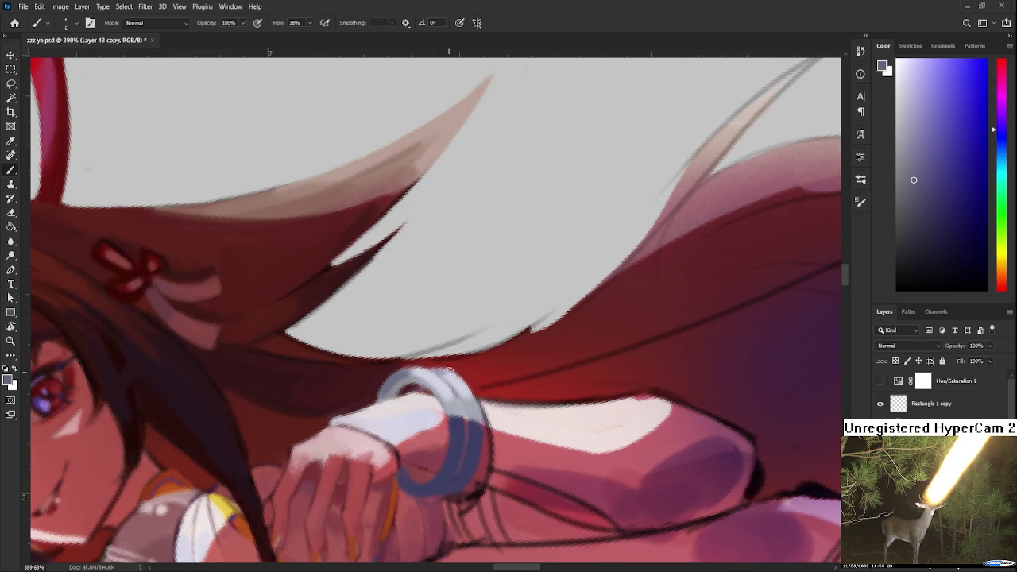
{"action": "scroll", "coordinate": [445, 372], "scroll_direction": "down", "scroll_amount": 2}
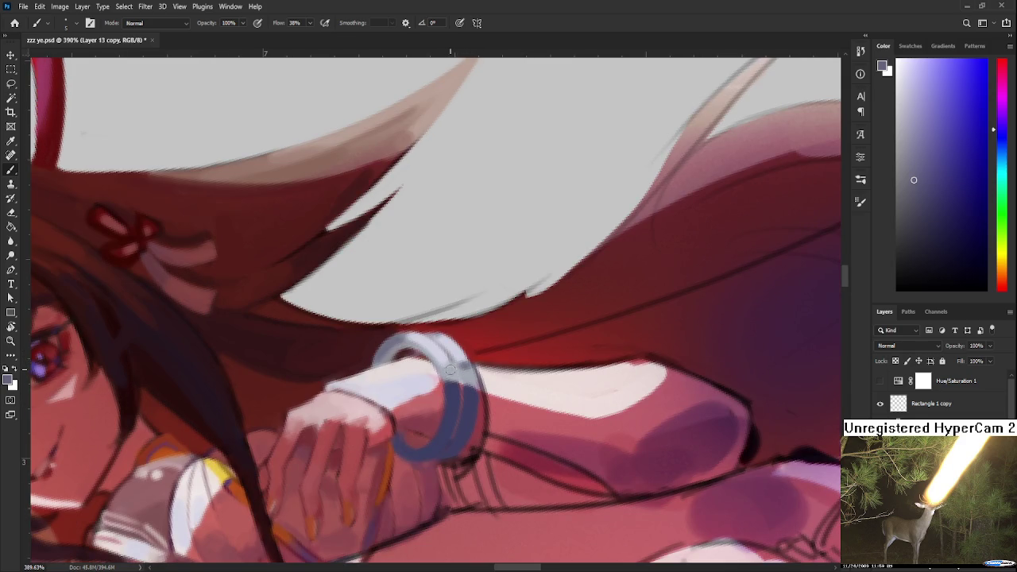
{"action": "scroll", "coordinate": [578, 421], "scroll_direction": "down", "scroll_amount": 3}
{"action": "scroll", "coordinate": [578, 421], "scroll_direction": "down", "scroll_amount": 3}
{"action": "scroll", "coordinate": [543, 346], "scroll_direction": "up", "scroll_amount": 4}
{"action": "scroll", "coordinate": [543, 346], "scroll_direction": "up", "scroll_amount": 2}
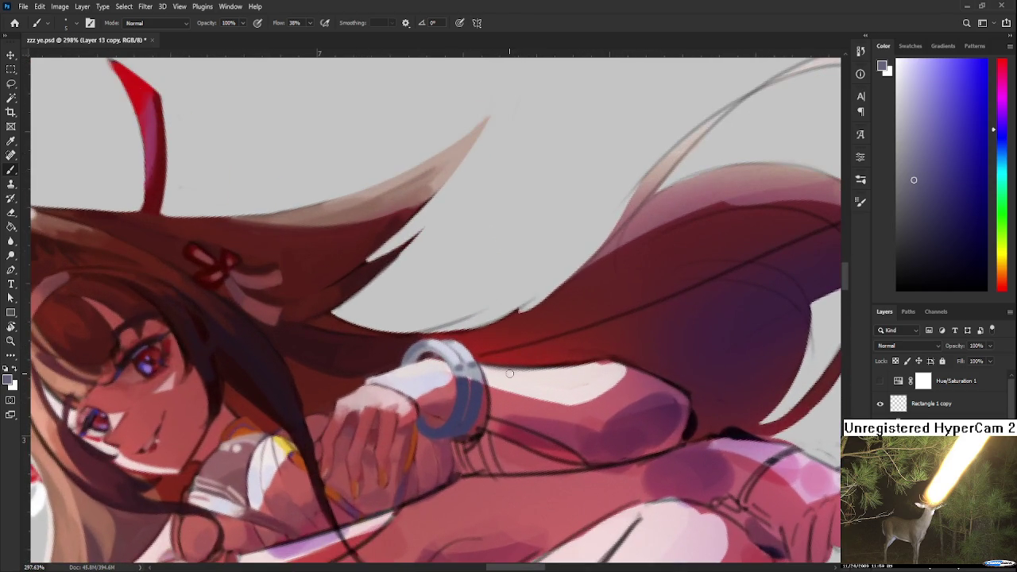
Rotate the view upright on the face and bangle, then shift the painting hue to blue
{"action": "left_click_drag", "start_coordinate": [509, 372], "coordinate": [427, 365]}
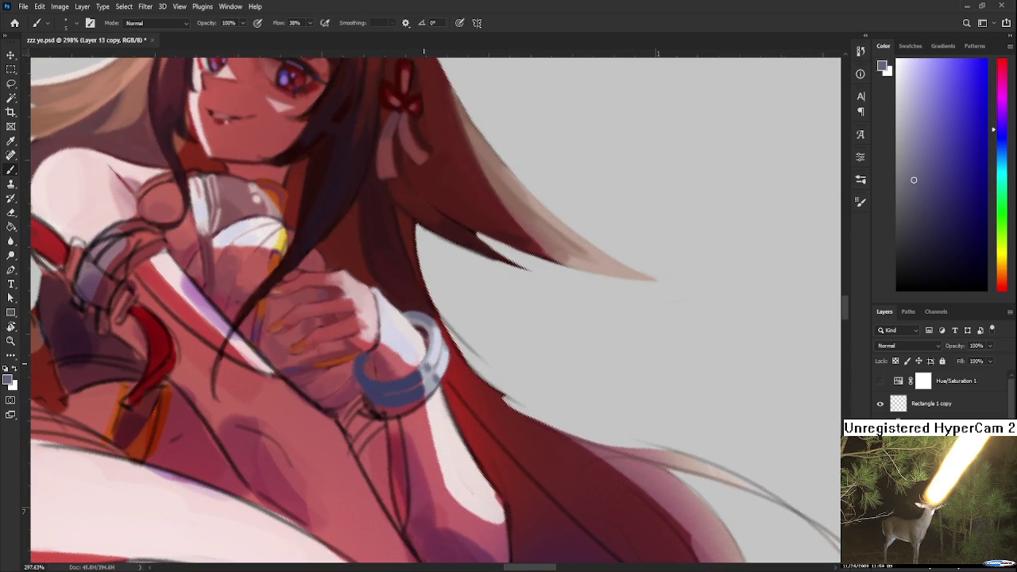
{"action": "left_click", "coordinate": [427, 365], "text": "alt"}
{"action": "key", "text": "r"}
{"action": "mouse_move", "coordinate": [424, 400]}
{"action": "left_mouse_down"}
{"action": "mouse_move", "coordinate": [479, 383]}
{"action": "mouse_move", "coordinate": [302, 370]}
{"action": "mouse_move", "coordinate": [293, 399]}
{"action": "left_mouse_up"}
{"action": "left_click", "coordinate": [363, 222], "text": "alt"}
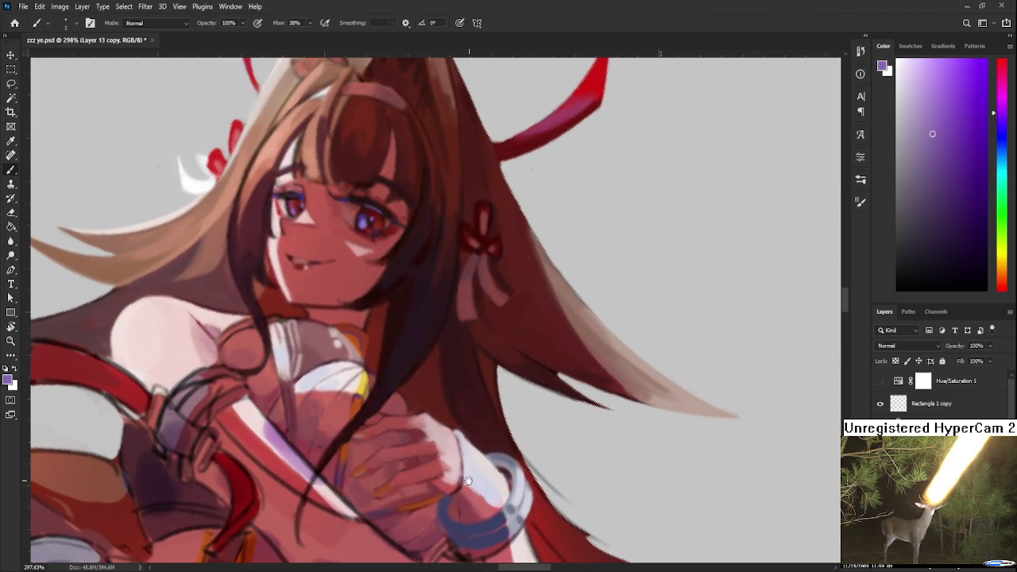
{"action": "left_click_drag", "start_coordinate": [505, 523], "coordinate": [421, 412]}
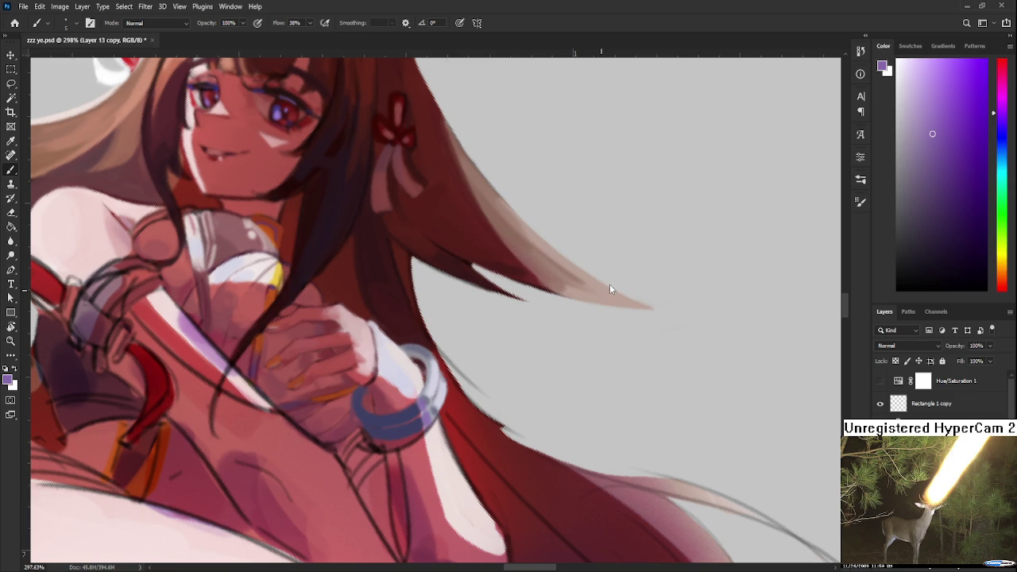
{"action": "left_click", "coordinate": [1002, 136]}
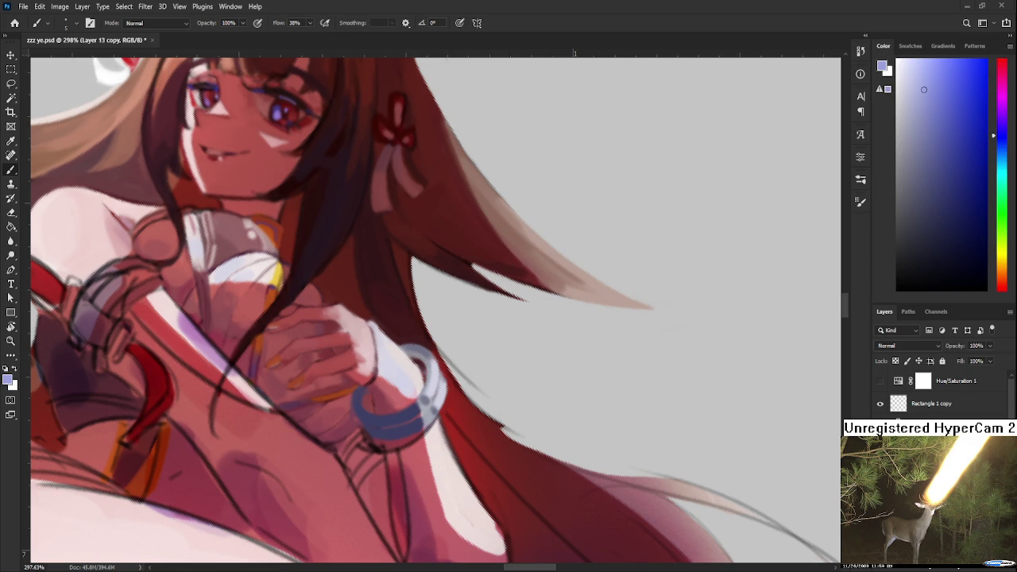
{"action": "scroll", "coordinate": [401, 406], "scroll_direction": "up", "scroll_amount": 2}
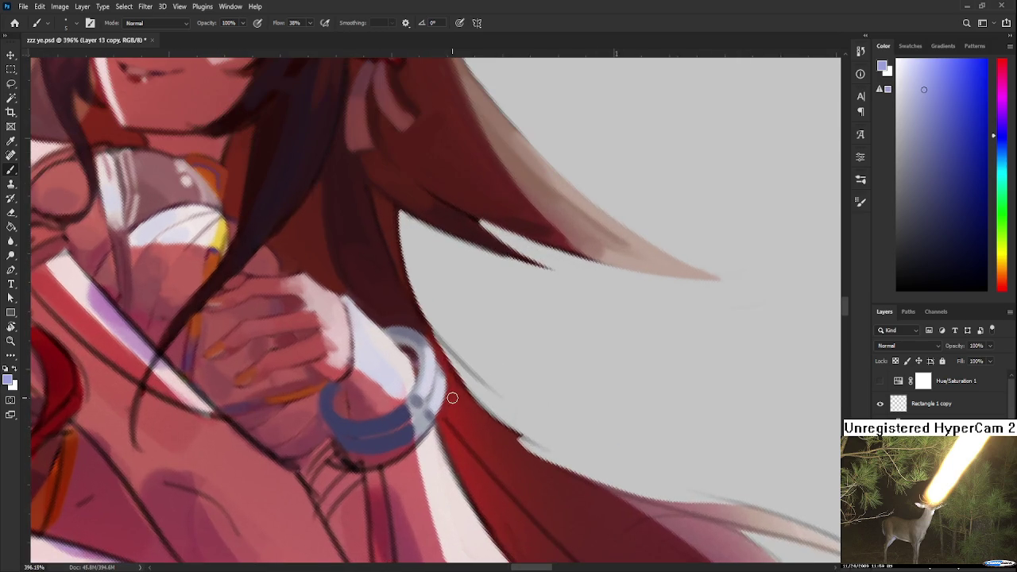
Sample the bangle's blue-grey shades along with the hair and hand reds
{"action": "left_click", "coordinate": [418, 409], "text": "alt"}
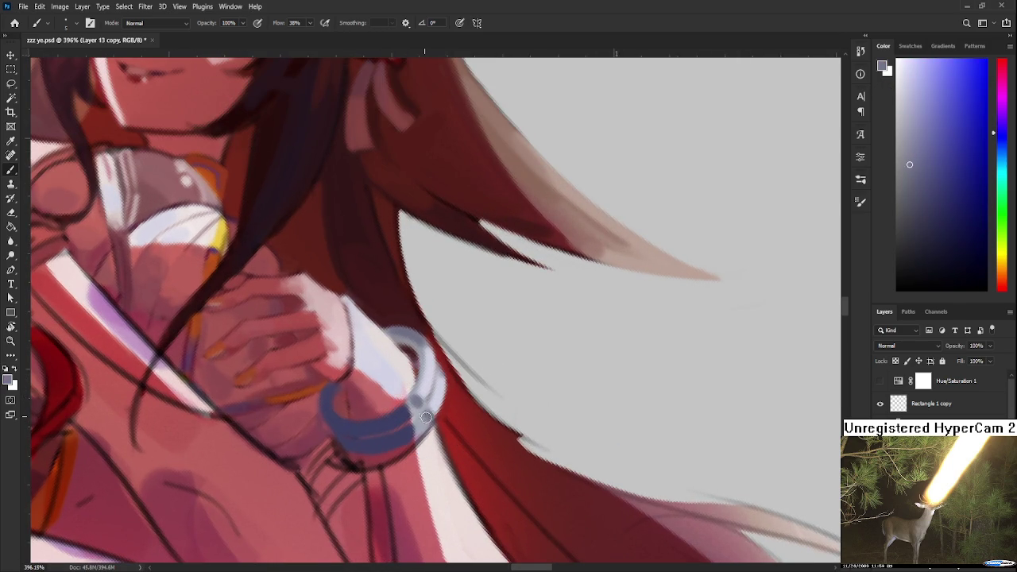
{"action": "left_click", "coordinate": [432, 414], "text": "alt"}
{"action": "left_click", "coordinate": [431, 416], "text": "alt"}
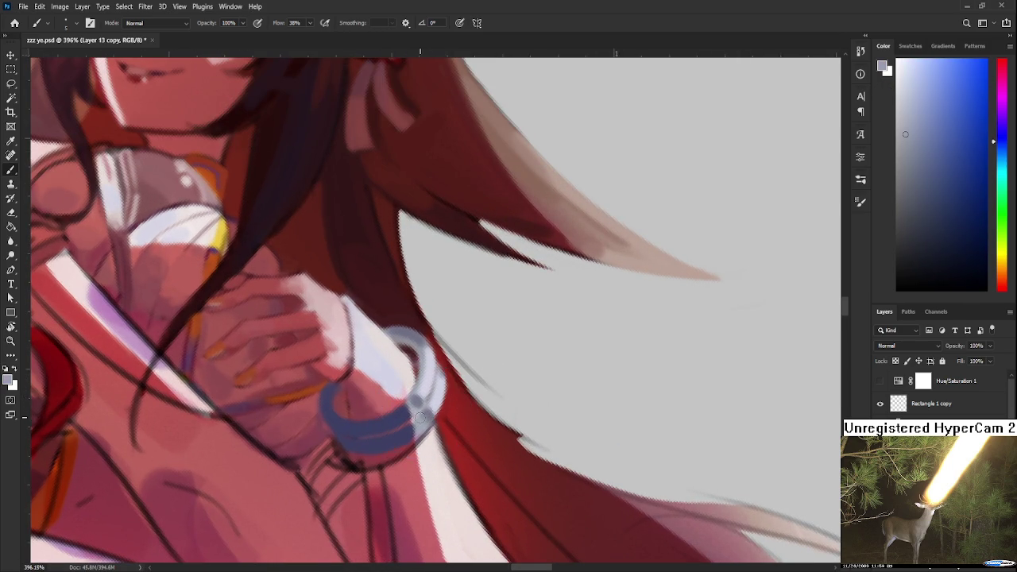
{"action": "left_click", "coordinate": [424, 420], "text": "alt"}
{"action": "left_click", "coordinate": [428, 415], "text": "alt"}
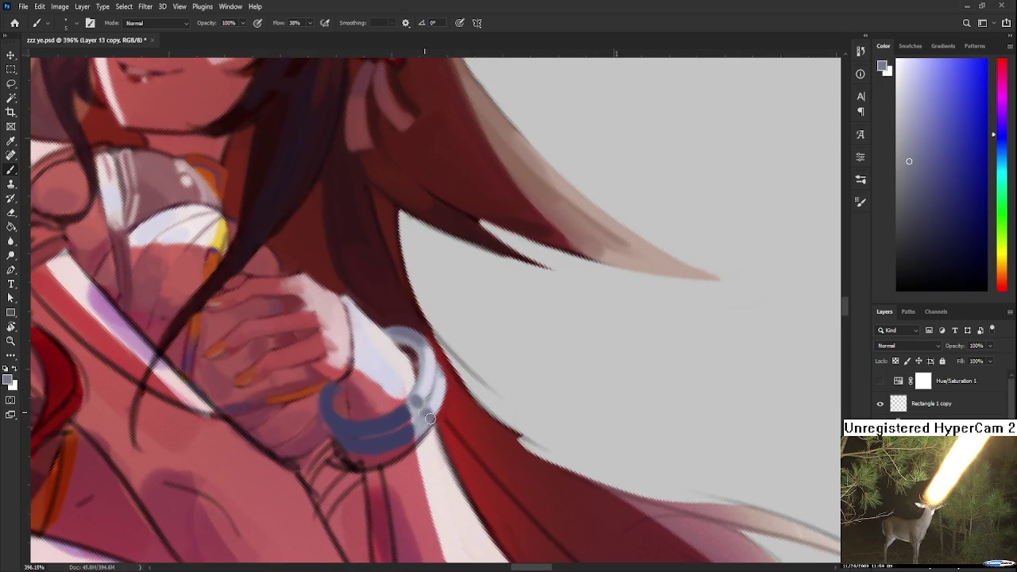
{"action": "left_click", "coordinate": [443, 397], "text": "alt"}
{"action": "left_click", "coordinate": [427, 421], "text": "alt"}
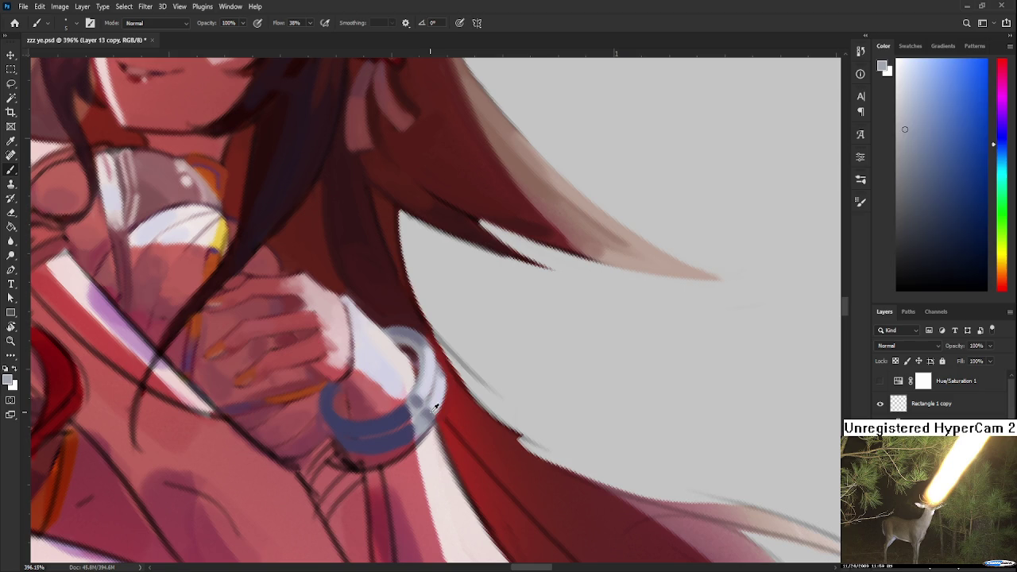
{"action": "left_click", "coordinate": [434, 349], "text": "alt"}
{"action": "left_click", "coordinate": [262, 394], "text": "alt"}
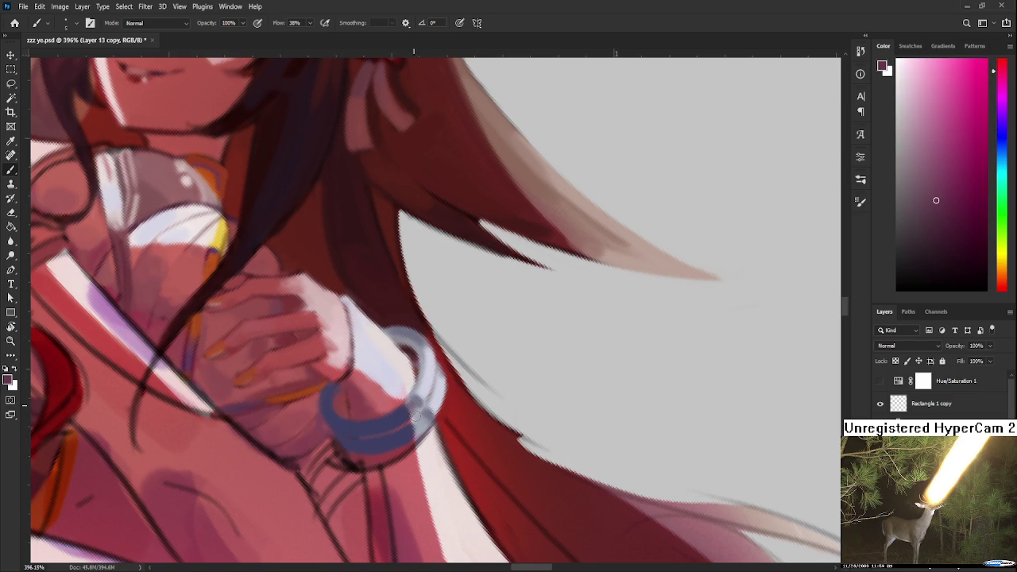
Shift to a lighter blue, rotate the canvas, and sample the bangle's pale lavender
{"action": "left_click", "coordinate": [1004, 136]}
{"action": "left_click", "coordinate": [941, 103]}
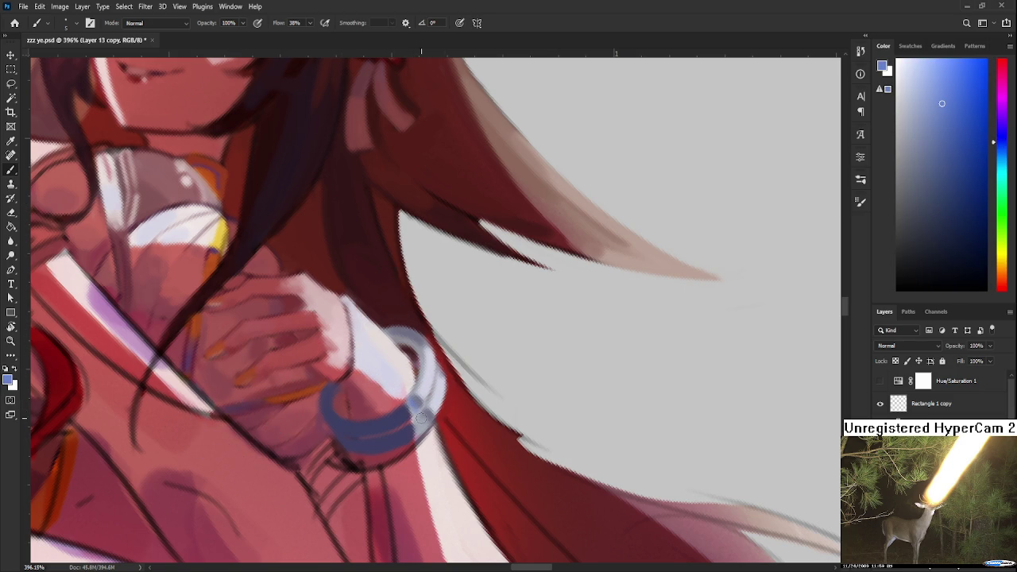
{"action": "key", "text": "r"}
{"action": "mouse_move", "coordinate": [430, 462]}
{"action": "left_mouse_down"}
{"action": "mouse_move", "coordinate": [548, 381]}
{"action": "mouse_move", "coordinate": [541, 334]}
{"action": "mouse_move", "coordinate": [443, 345]}
{"action": "left_mouse_up"}
{"action": "left_click", "coordinate": [440, 340], "text": "alt"}
{"action": "key", "text": "r"}
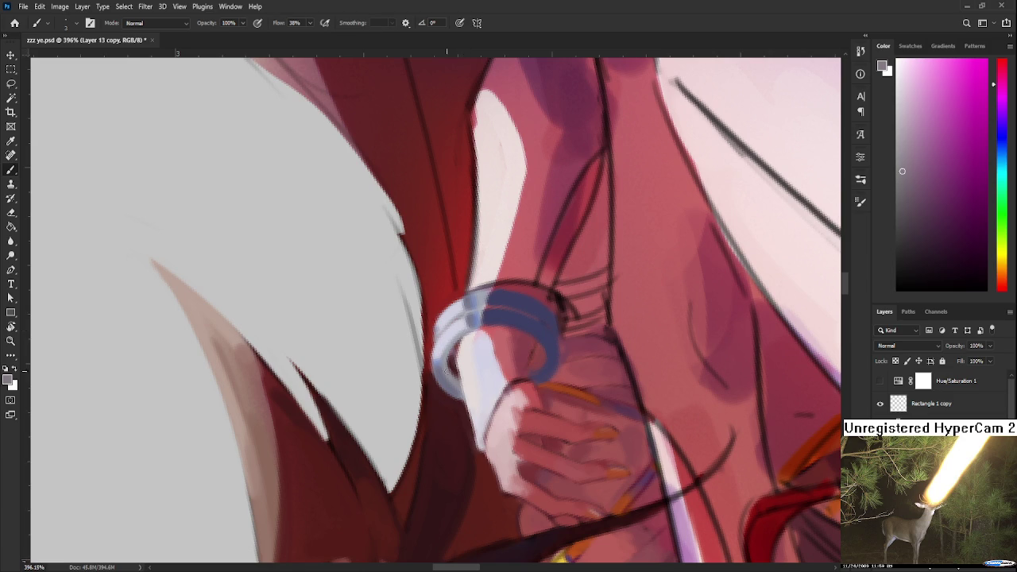
{"action": "left_click", "coordinate": [444, 340], "text": "alt"}
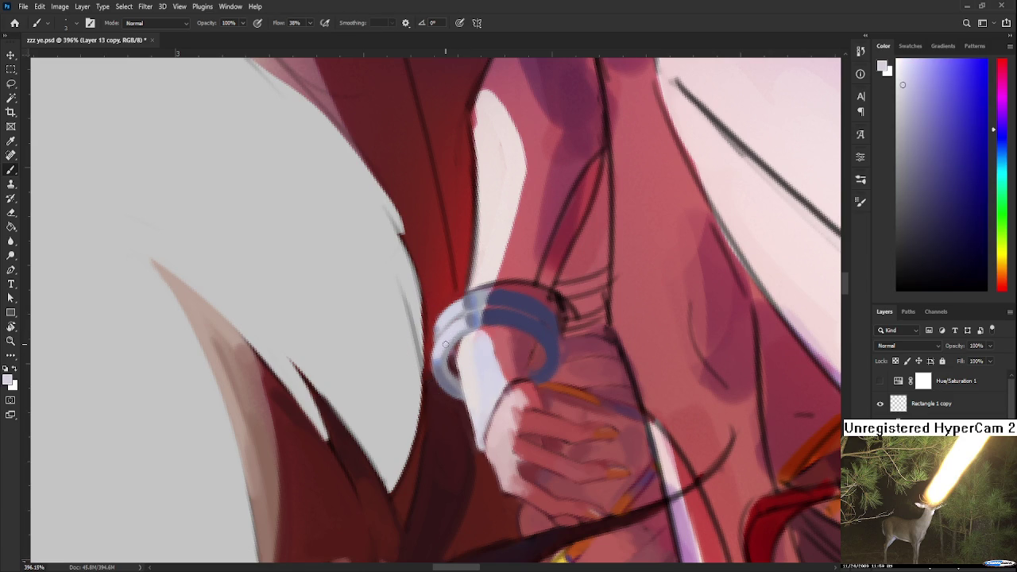
{"action": "left_click", "coordinate": [438, 349], "text": "alt"}
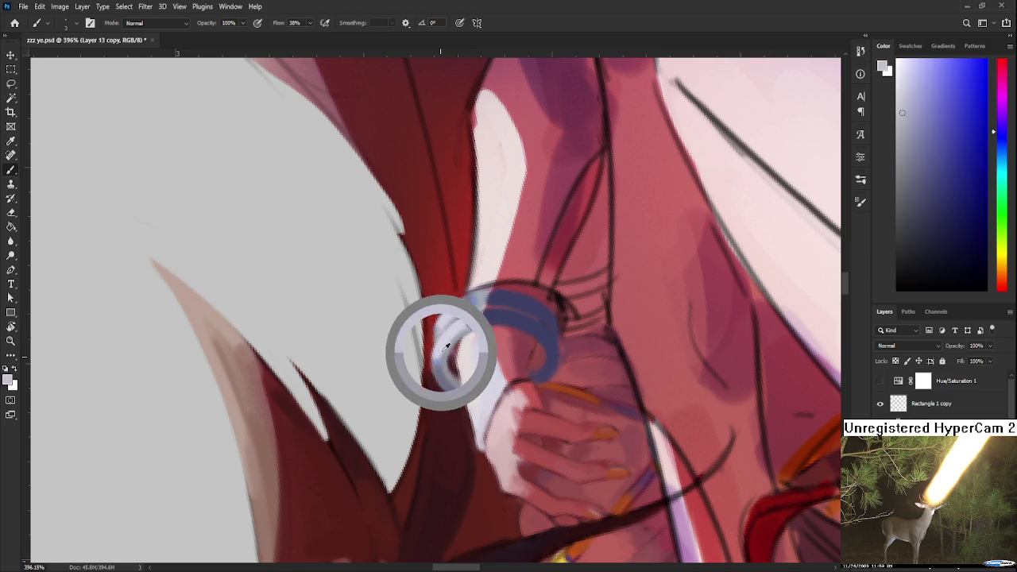
Rotate the view around the bangle and paint a light highlight on its right side
{"action": "key", "text": "r"}
{"action": "mouse_move", "coordinate": [481, 363]}
{"action": "left_mouse_down"}
{"action": "mouse_move", "coordinate": [497, 372]}
{"action": "mouse_move", "coordinate": [382, 342]}
{"action": "left_mouse_up"}
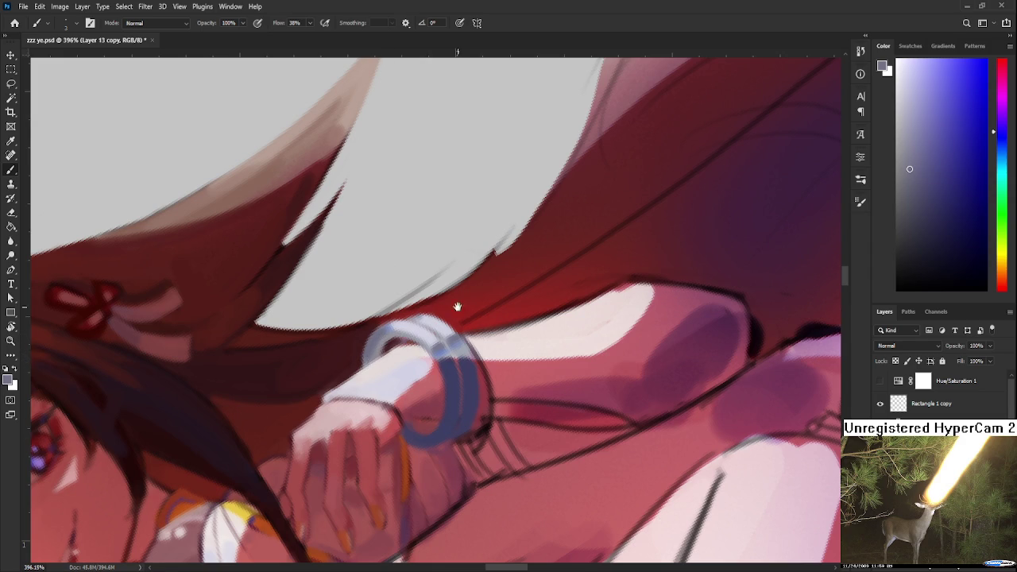
{"action": "key", "text": "r"}
{"action": "mouse_move", "coordinate": [367, 363]}
{"action": "left_mouse_down"}
{"action": "mouse_move", "coordinate": [475, 386]}
{"action": "mouse_move", "coordinate": [537, 358]}
{"action": "left_mouse_up"}
{"action": "left_click", "coordinate": [931, 245]}
{"action": "key", "text": "b"}
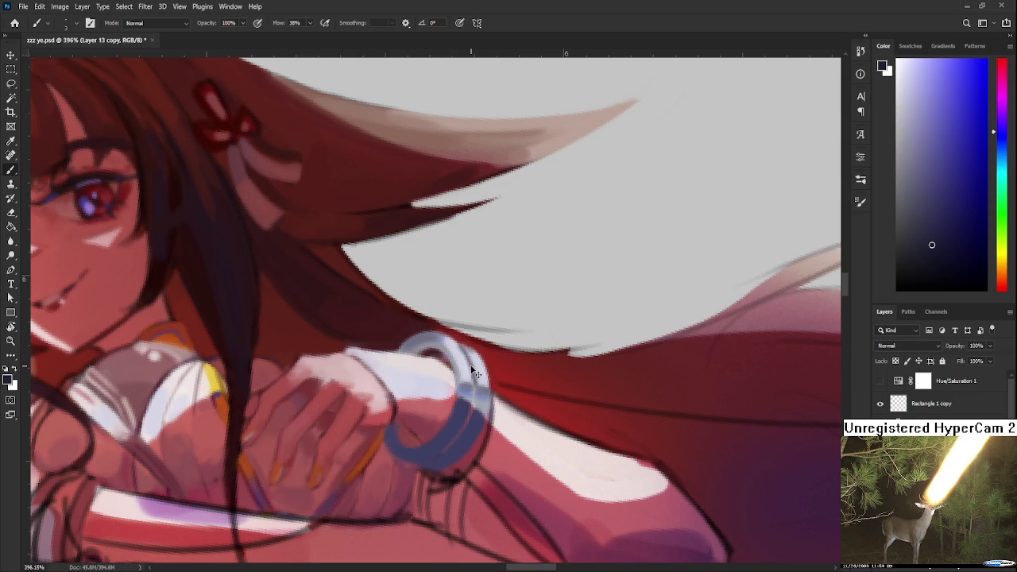
{"action": "mouse_move", "coordinate": [468, 387]}
{"action": "left_mouse_down"}
{"action": "mouse_move", "coordinate": [467, 343]}
{"action": "mouse_move", "coordinate": [494, 330]}
{"action": "left_mouse_up"}
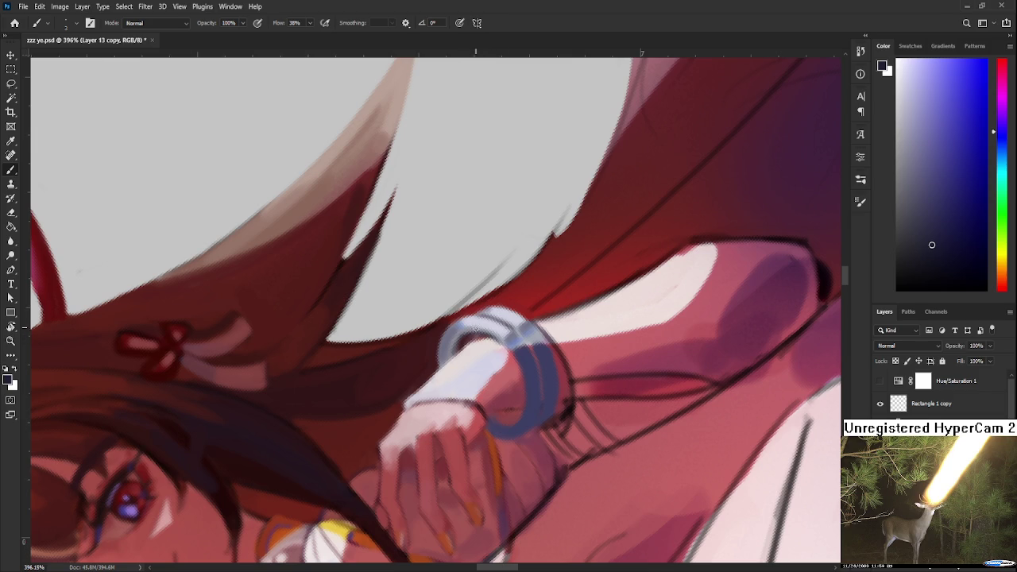
Sample the bangle's light grey and try brighter and darker reds beside it
{"action": "left_click", "coordinate": [469, 329], "text": "alt"}
{"action": "left_click", "coordinate": [465, 322], "text": "alt"}
{"action": "left_click", "coordinate": [442, 327], "text": "alt"}
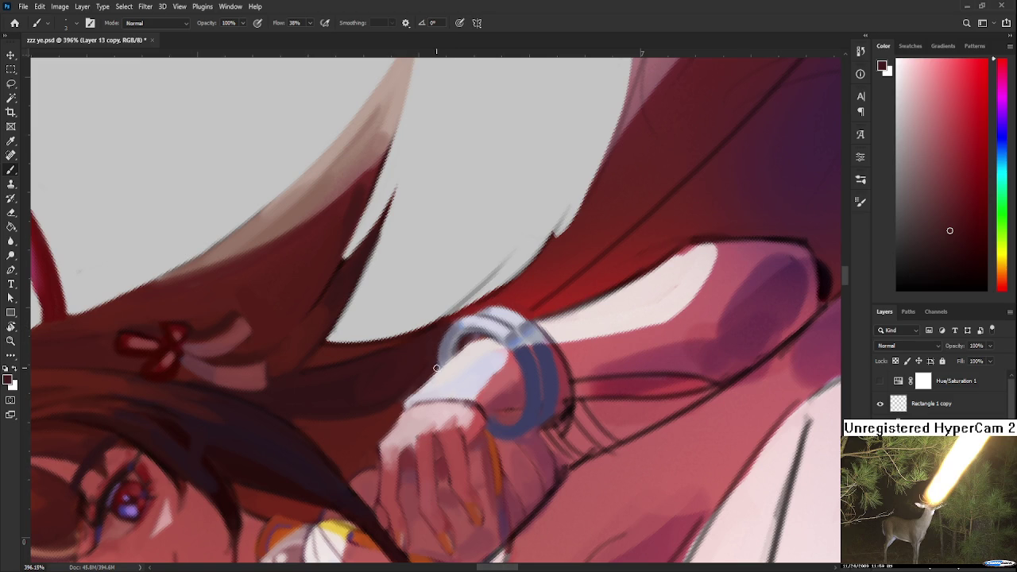
{"action": "left_click", "coordinate": [447, 325], "text": "alt"}
{"action": "left_click", "coordinate": [435, 341], "text": "alt"}
{"action": "key", "text": "r"}
{"action": "mouse_move", "coordinate": [437, 348]}
{"action": "left_mouse_down"}
{"action": "mouse_move", "coordinate": [463, 371]}
{"action": "mouse_move", "coordinate": [442, 345]}
{"action": "left_mouse_up"}
Rotate the canvas around the arm while sampling lighter shades near the bangle
{"action": "left_click", "coordinate": [436, 342], "text": "alt"}
{"action": "key", "text": "r"}
{"action": "left_click_drag", "start_coordinate": [441, 344], "coordinate": [421, 334]}
{"action": "left_click", "coordinate": [421, 335], "text": "alt"}
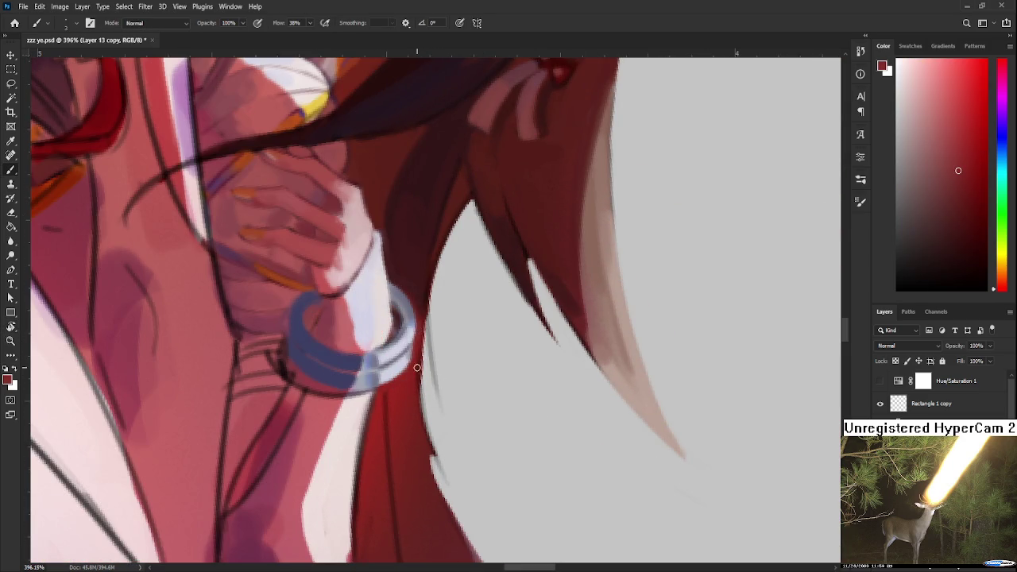
{"action": "key", "text": "r"}
{"action": "mouse_move", "coordinate": [416, 414]}
{"action": "left_mouse_down"}
{"action": "mouse_move", "coordinate": [540, 404]}
{"action": "mouse_move", "coordinate": [559, 351]}
{"action": "left_mouse_up"}
{"action": "scroll", "coordinate": [558, 351], "scroll_direction": "down", "scroll_amount": 3}
Rotate the canvas and sample a light lavender from the bangle as the brush colour
{"action": "scroll", "coordinate": [556, 351], "scroll_direction": "down", "scroll_amount": 2}
{"action": "scroll", "coordinate": [556, 352], "scroll_direction": "up", "scroll_amount": 3}
{"action": "scroll", "coordinate": [549, 349], "scroll_direction": "up", "scroll_amount": 3}
{"action": "left_click_drag", "start_coordinate": [536, 353], "coordinate": [441, 364]}
{"action": "key", "text": "b"}
{"action": "left_click", "coordinate": [431, 362], "text": "alt"}
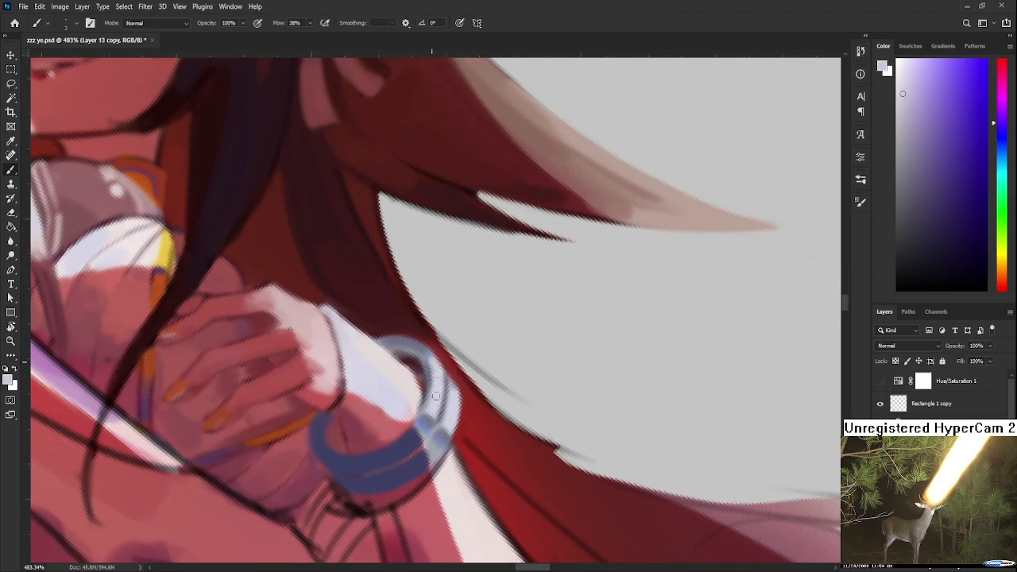
{"action": "left_click", "coordinate": [429, 373], "text": "alt"}
{"action": "left_click", "coordinate": [428, 365], "text": "alt"}
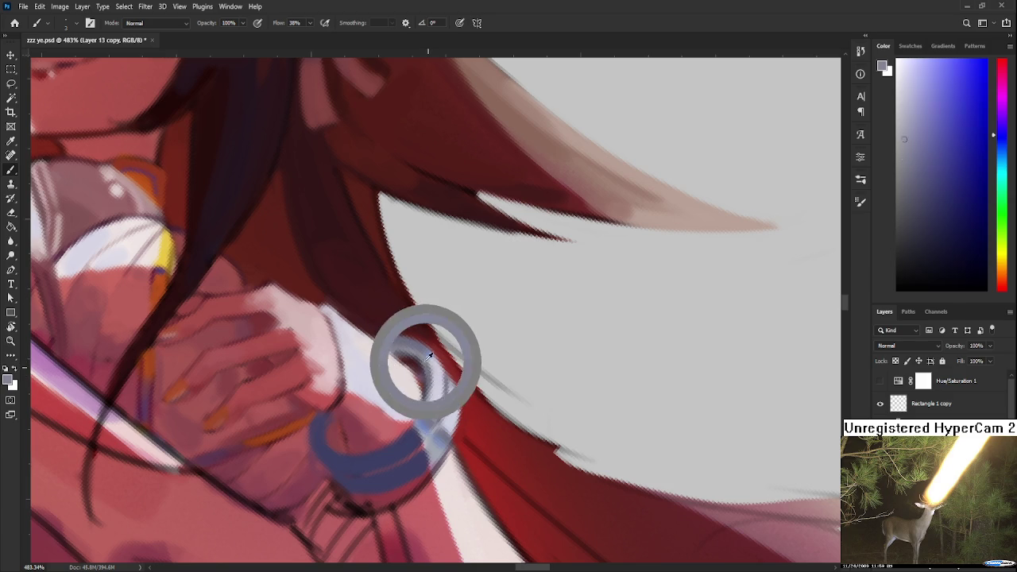
{"action": "left_click", "coordinate": [433, 366], "text": "alt"}
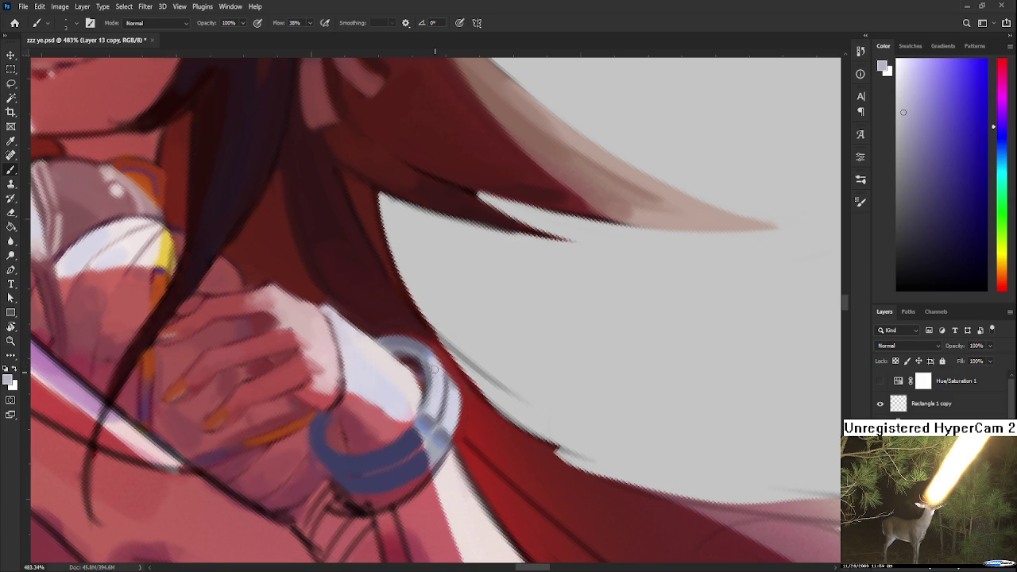
{"action": "left_click", "coordinate": [434, 389], "text": "alt"}
Re-angle the view over the bangle and paint a pale blue-white highlight along its top edge
{"action": "key", "text": "r"}
{"action": "left_click_drag", "start_coordinate": [438, 410], "coordinate": [522, 370]}
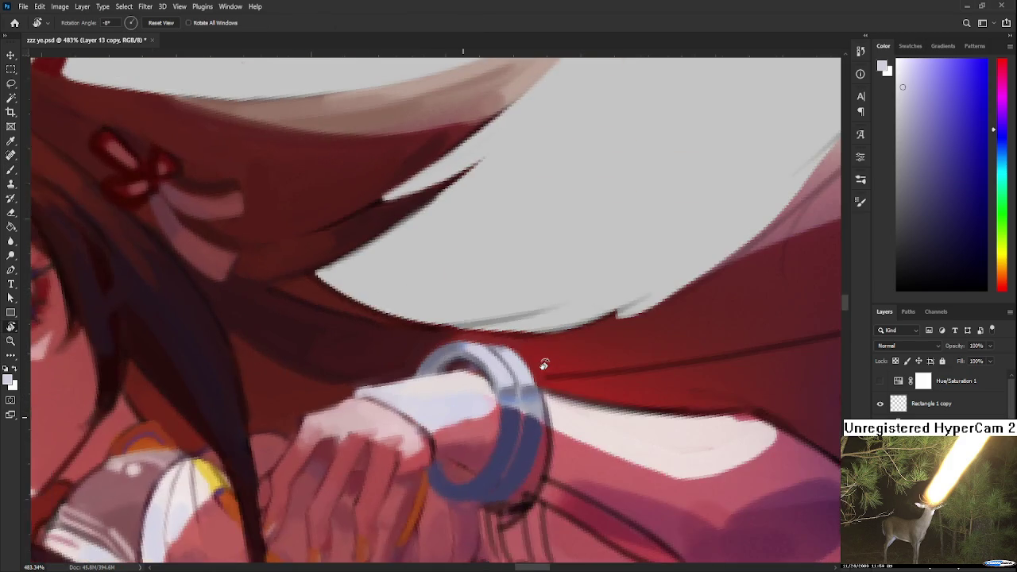
{"action": "scroll", "coordinate": [540, 367], "scroll_direction": "down", "scroll_amount": 3}
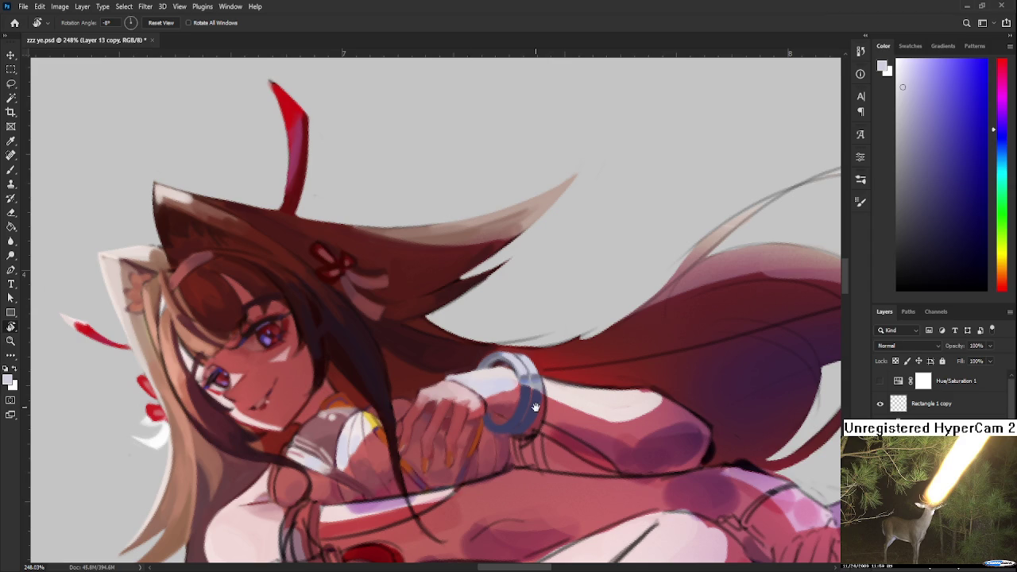
{"action": "left_click_drag", "start_coordinate": [532, 404], "coordinate": [499, 375]}
{"action": "scroll", "coordinate": [499, 374], "scroll_direction": "down", "scroll_amount": 2}
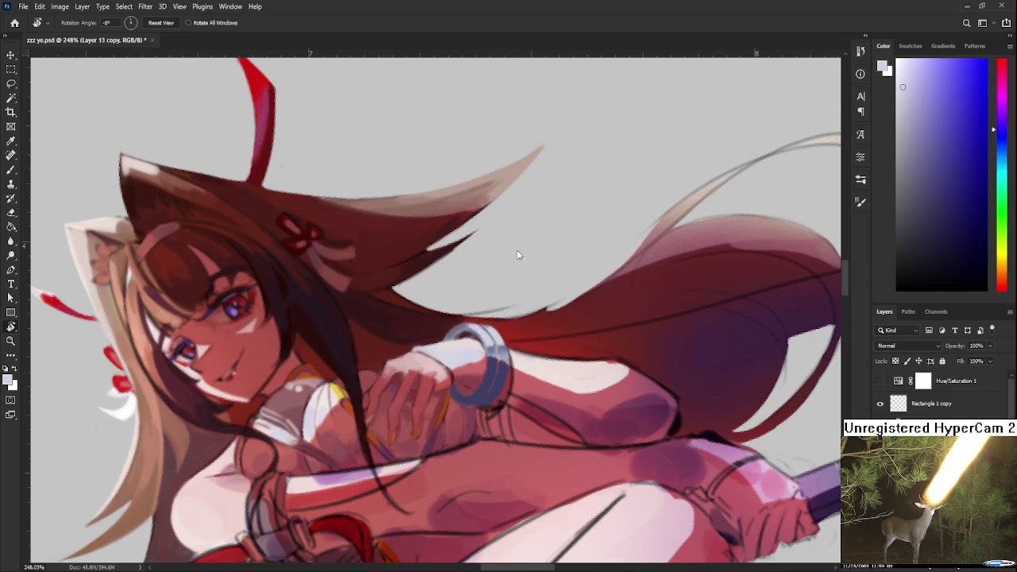
{"action": "scroll", "coordinate": [515, 329], "scroll_direction": "up", "scroll_amount": 4}
{"action": "left_click_drag", "start_coordinate": [514, 329], "coordinate": [476, 373]}
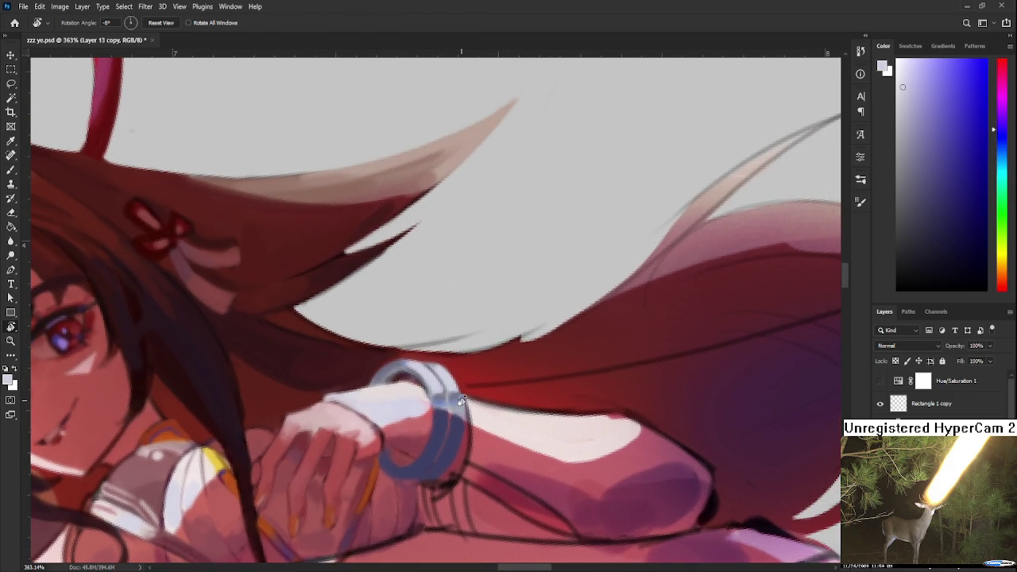
{"action": "key", "text": "b"}
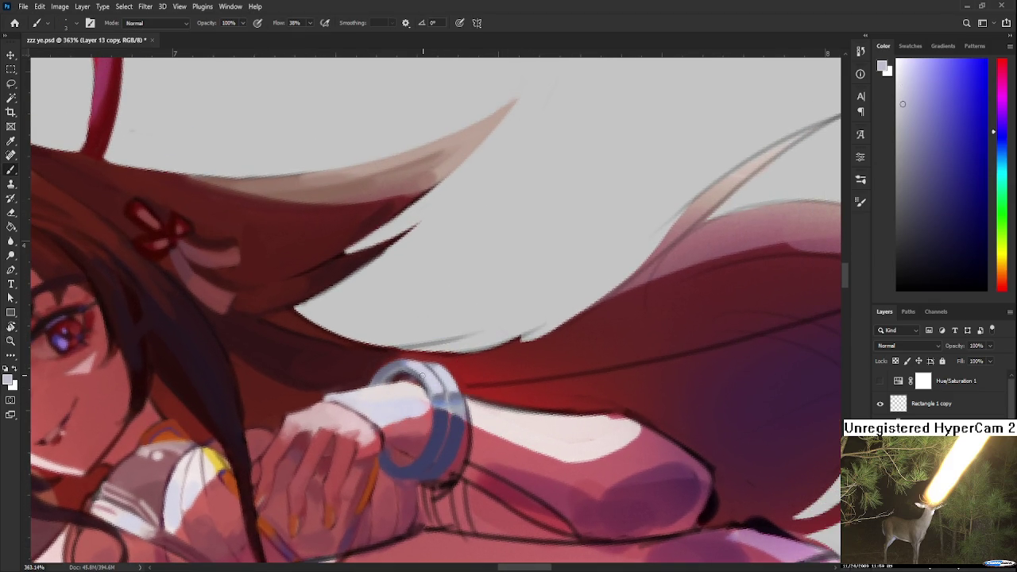
{"action": "left_click", "coordinate": [416, 372], "text": "alt"}
{"action": "left_click", "coordinate": [429, 370], "text": "alt"}
{"action": "left_click_drag", "start_coordinate": [412, 371], "coordinate": [438, 397]}
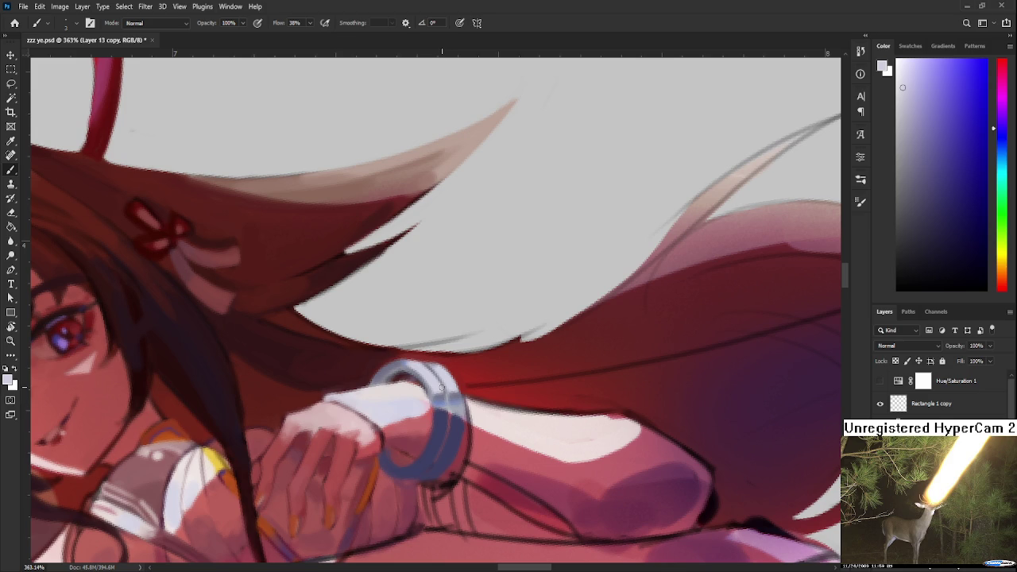